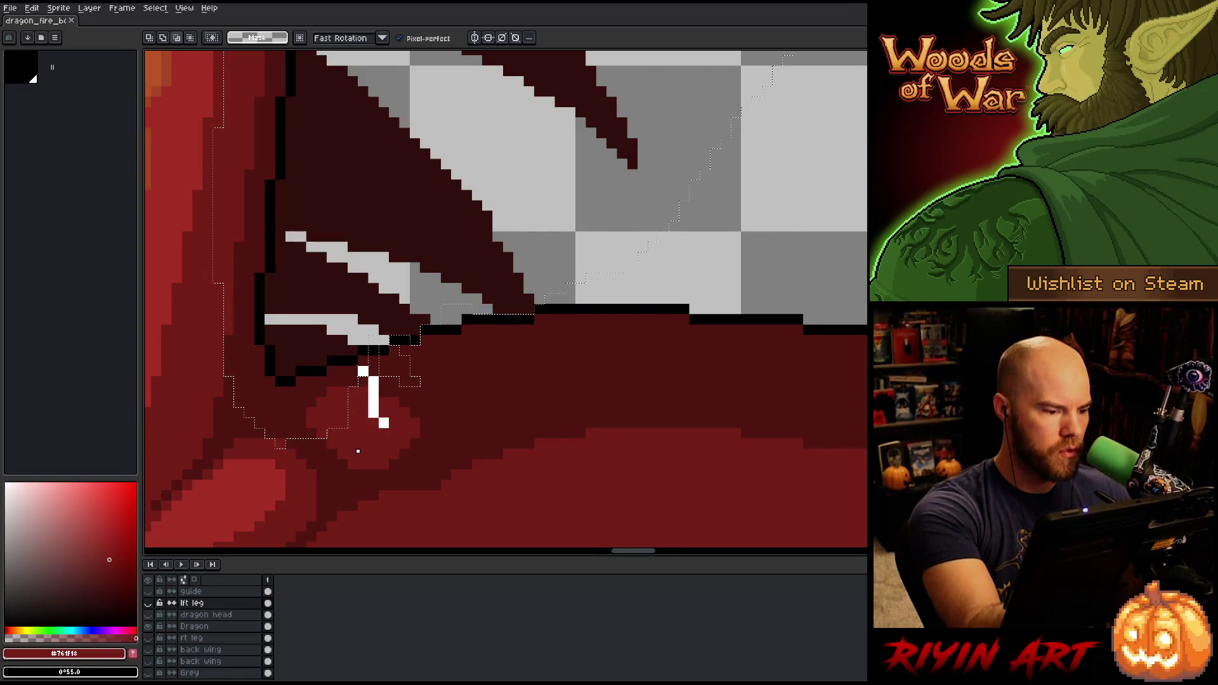
# Adjust the lasso selection near the spine and add the stray pixels at the spike tip
pyautogui.moveTo(514, 199); pyautogui.dragTo(568, 277)
pyautogui.scroll(-1, 568, 276)
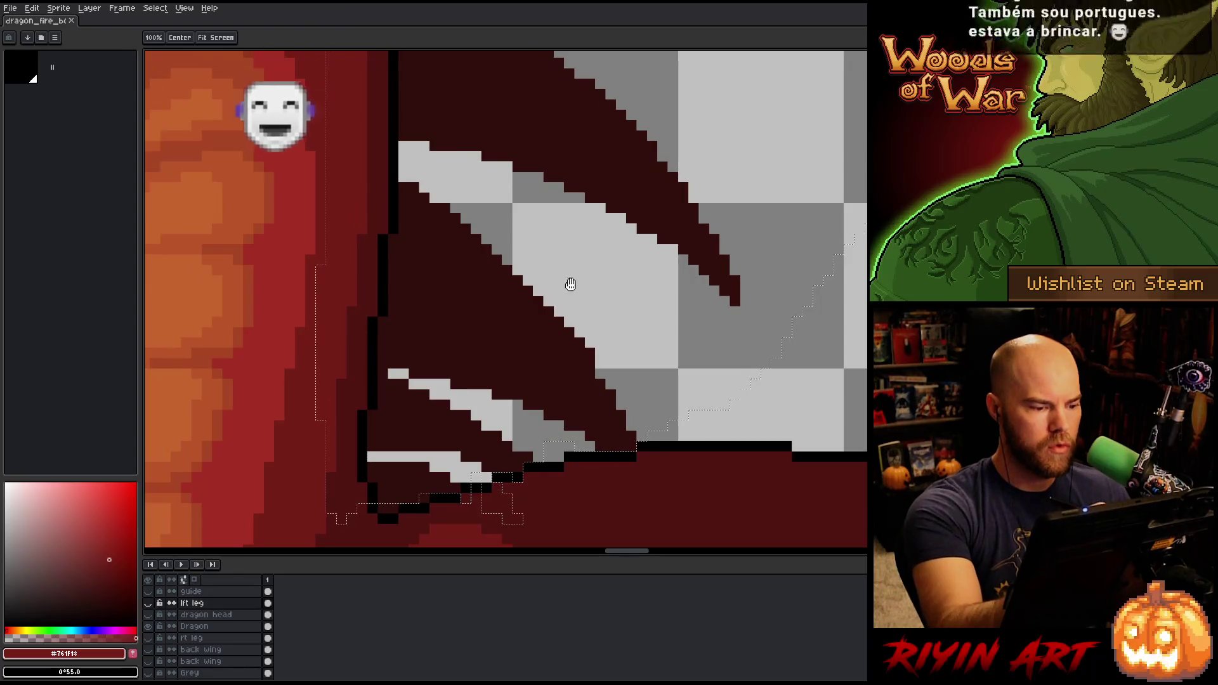
pyautogui.scroll(1, 528, 329)
pyautogui.press('space')
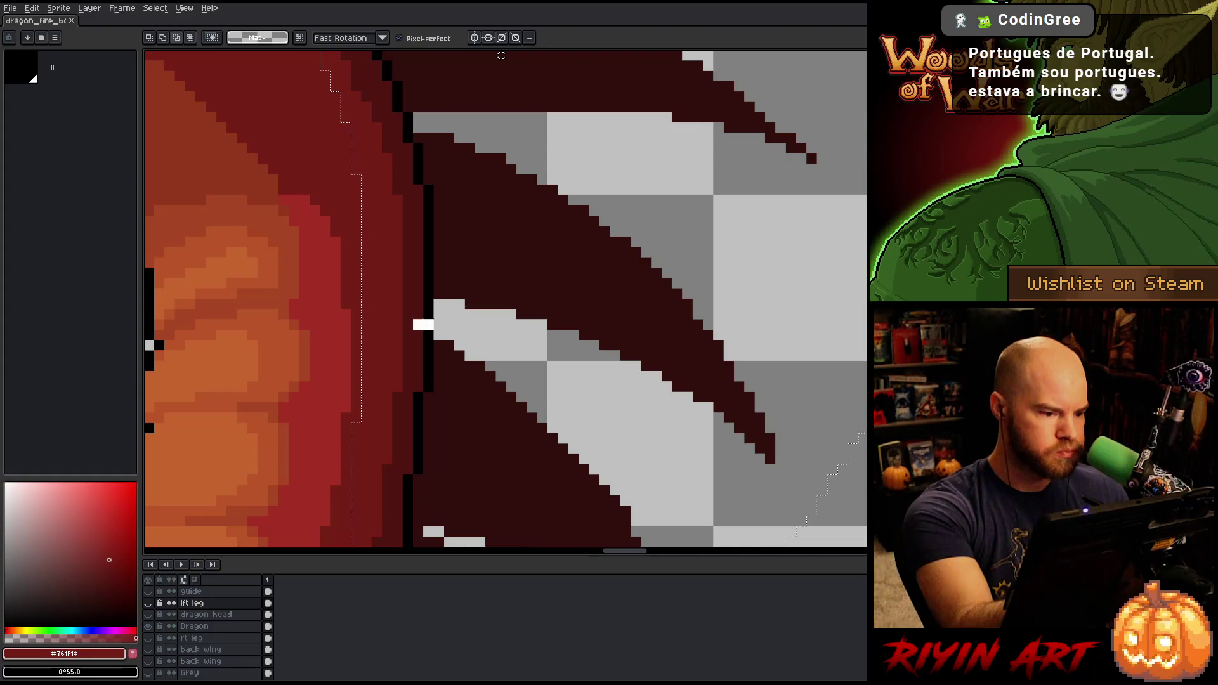
pyautogui.moveTo(422, 324); pyautogui.dragTo(436, 320)
# Pan along the neck and reshape the lasso selection to follow the spine edge
pyautogui.moveTo(475, 222)
pyautogui.mouseDown()
pyautogui.moveTo(587, 384)
pyautogui.moveTo(584, 451)
pyautogui.mouseUp()
pyautogui.moveTo(553, 246); pyautogui.dragTo(584, 345)
pyautogui.moveTo(505, 275)
pyautogui.mouseDown()
pyautogui.moveTo(641, 324)
pyautogui.moveTo(602, 266)
pyautogui.mouseUp()
pyautogui.moveTo(348, 337)
pyautogui.mouseDown()
pyautogui.moveTo(336, 321)
pyautogui.moveTo(266, 299)
pyautogui.moveTo(276, 293)
pyautogui.mouseUp()
pyautogui.scroll(-5, 264, 448)
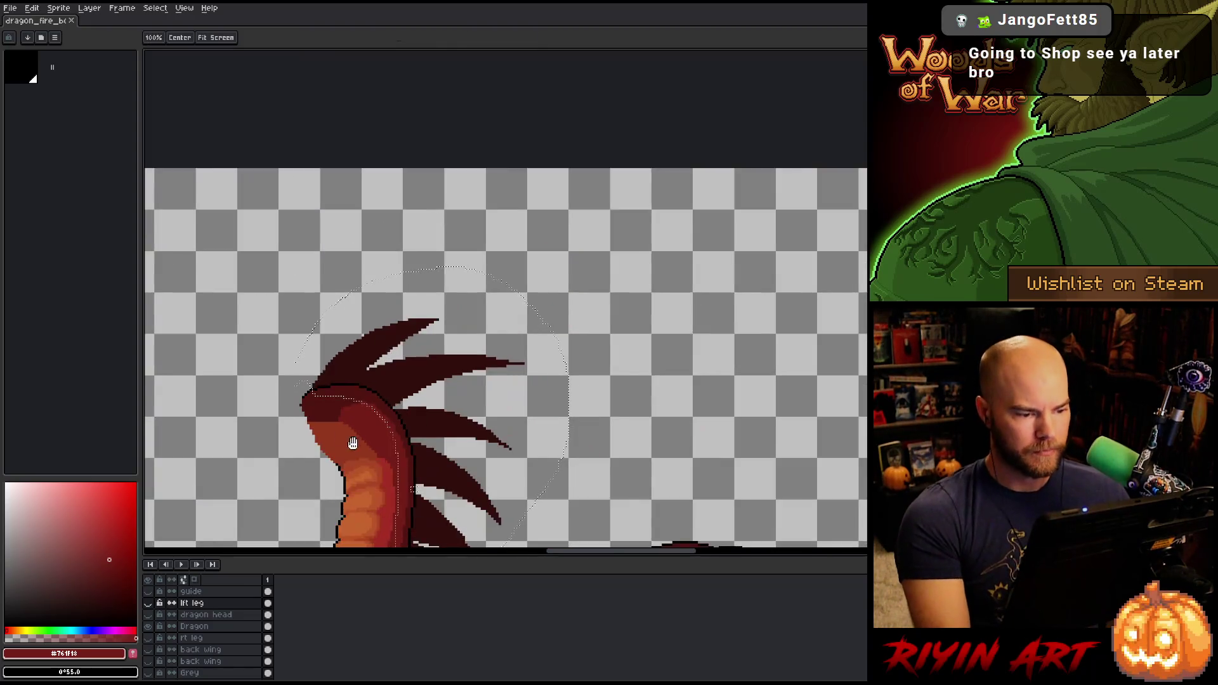
pyautogui.scroll(1, 473, 360)
pyautogui.scroll(4, 473, 359)
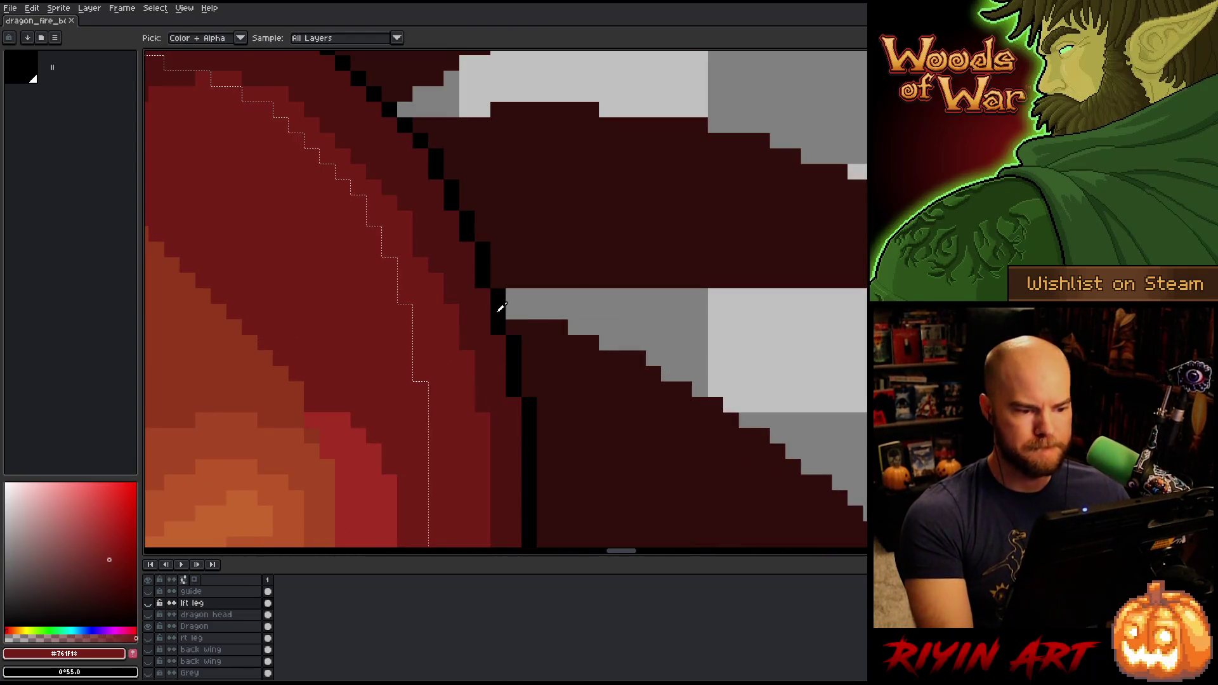
# Sample black from the outline and apply a first black Outline effect
pyautogui.keyDown('alt'); pyautogui.click(502, 304); pyautogui.keyUp('alt')
pyautogui.scroll(-3, 507, 303)
pyautogui.hotkey('shift', 'o')
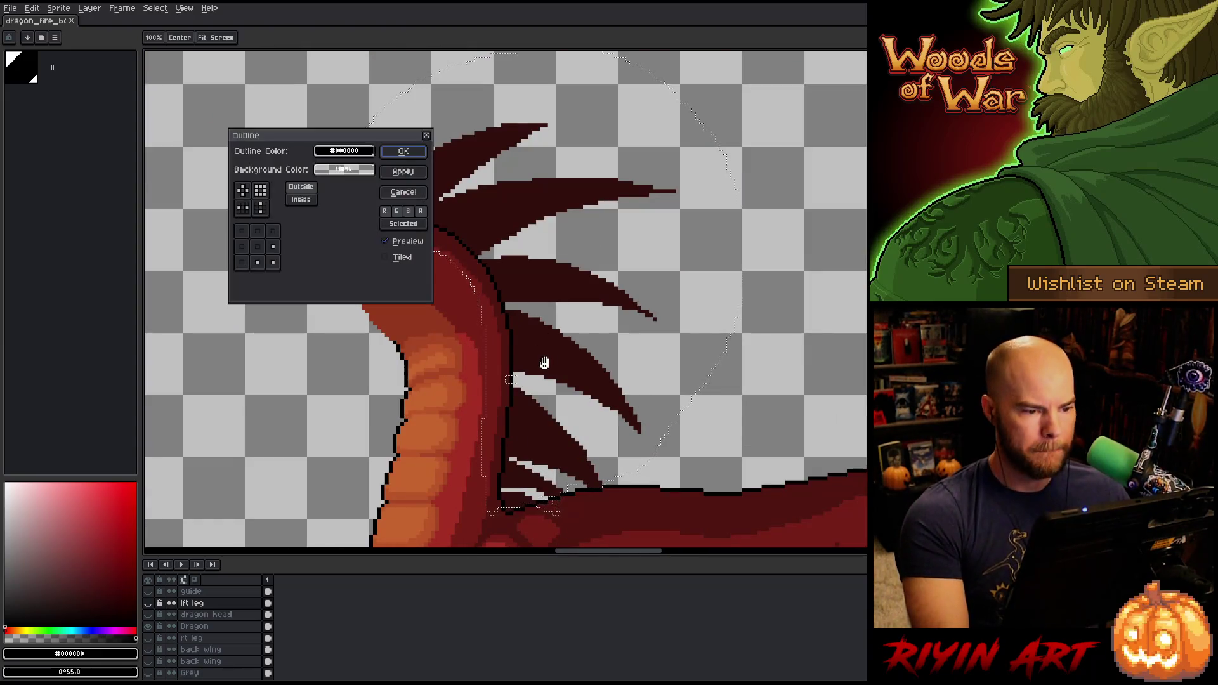
pyautogui.click(404, 151)
# Outline the Dragon layer in black on left and top sides, then undo the outline on the spikes
pyautogui.click(203, 626)
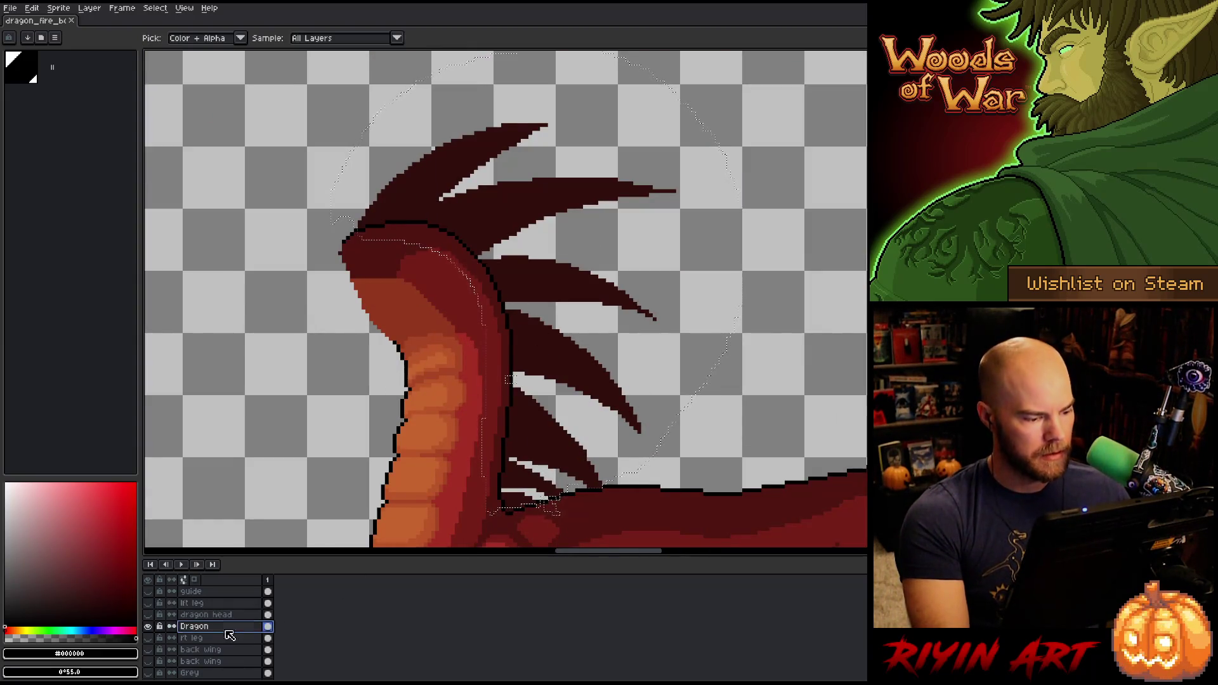
pyautogui.hotkey('shift', 'o')
pyautogui.click(242, 246)
pyautogui.click(259, 232)
pyautogui.click(275, 263)
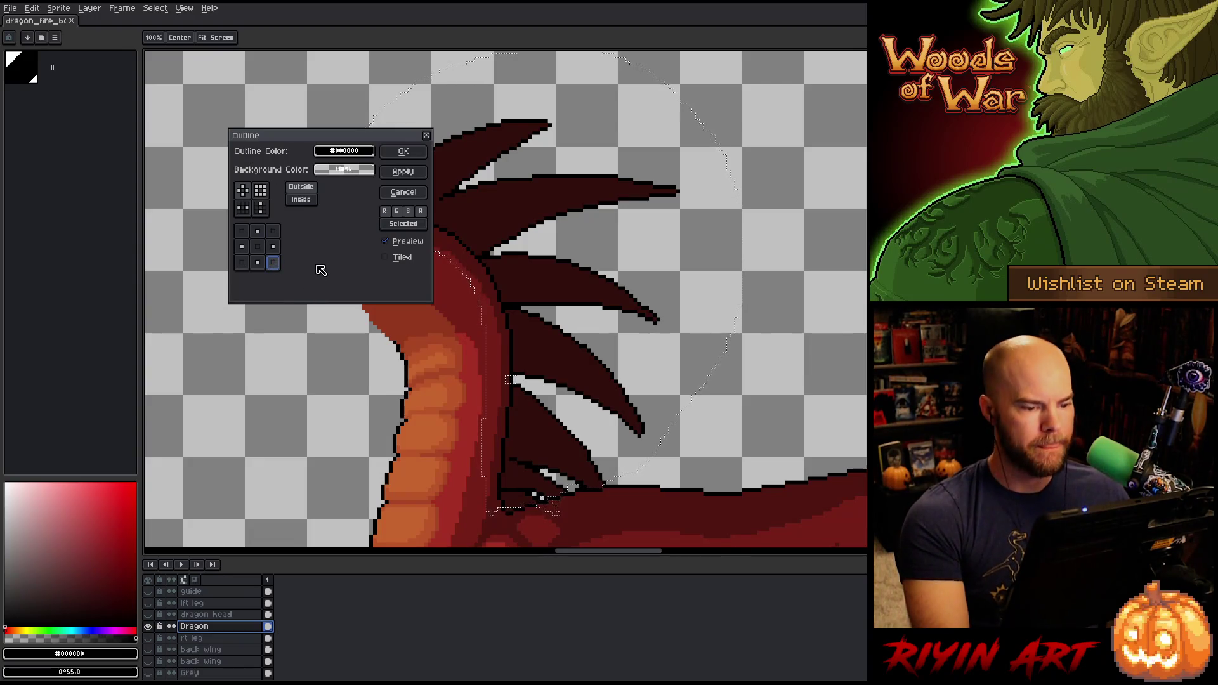
pyautogui.click(403, 151)
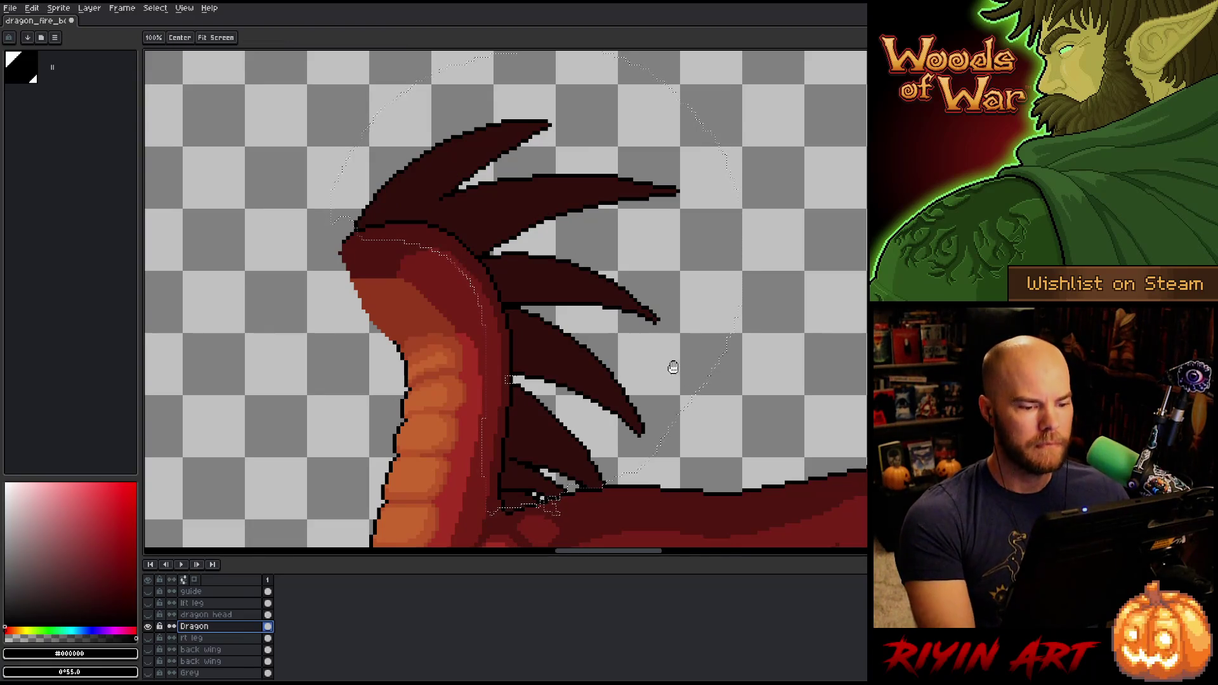
pyautogui.moveTo(672, 362); pyautogui.dragTo(614, 356)
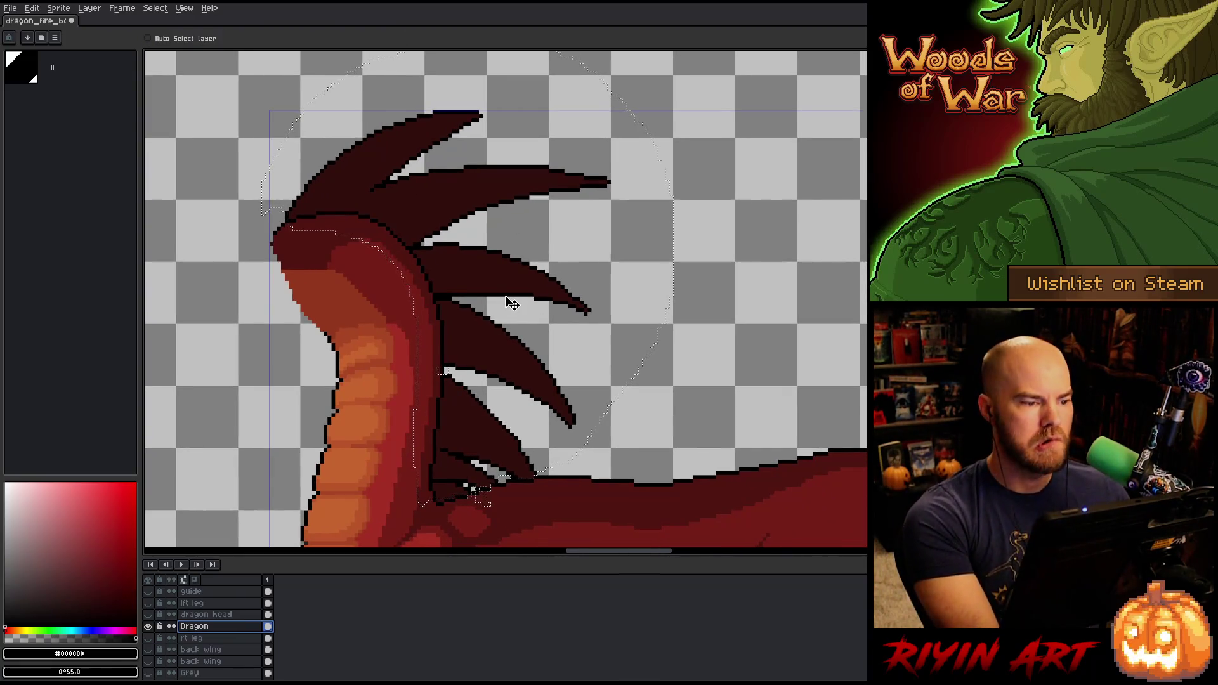
pyautogui.hotkey('ctrl', 'z')
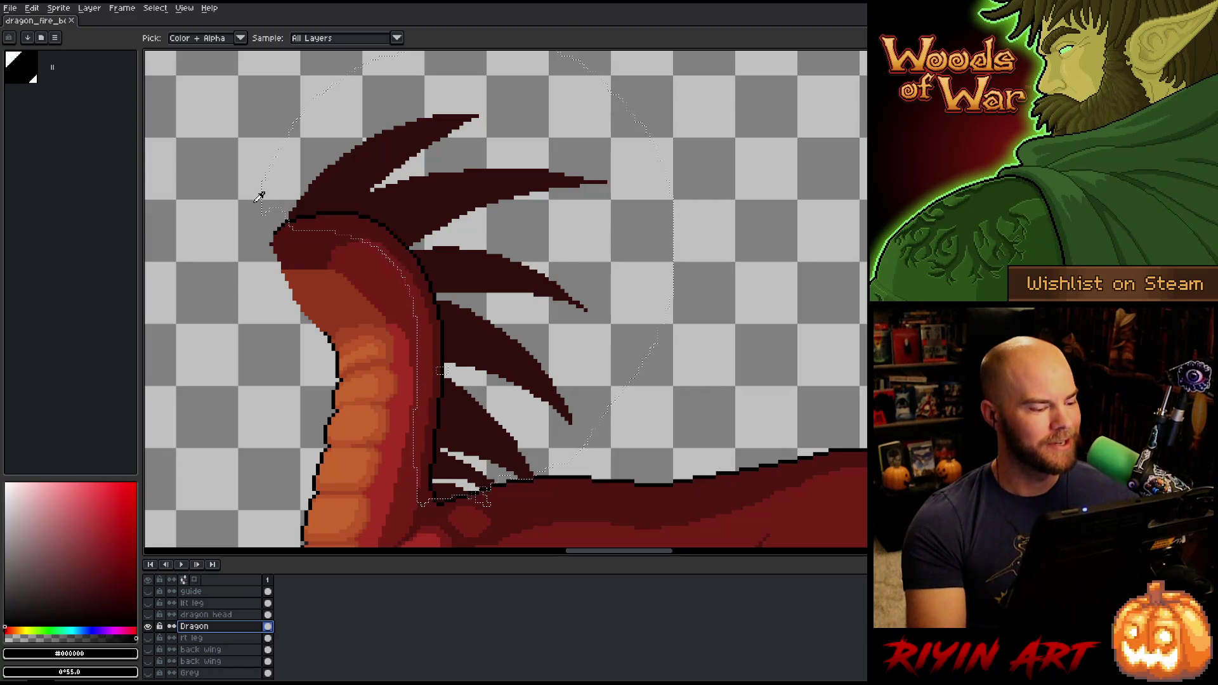
pyautogui.press('b')
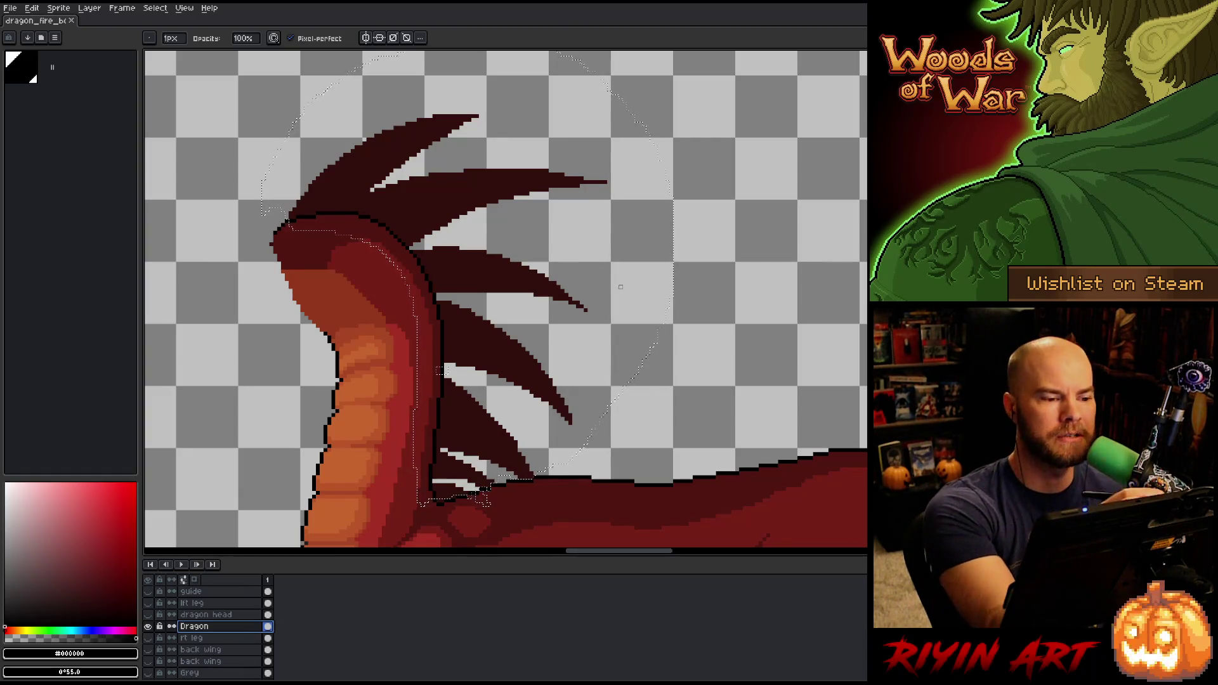
# Pick the dark spike colour #320f0b and toggle between the Pencil and Eraser
pyautogui.keyDown('alt'); pyautogui.click(384, 170); pyautogui.keyUp('alt')
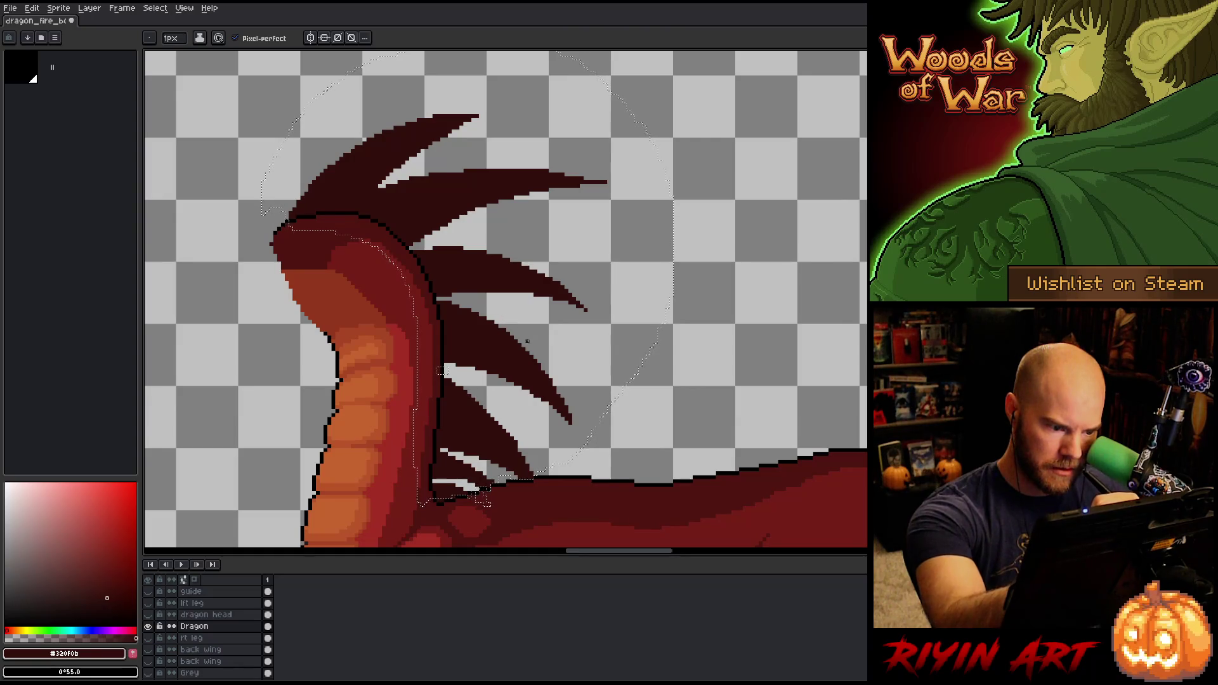
pyautogui.press('b')
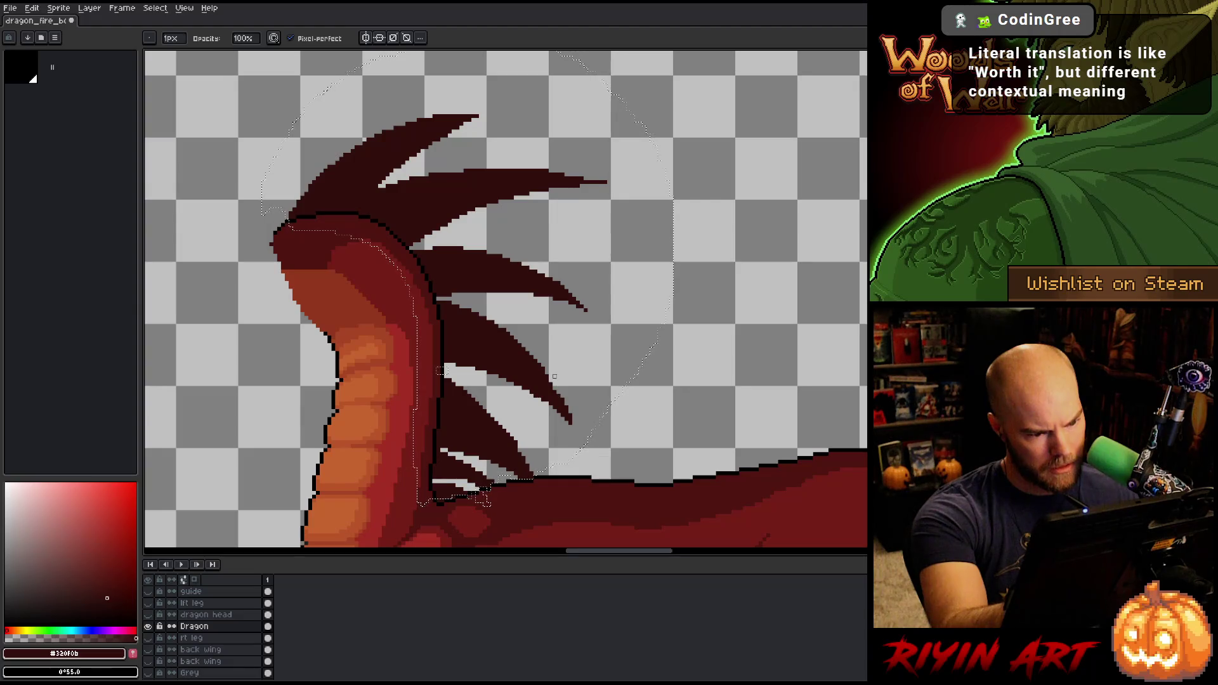
pyautogui.press('e')
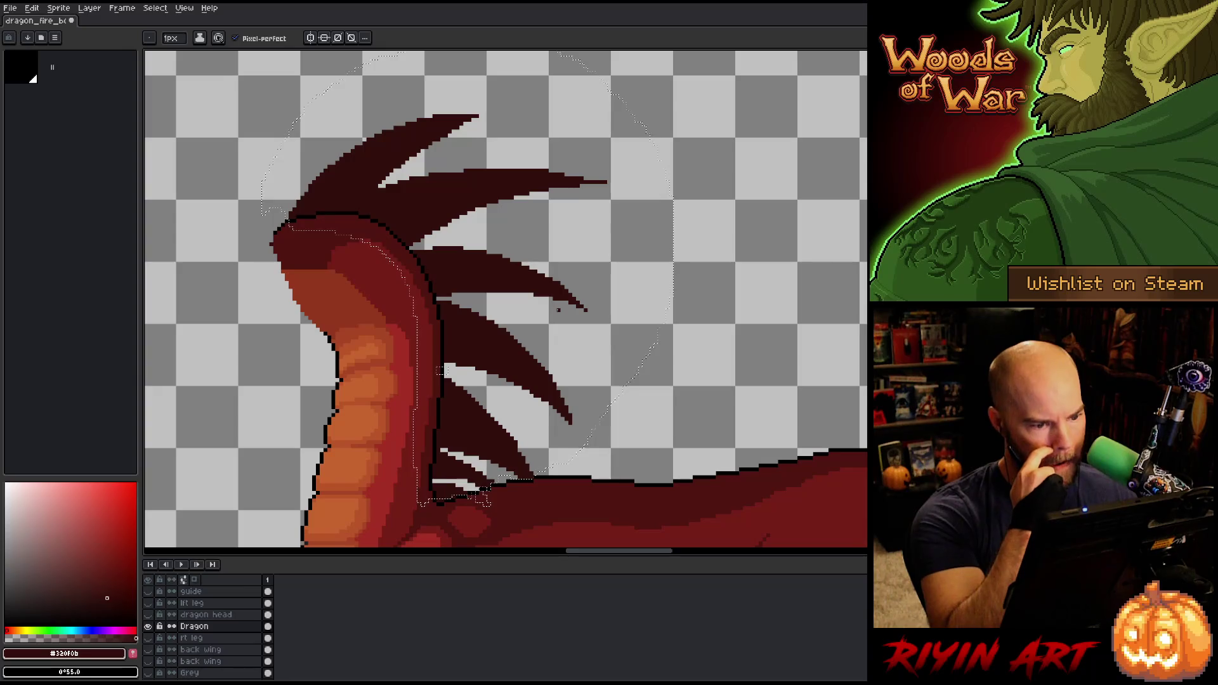
pyautogui.press('b')
pyautogui.press('e')
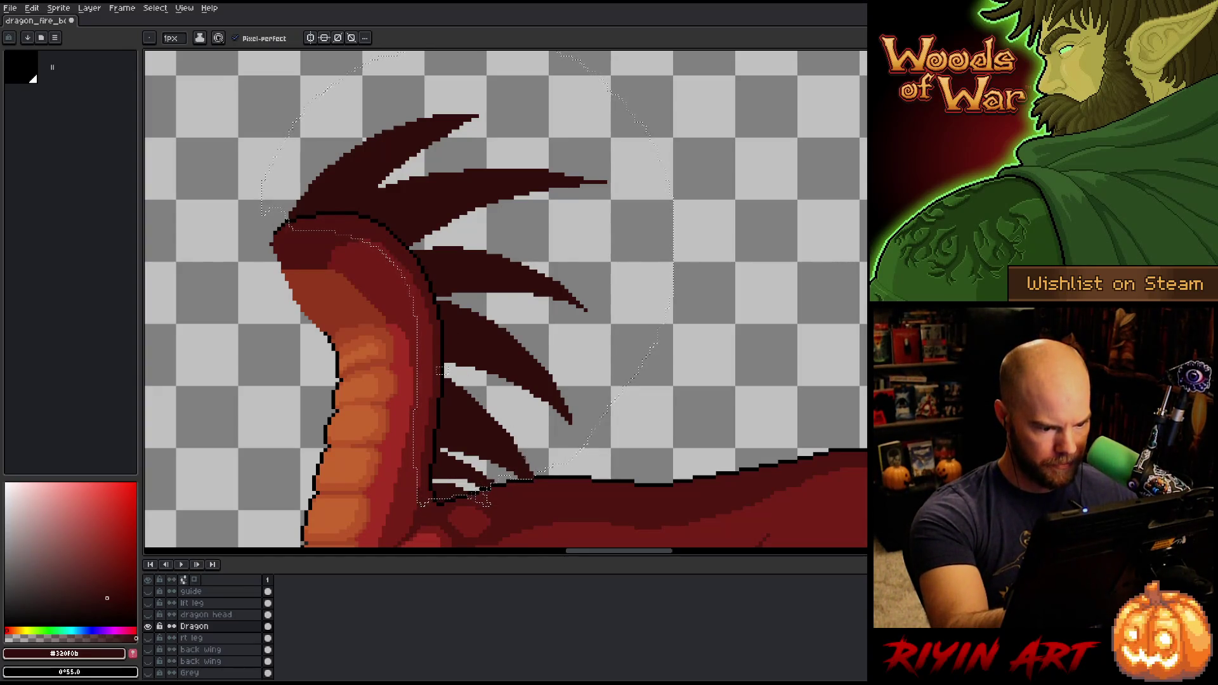
pyautogui.press('b')
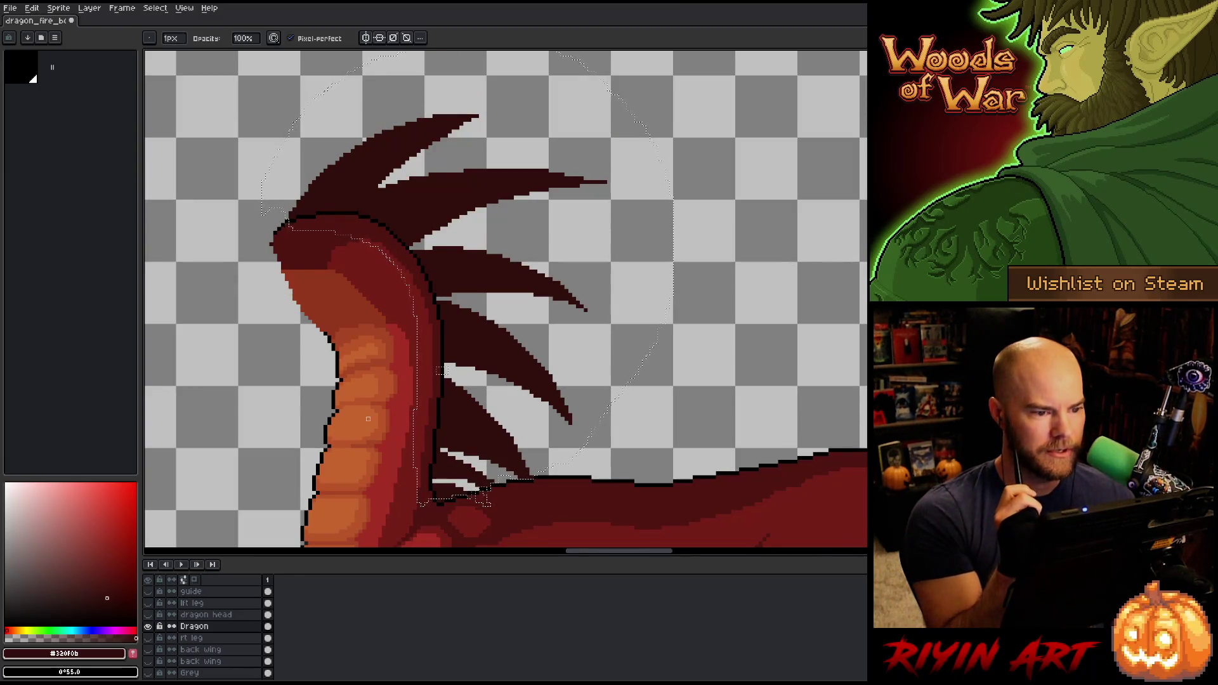
# Draw and erase the dark red neck spikes, undoing a change at the upper spike tip
pyautogui.press('e')
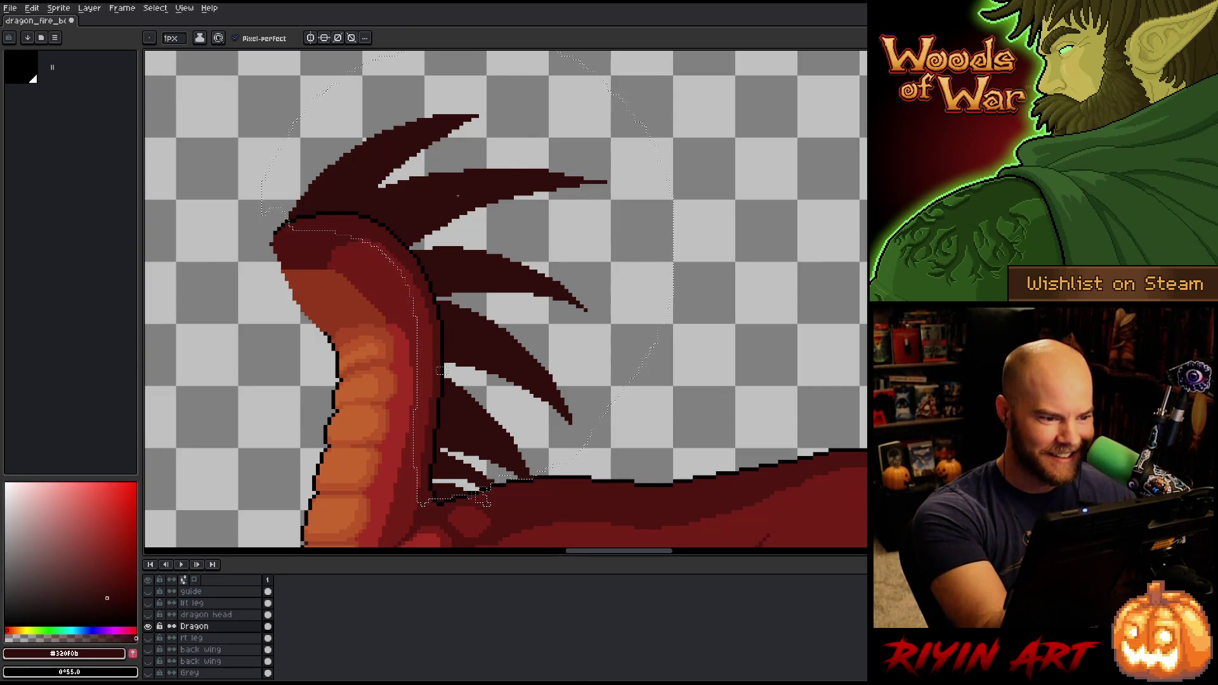
pyautogui.press('b')
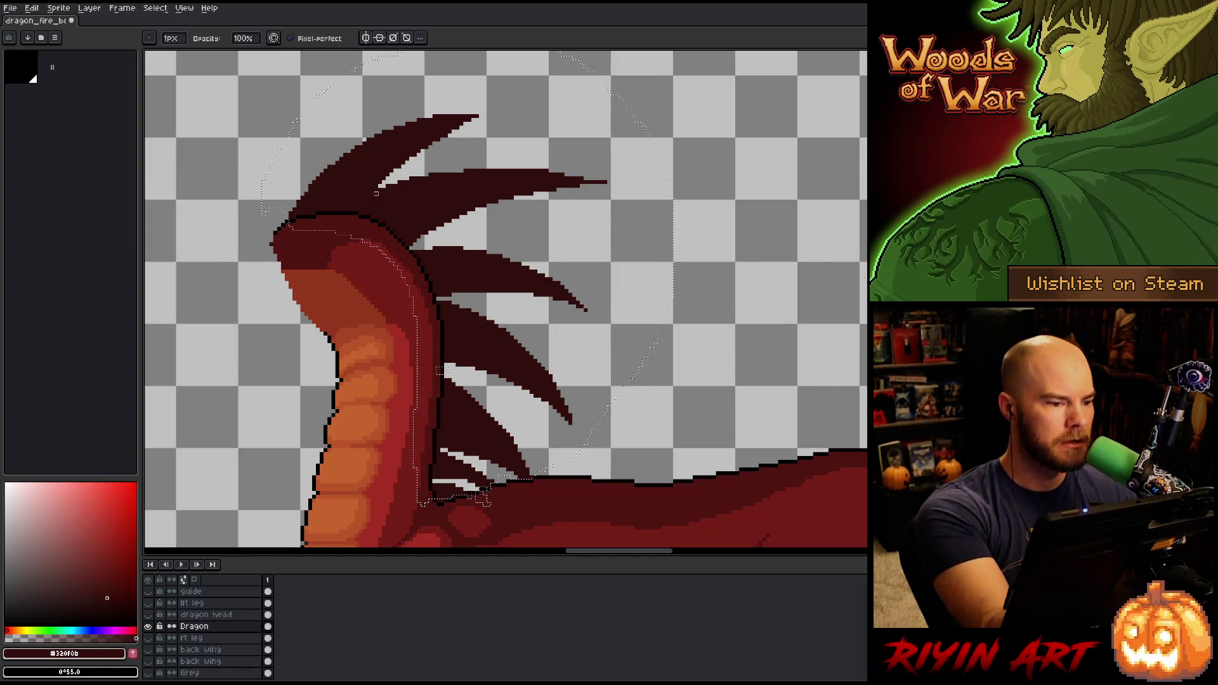
pyautogui.press('e')
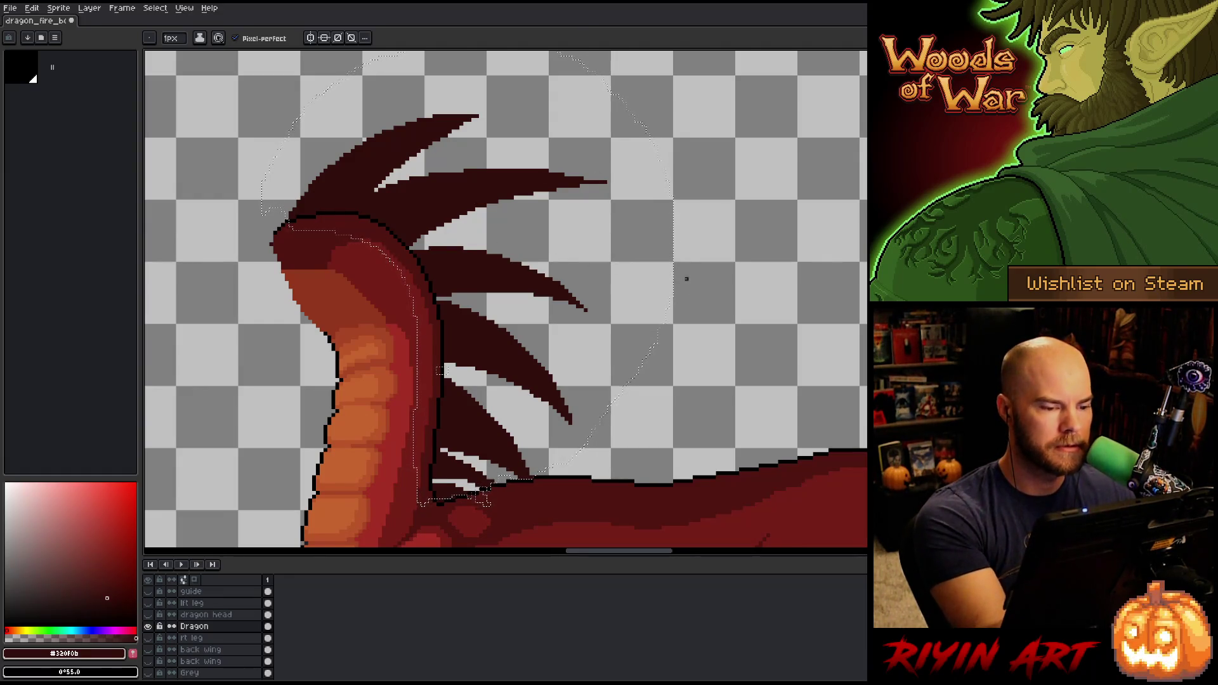
pyautogui.press('b')
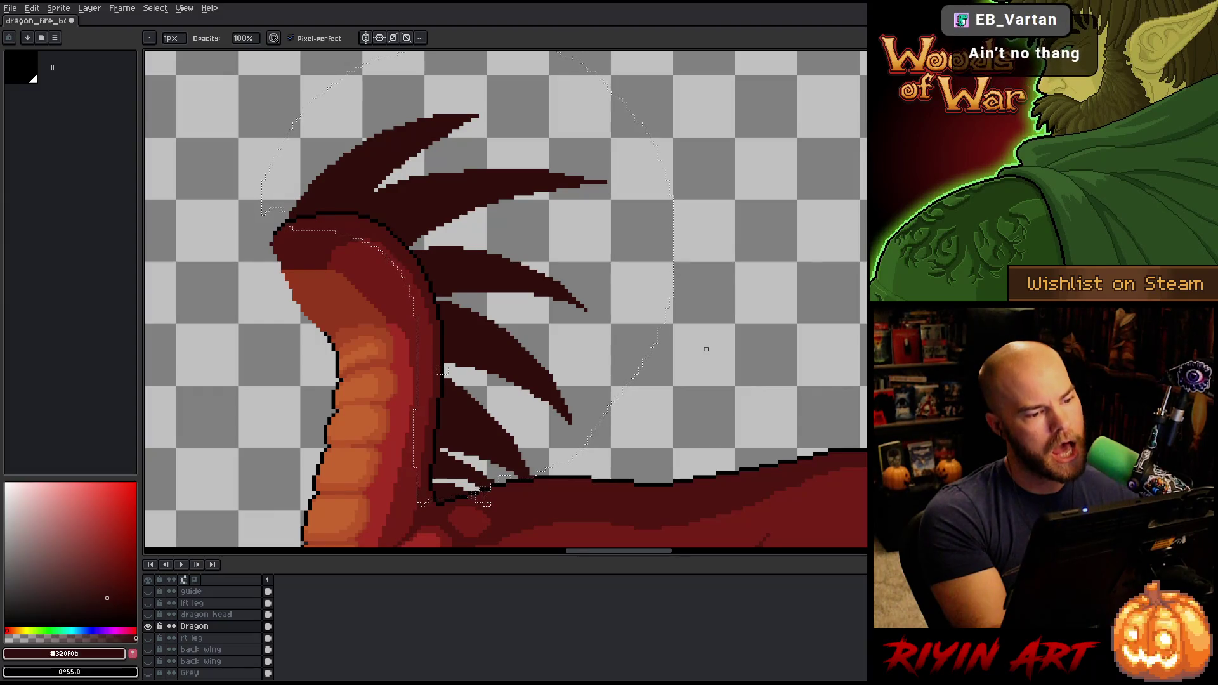
pyautogui.hotkey('ctrl', 'z')
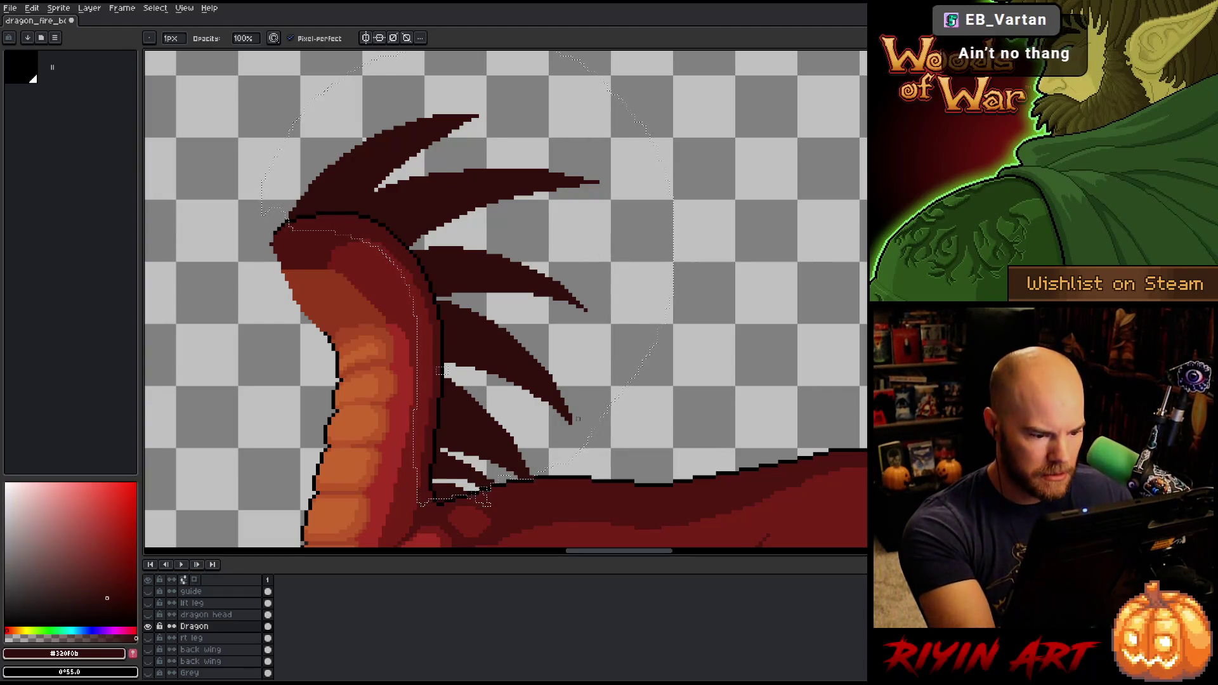
pyautogui.press('e')
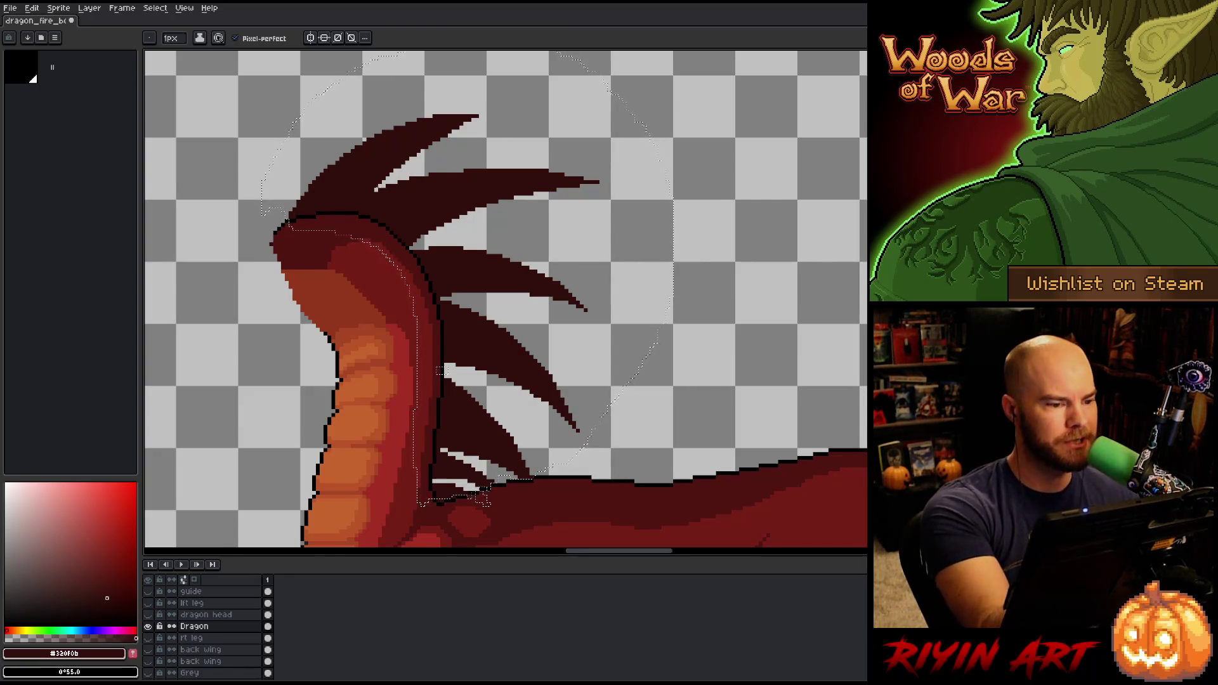
pyautogui.press('e')
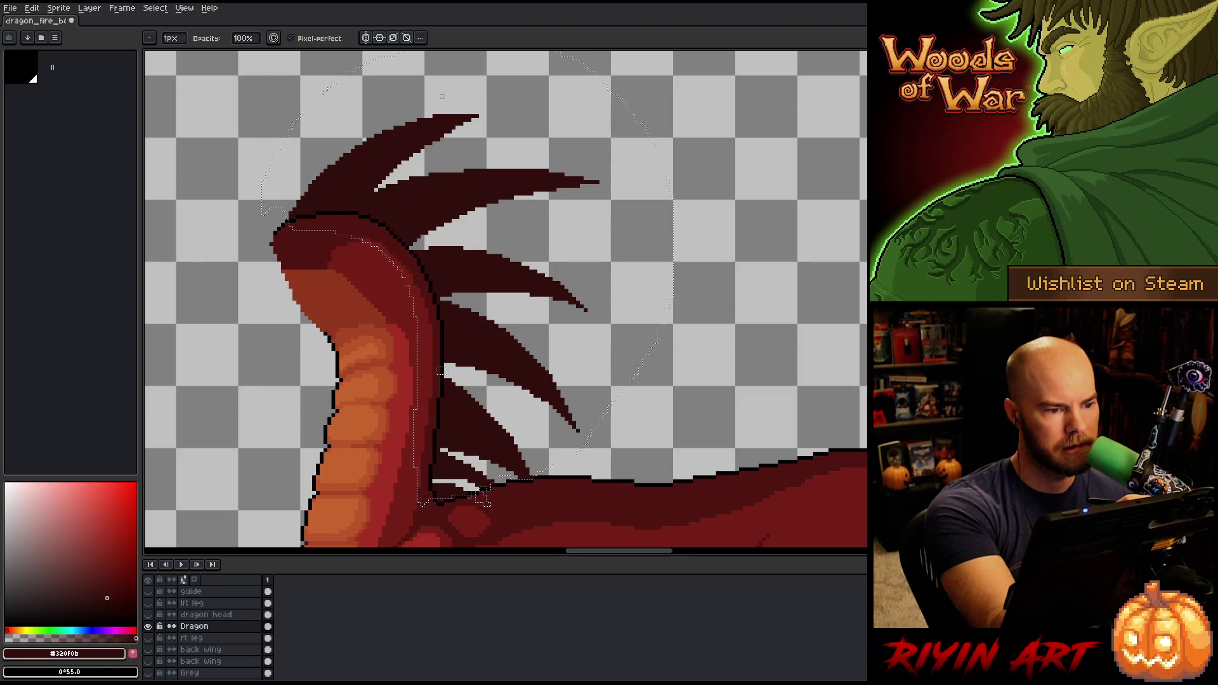
pyautogui.press('e')
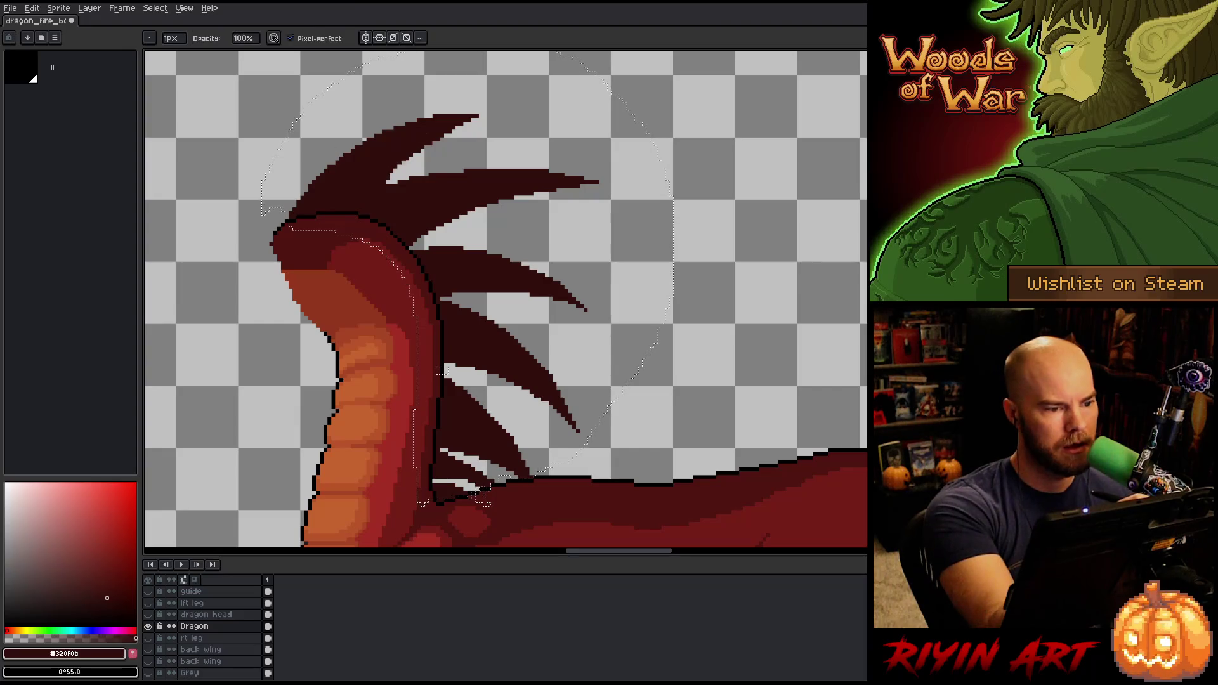
pyautogui.press('b')
# Extend the second spike's tip with dark pixels, touch it up, and sample black from the outline
pyautogui.click(380, 185)
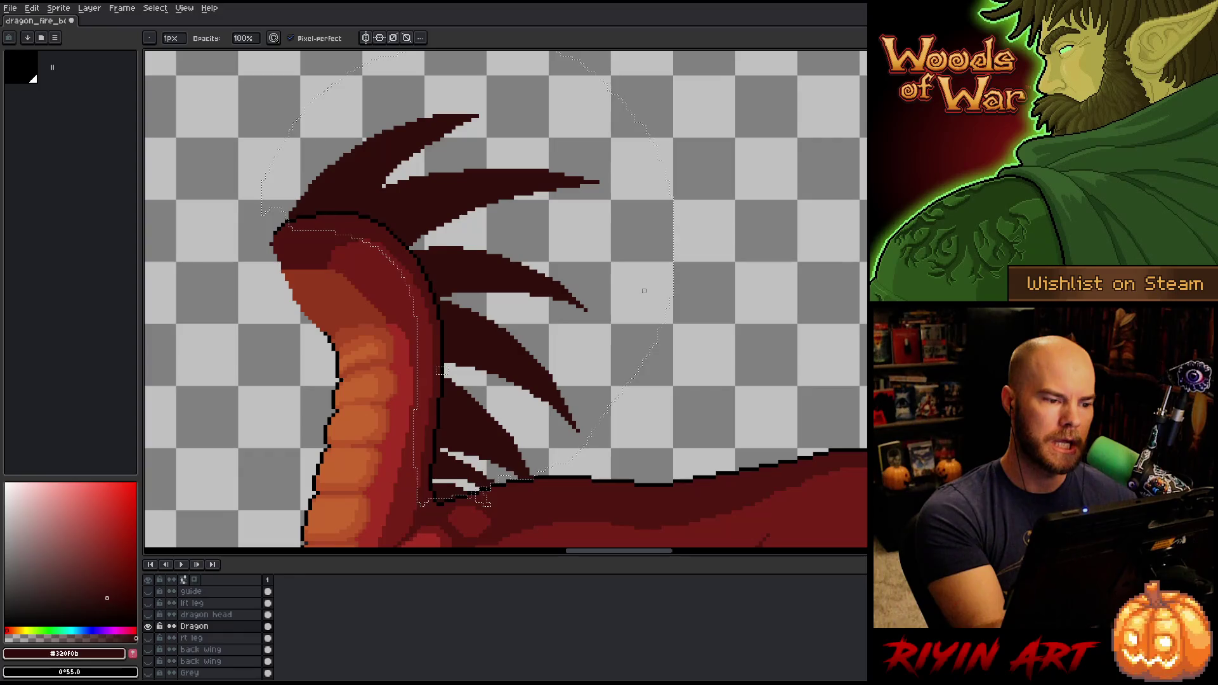
pyautogui.press('e')
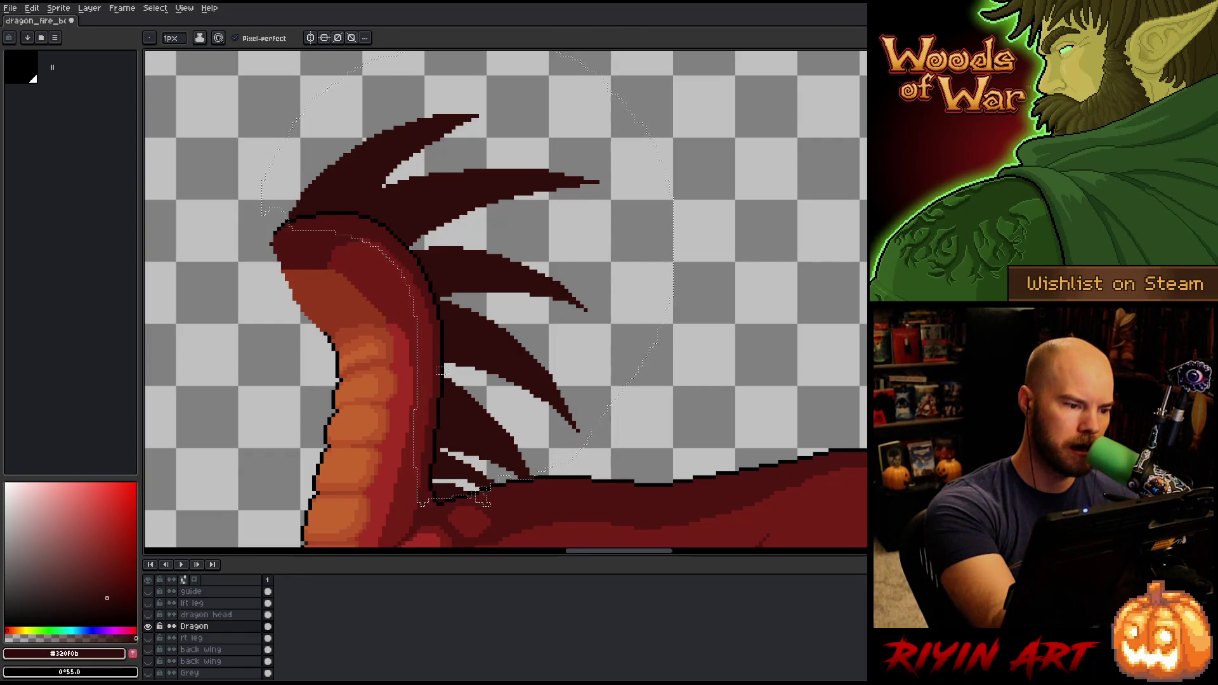
pyautogui.press('b')
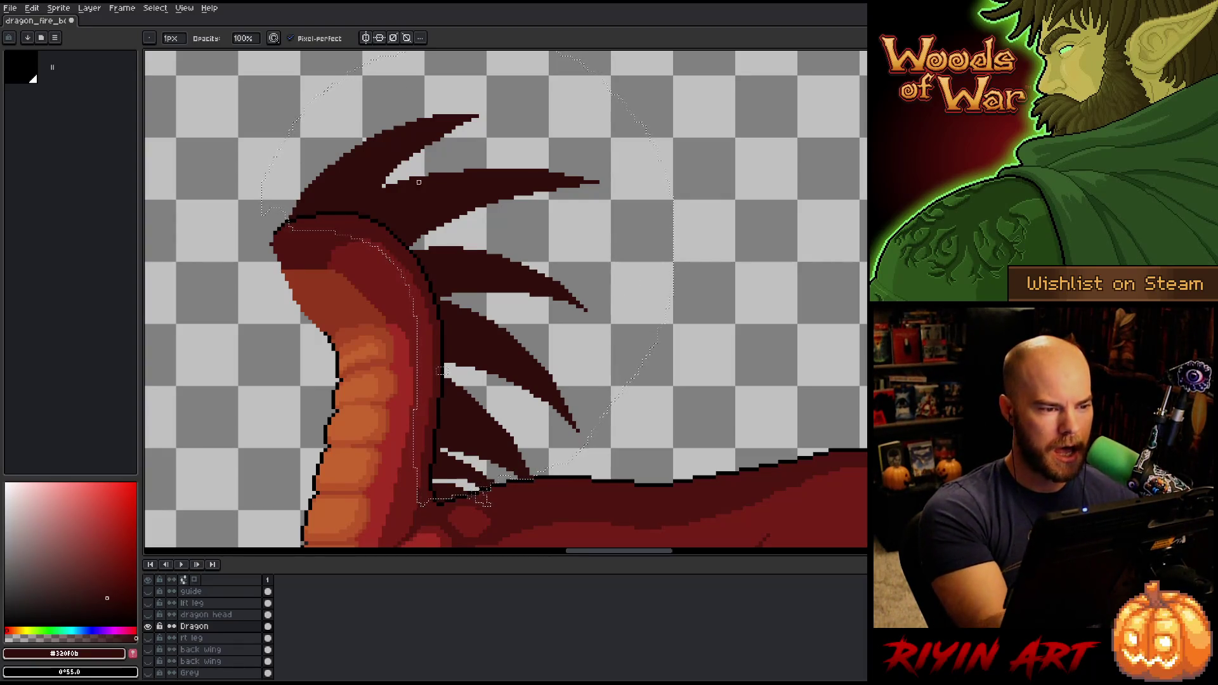
pyautogui.press('e')
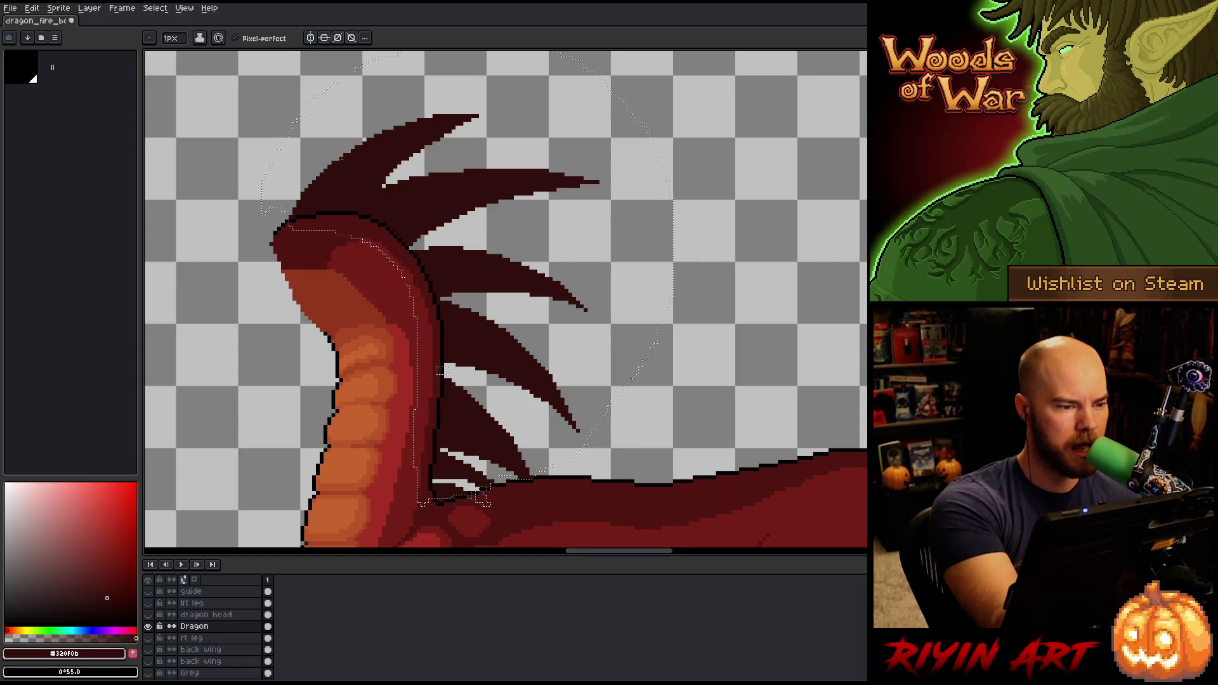
pyautogui.press('b')
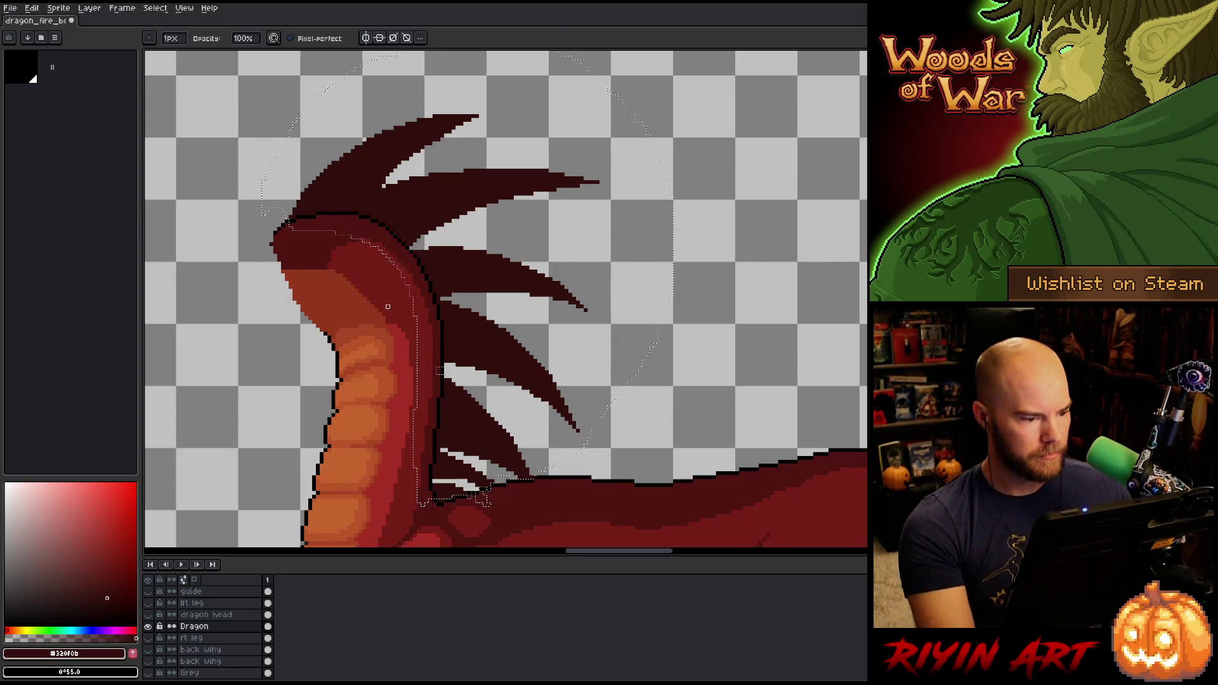
pyautogui.keyDown('alt'); pyautogui.click(443, 331); pyautogui.keyUp('alt')
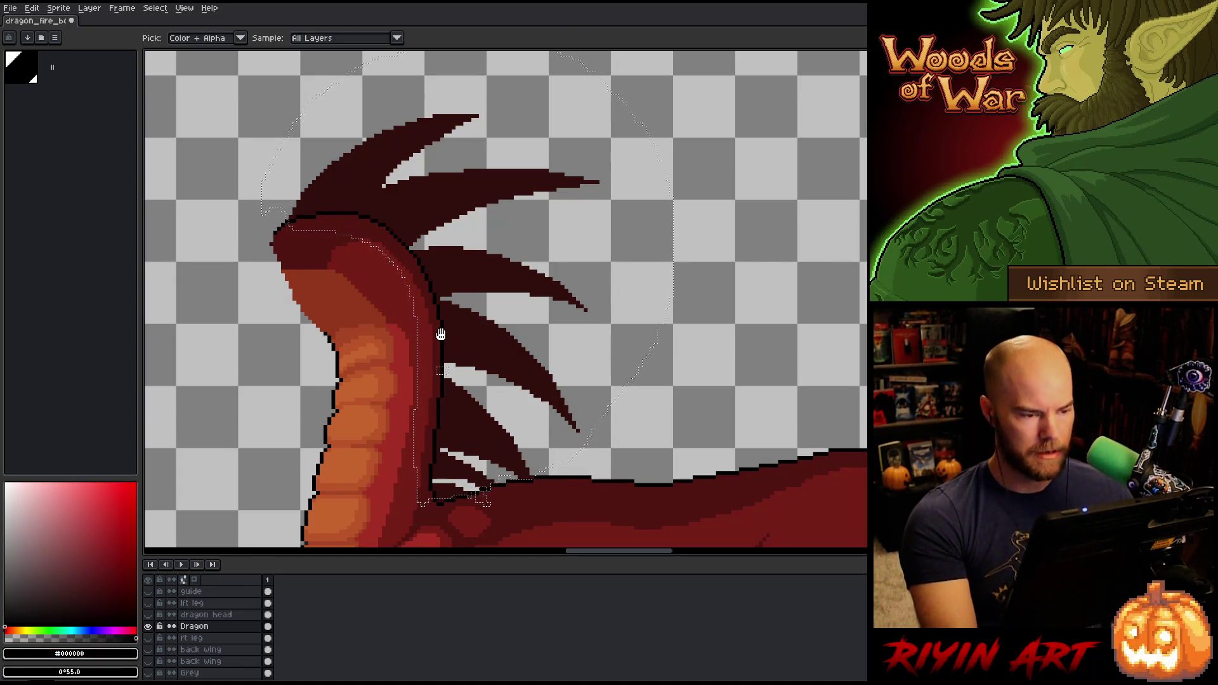
# Apply a black Outline effect around the neck, with the settings dialog moved aside
pyautogui.hotkey('shift', 'o')
pyautogui.moveTo(343, 139)
pyautogui.mouseDown()
pyautogui.moveTo(262, 308)
pyautogui.moveTo(281, 323)
pyautogui.mouseUp()
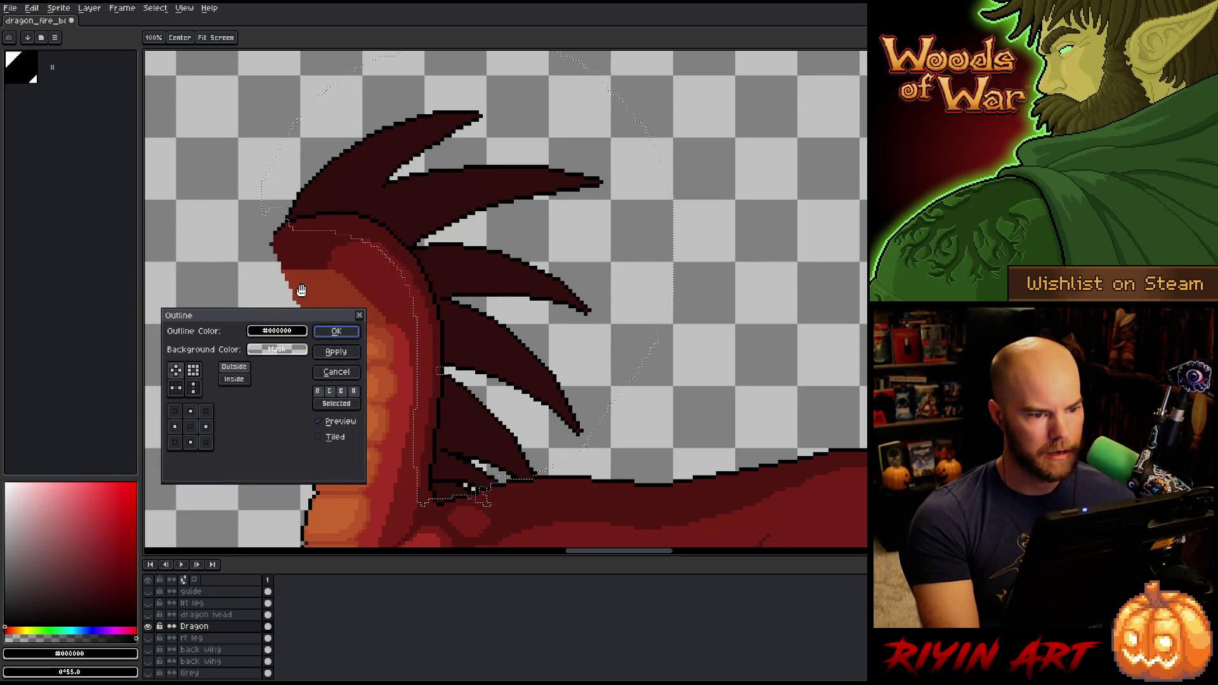
pyautogui.press('Return')
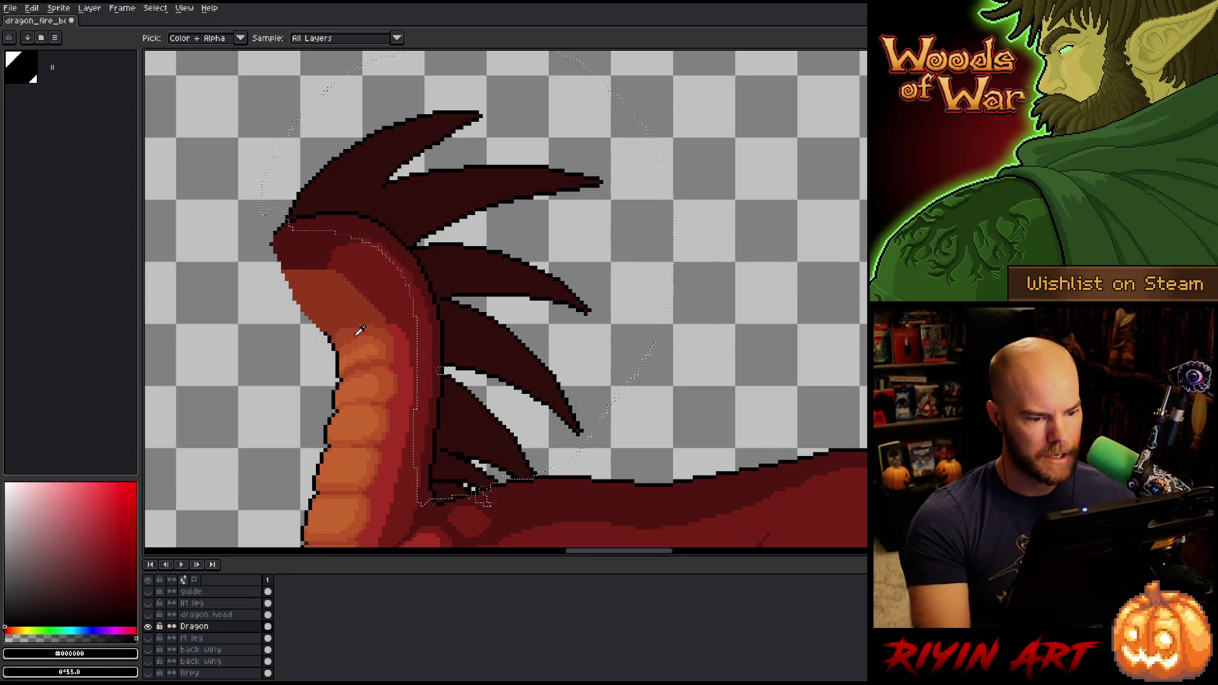
pyautogui.press('b')
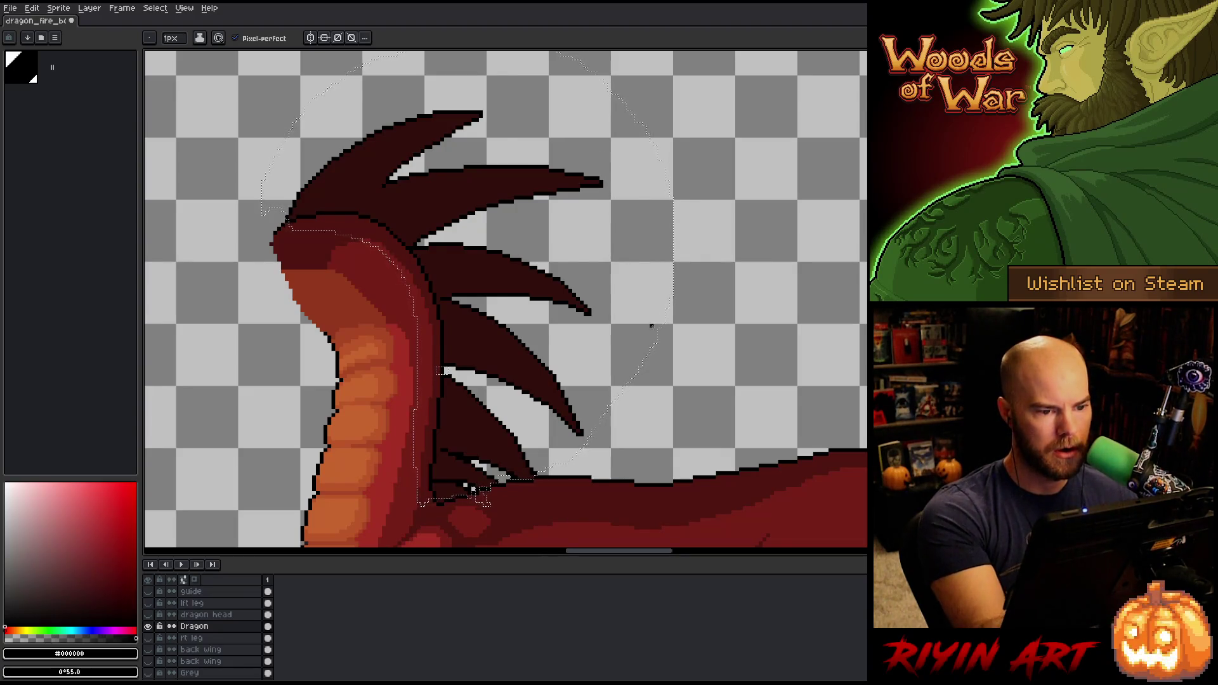
# Clear the neck selection, touch up the spikes, and sample the spikes' dark red
pyautogui.hotkey('ctrl', 'd')
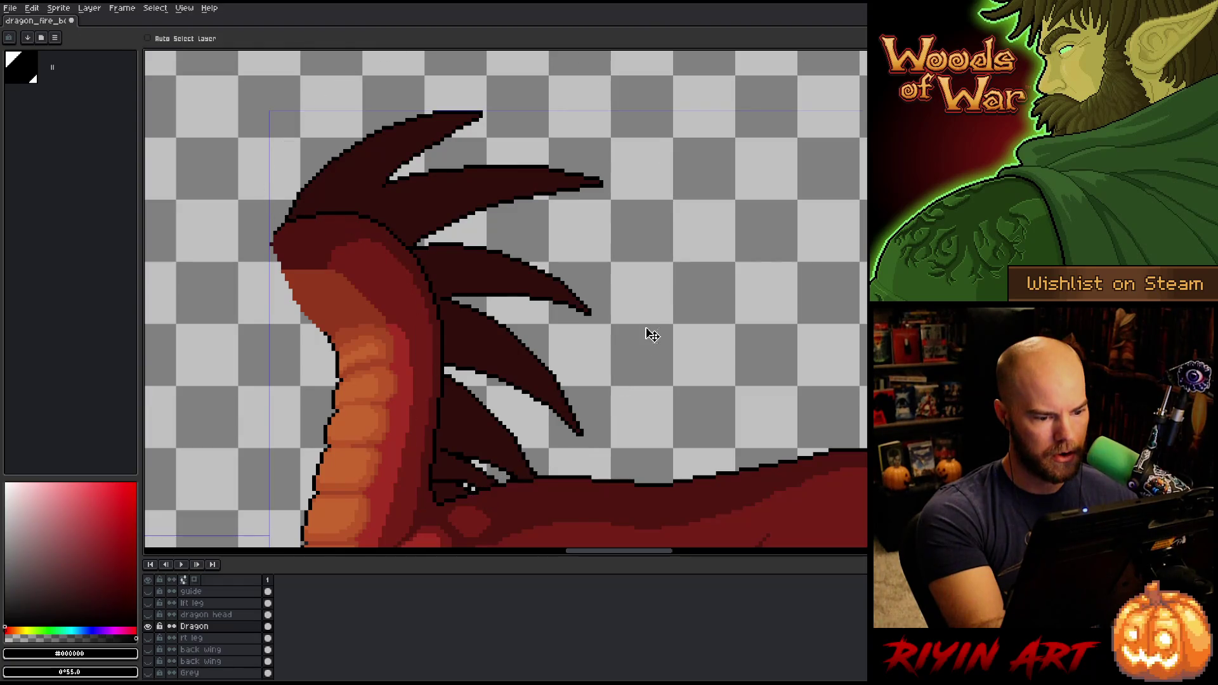
pyautogui.press('e')
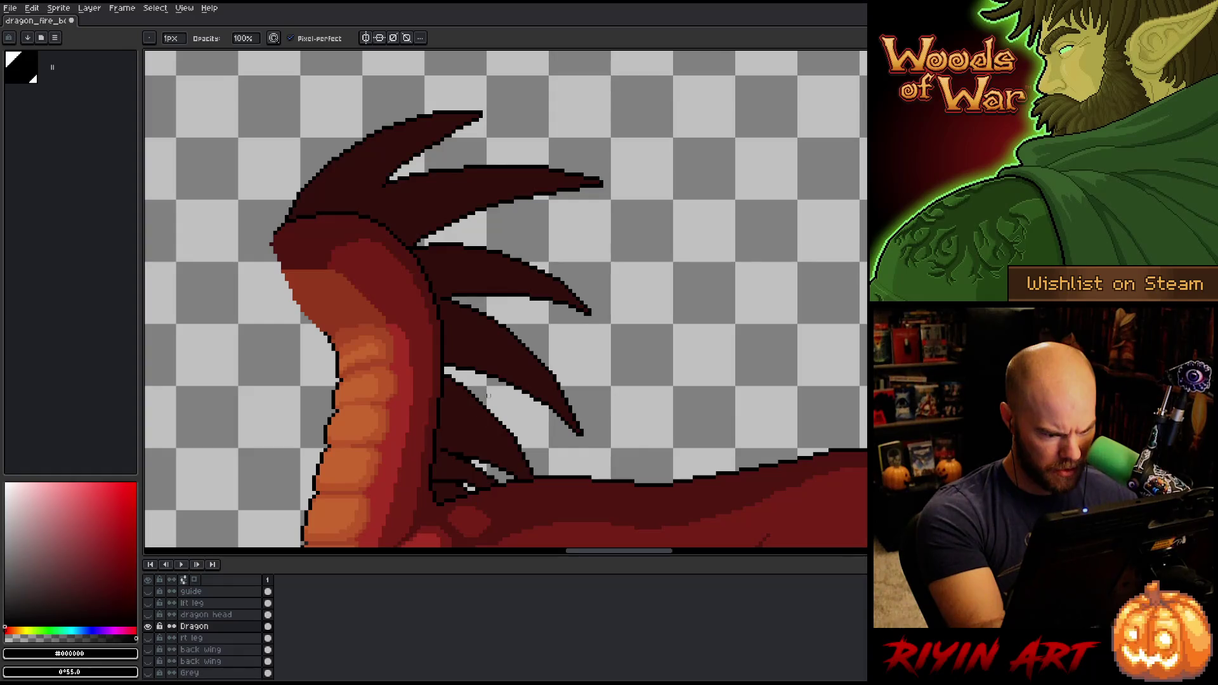
pyautogui.press('e')
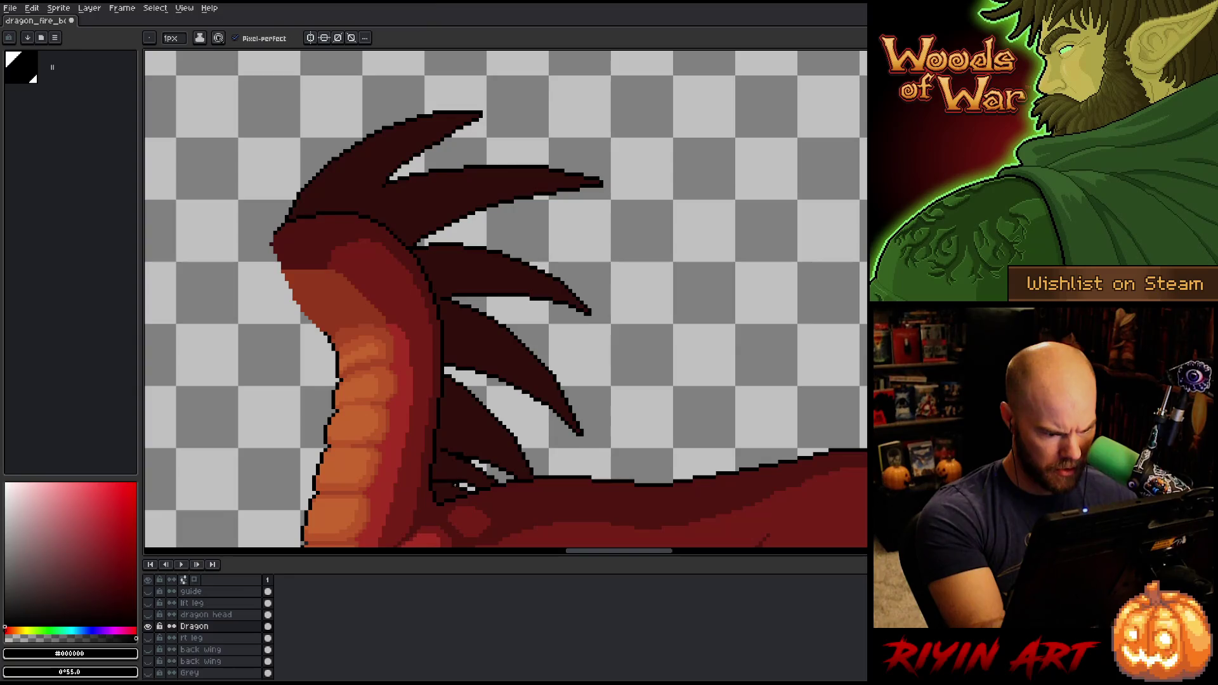
pyautogui.keyDown('alt'); pyautogui.click(449, 477); pyautogui.keyUp('alt')
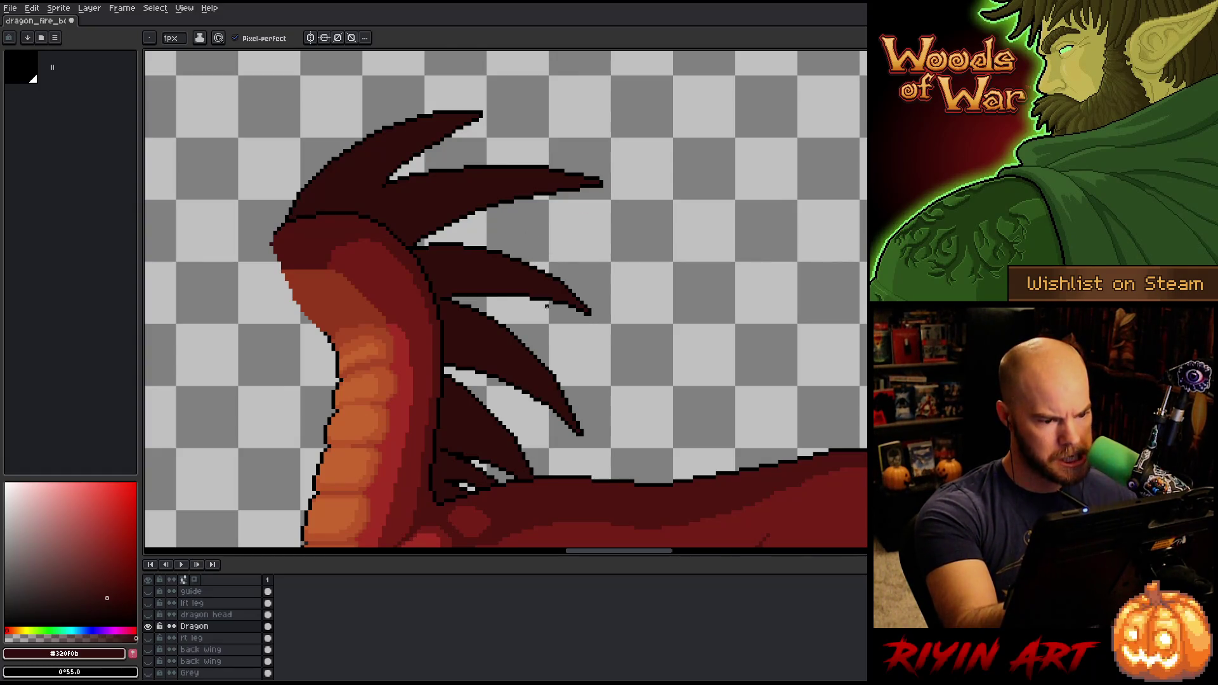
# Lasso a region inside the lower spikes, then deselect it
pyautogui.press('q')
pyautogui.moveTo(534, 326)
pyautogui.mouseDown()
pyautogui.moveTo(485, 287)
pyautogui.moveTo(436, 287)
pyautogui.moveTo(446, 368)
pyautogui.moveTo(571, 453)
pyautogui.moveTo(636, 413)
pyautogui.mouseUp()
pyautogui.hotkey('ctrl', 'd')
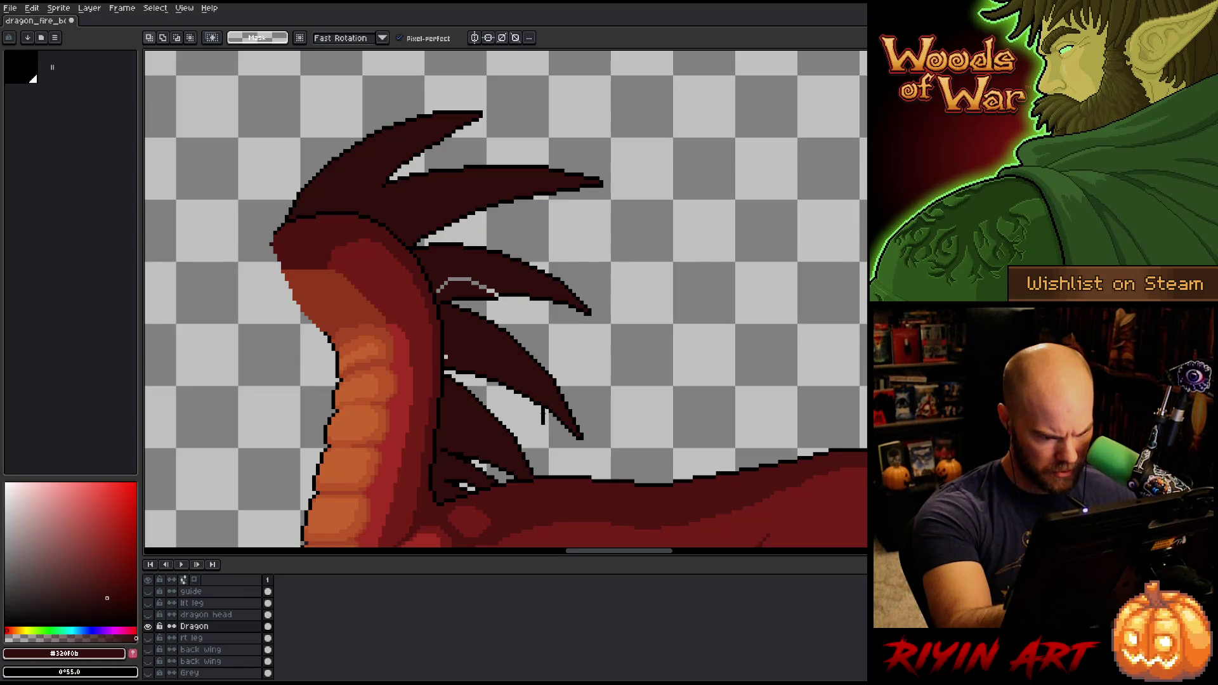
# Paint a light highlight along the lower spike and stretch it slightly wider and lower
pyautogui.moveTo(551, 425)
pyautogui.mouseDown()
pyautogui.moveTo(551, 411)
pyautogui.moveTo(482, 359)
pyautogui.moveTo(447, 360)
pyautogui.moveTo(450, 377)
pyautogui.mouseUp()
pyautogui.hotkey('ctrl', 't')
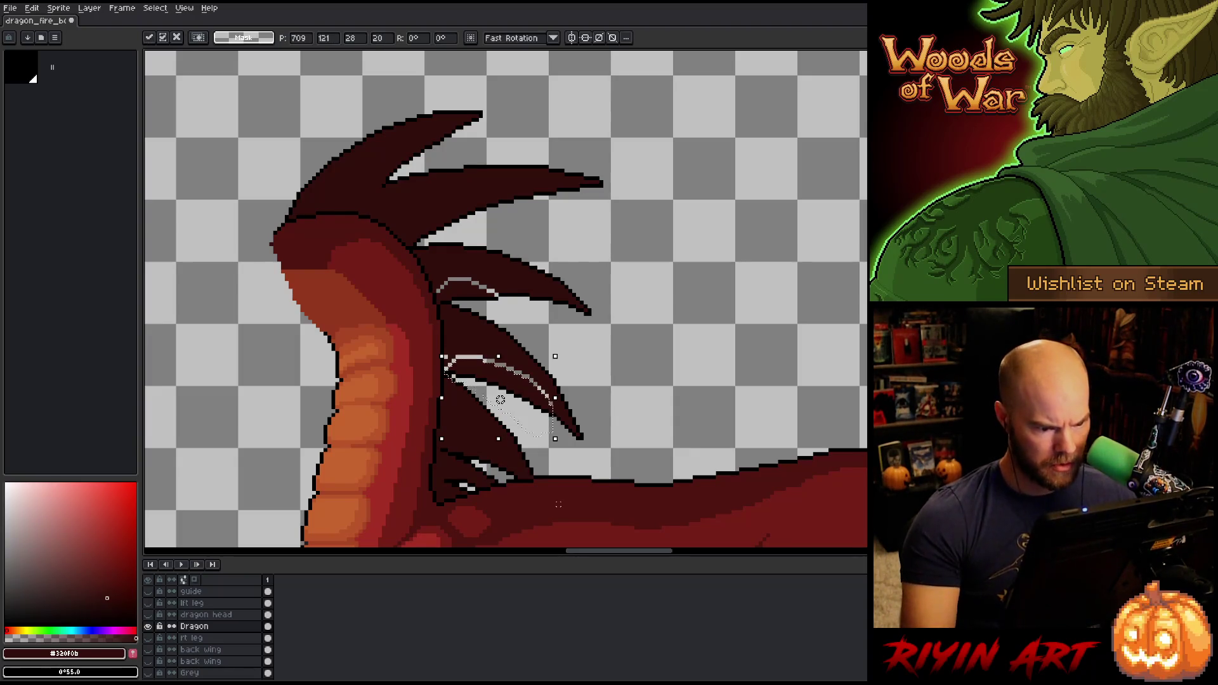
pyautogui.moveTo(552, 404); pyautogui.dragTo(555, 448)
pyautogui.moveTo(558, 403); pyautogui.dragTo(562, 404)
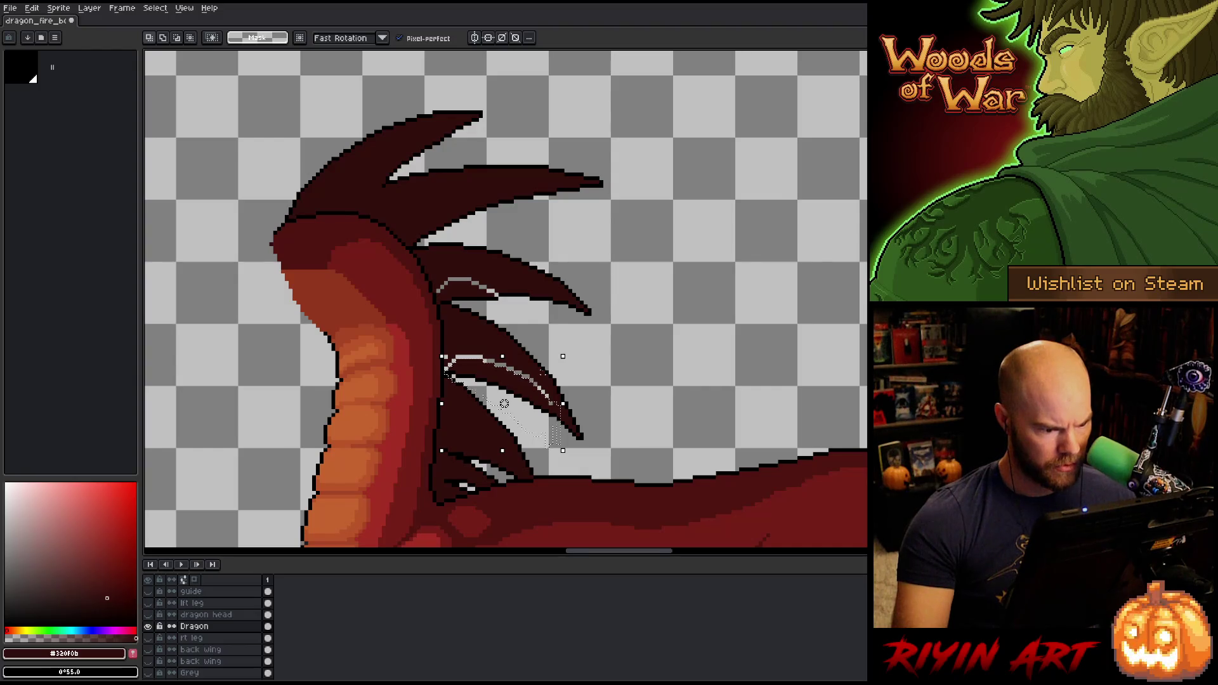
pyautogui.moveTo(441, 404); pyautogui.dragTo(445, 403)
pyautogui.press('Return')
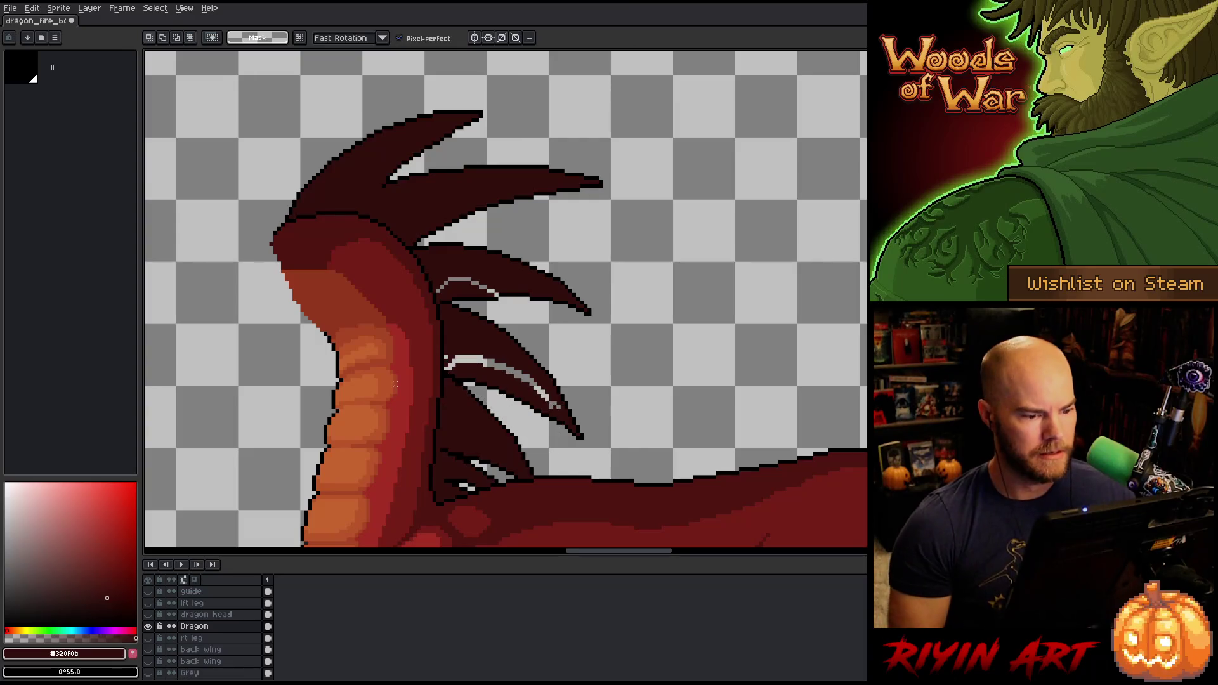
# Undo the highlight, paint over it in dark red, save, and zoom out
pyautogui.press('w')
pyautogui.hotkey('ctrl', 'z')
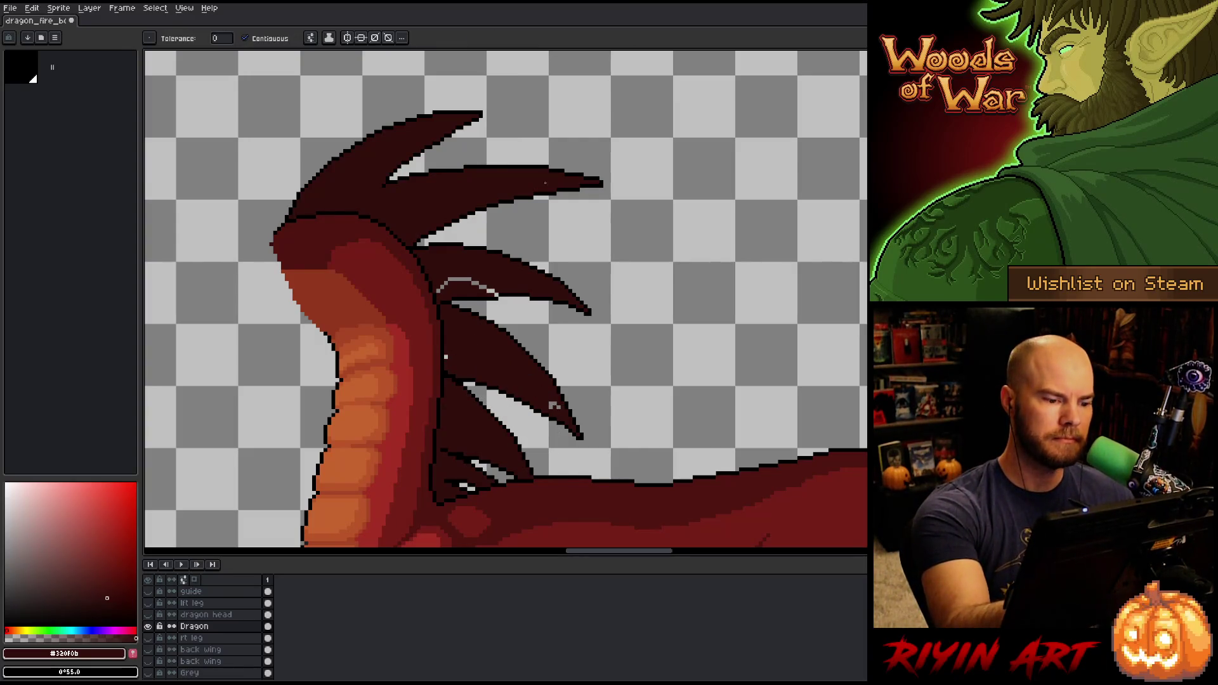
pyautogui.press('b')
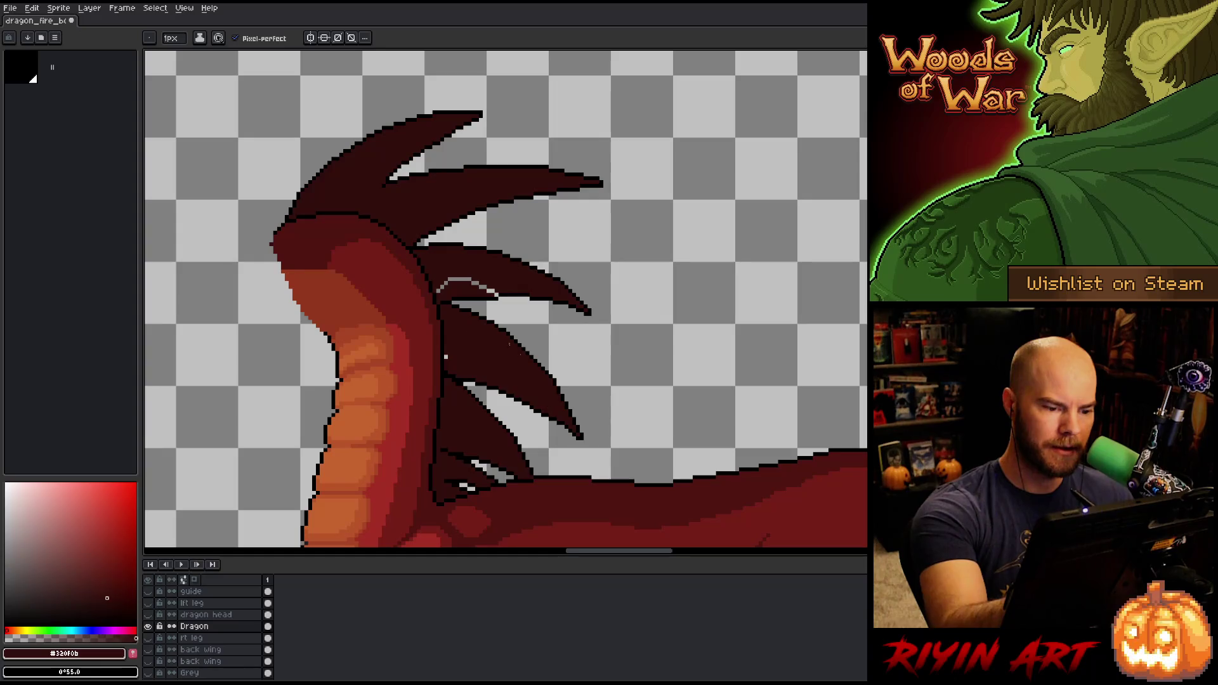
pyautogui.moveTo(494, 292)
pyautogui.mouseDown()
pyautogui.moveTo(448, 280)
pyautogui.moveTo(476, 279)
pyautogui.mouseUp()
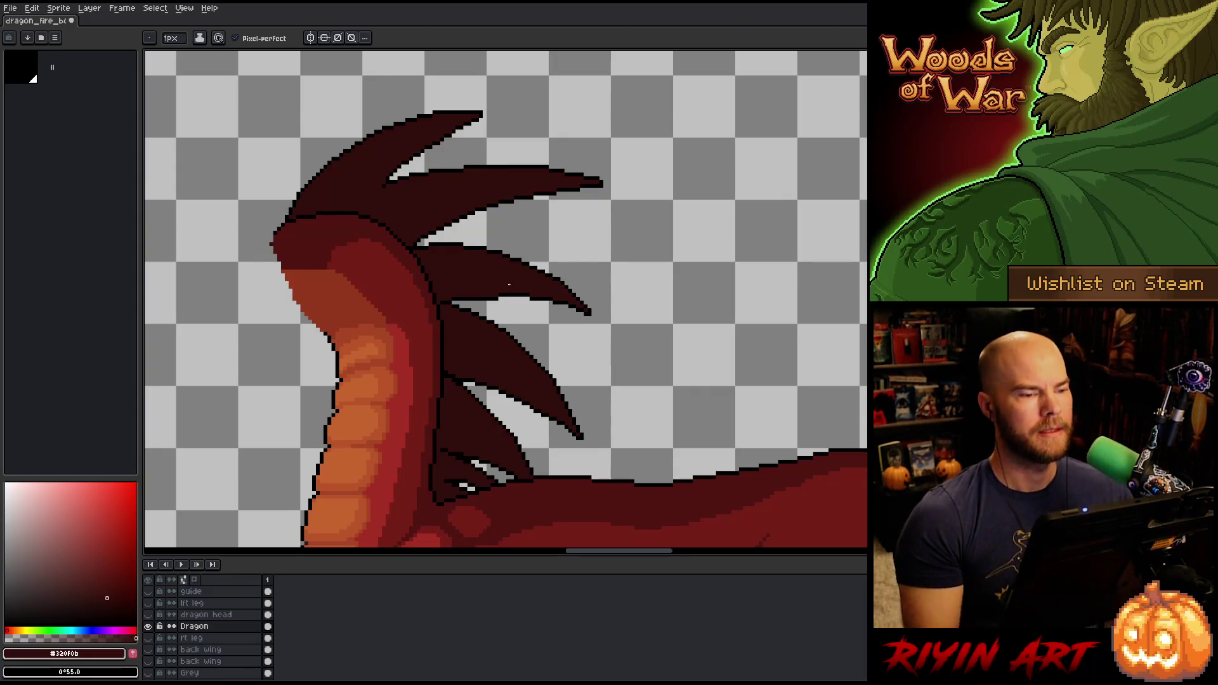
pyautogui.hotkey('ctrl', 's')
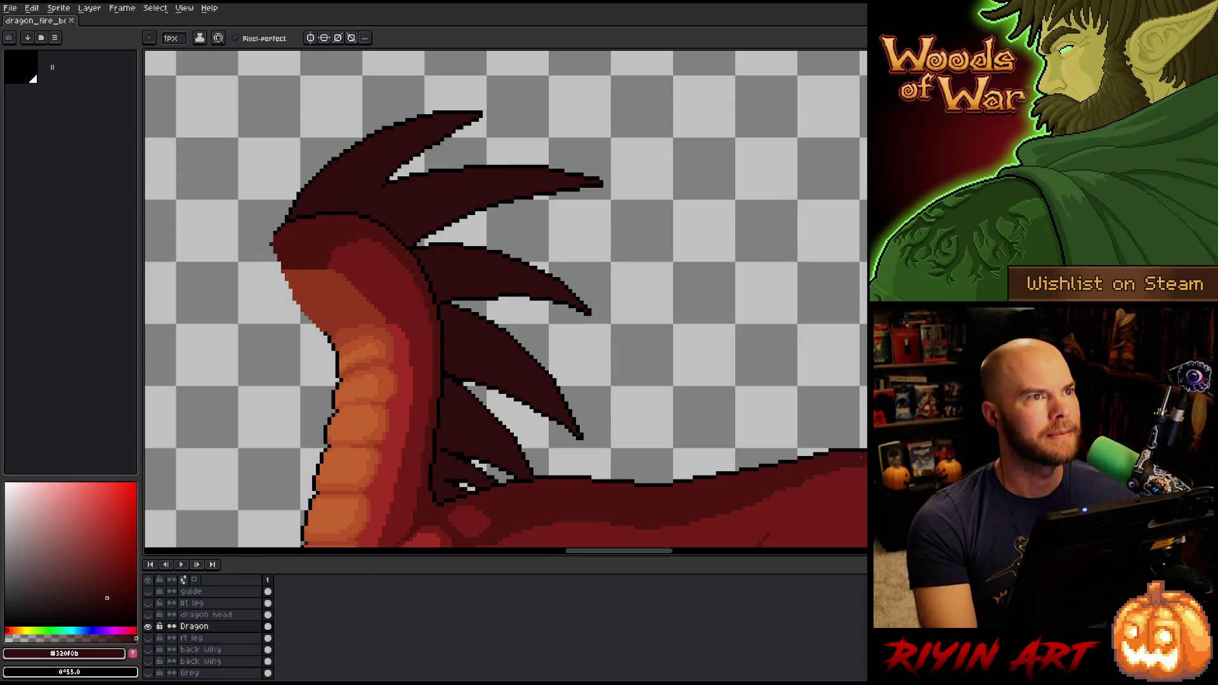
pyautogui.press('-')
pyautogui.press('-')
pyautogui.press('-')
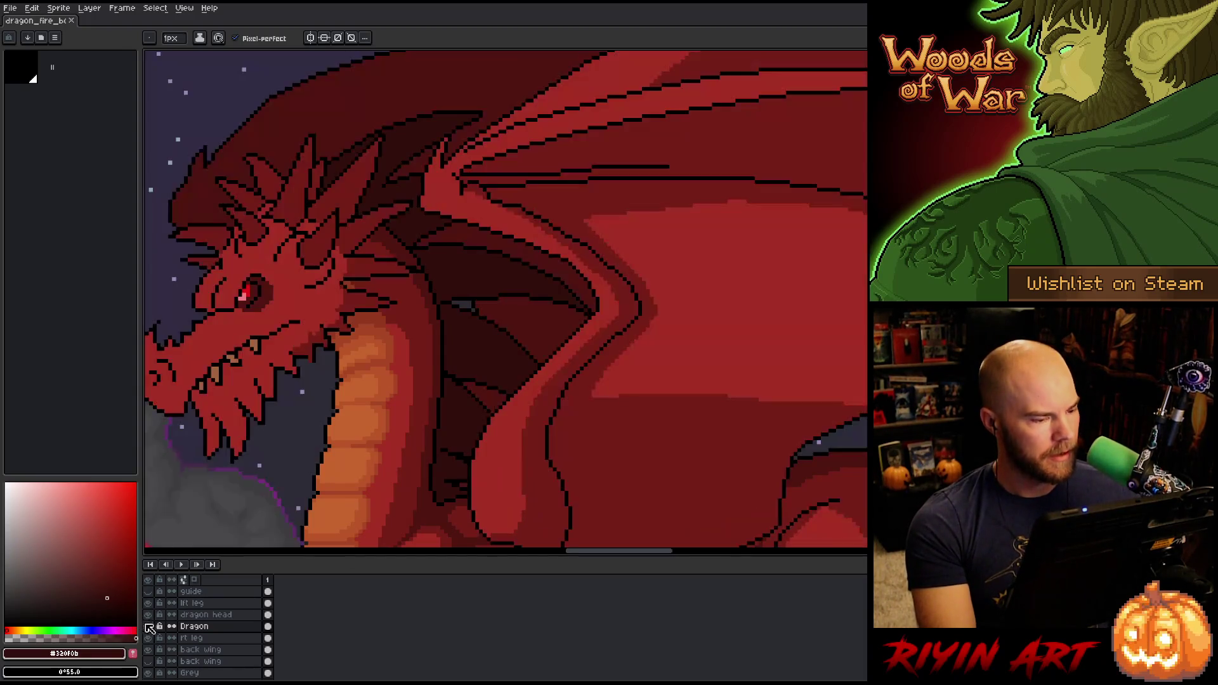
# Zoom out and pan over the full scene, sample the body red, and activate the 'lft leg' layer
pyautogui.scroll(-3, 444, 252)
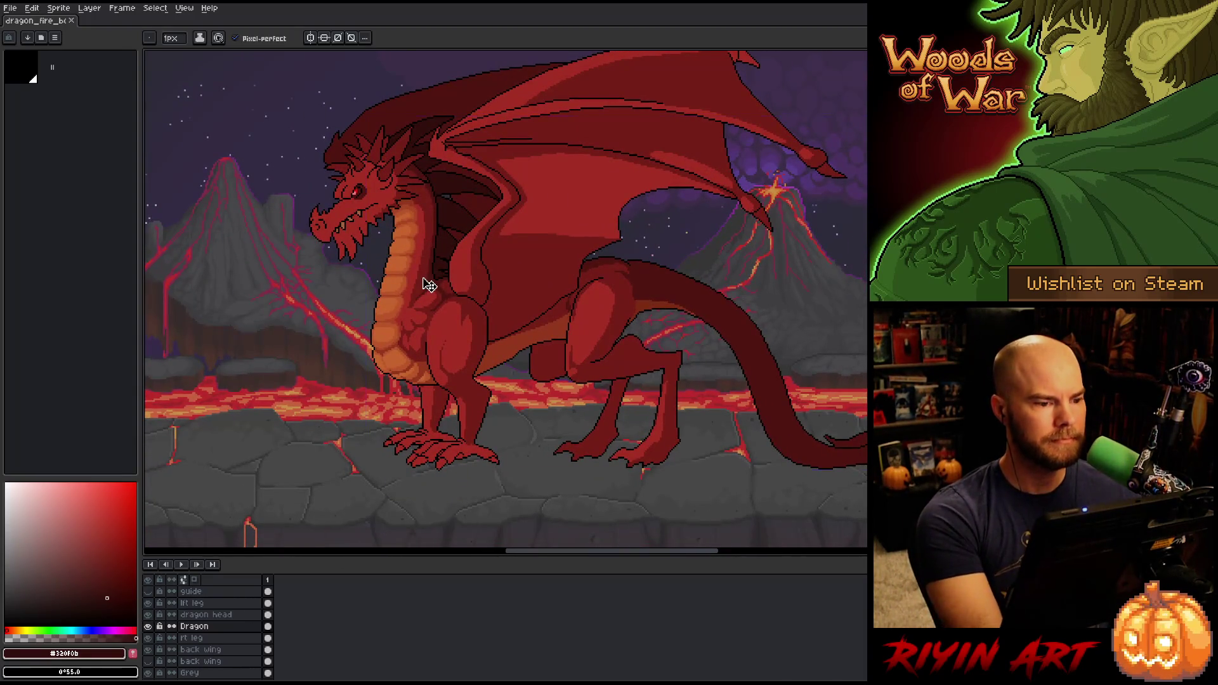
pyautogui.moveTo(362, 381); pyautogui.dragTo(337, 368)
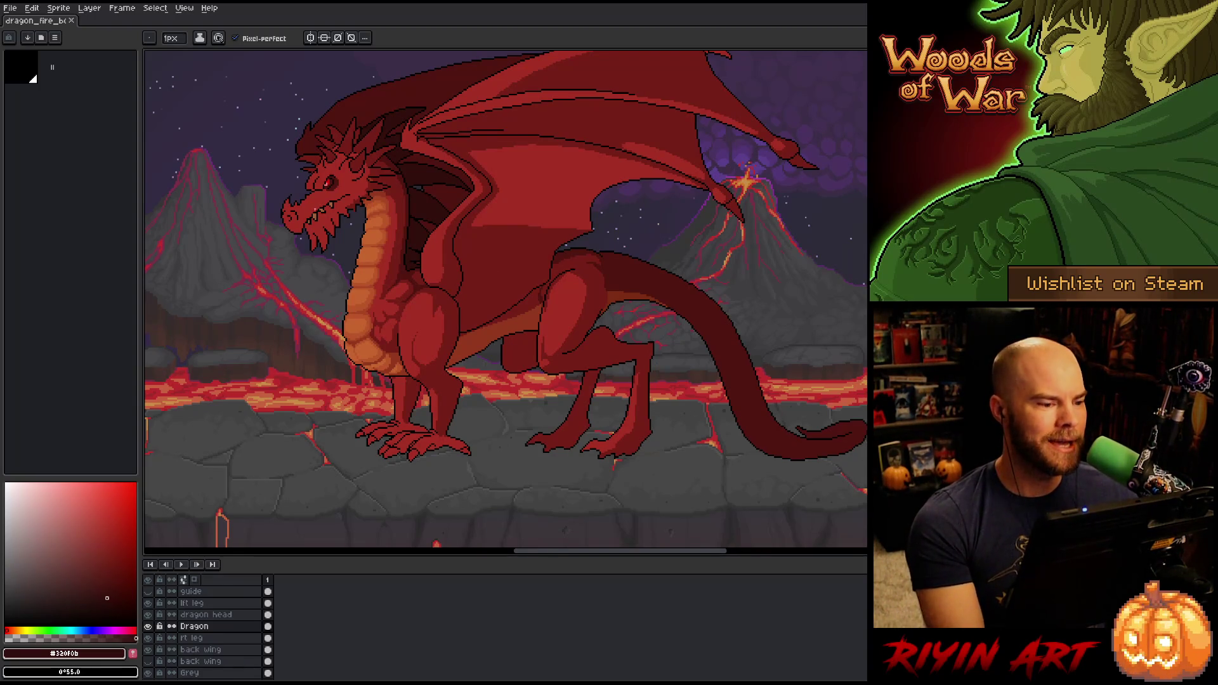
pyautogui.scroll(2, 314, 196)
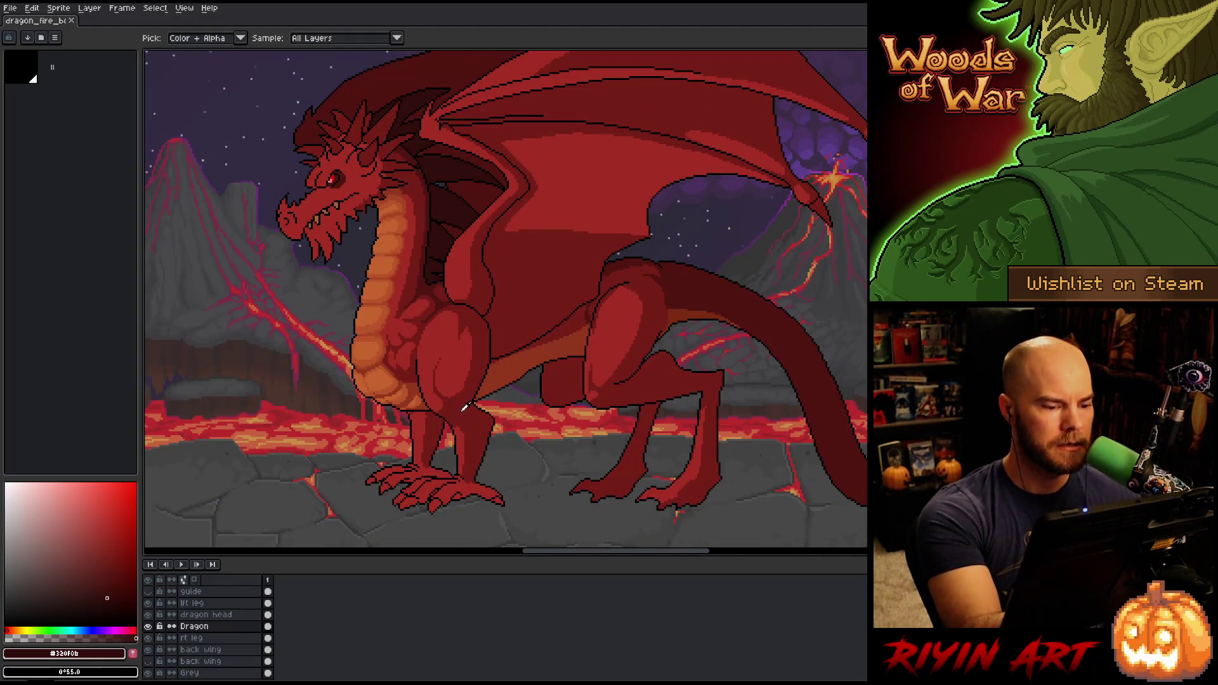
pyautogui.keyDown('alt'); pyautogui.click(459, 416); pyautogui.keyUp('alt')
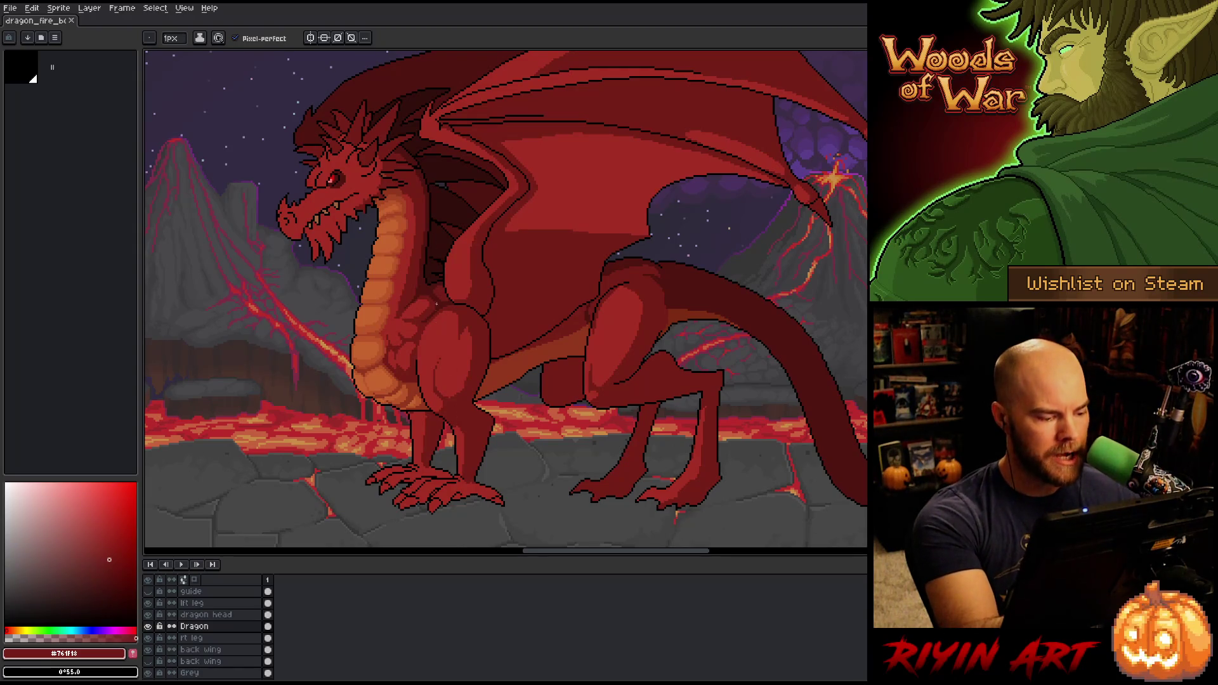
pyautogui.click(209, 603)
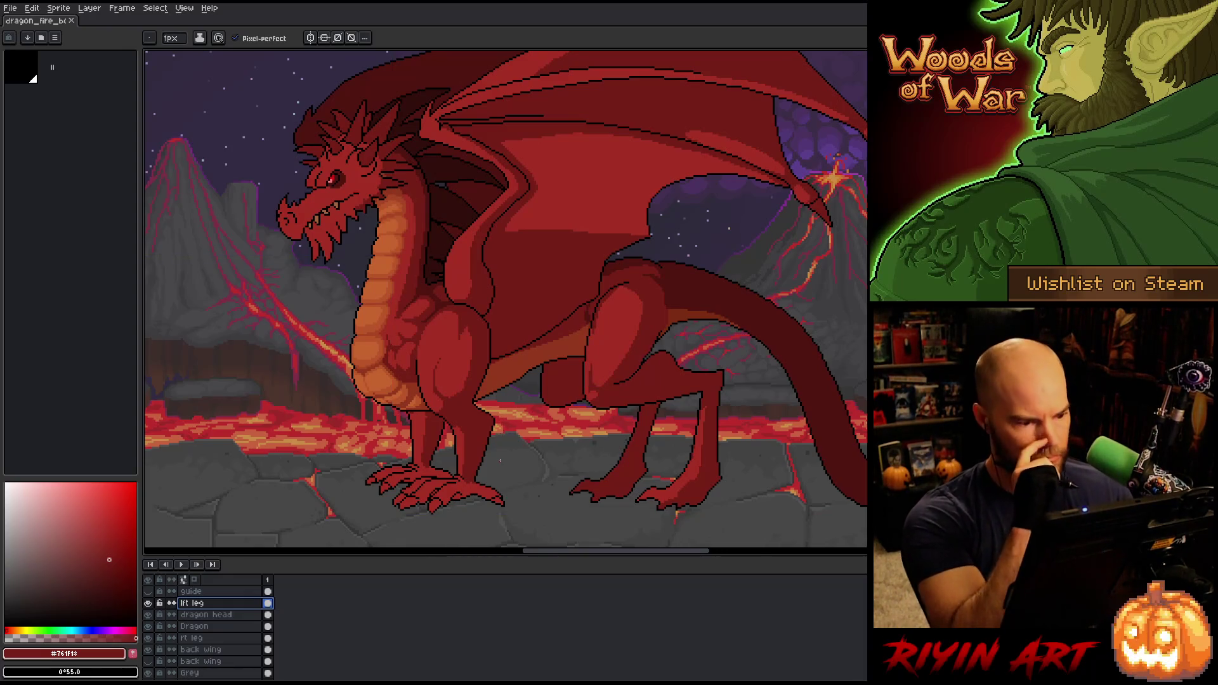
# On the Dragon layer, draw a black line along the leg's top edge and repaint part of it brown
pyautogui.scroll(2, 413, 400)
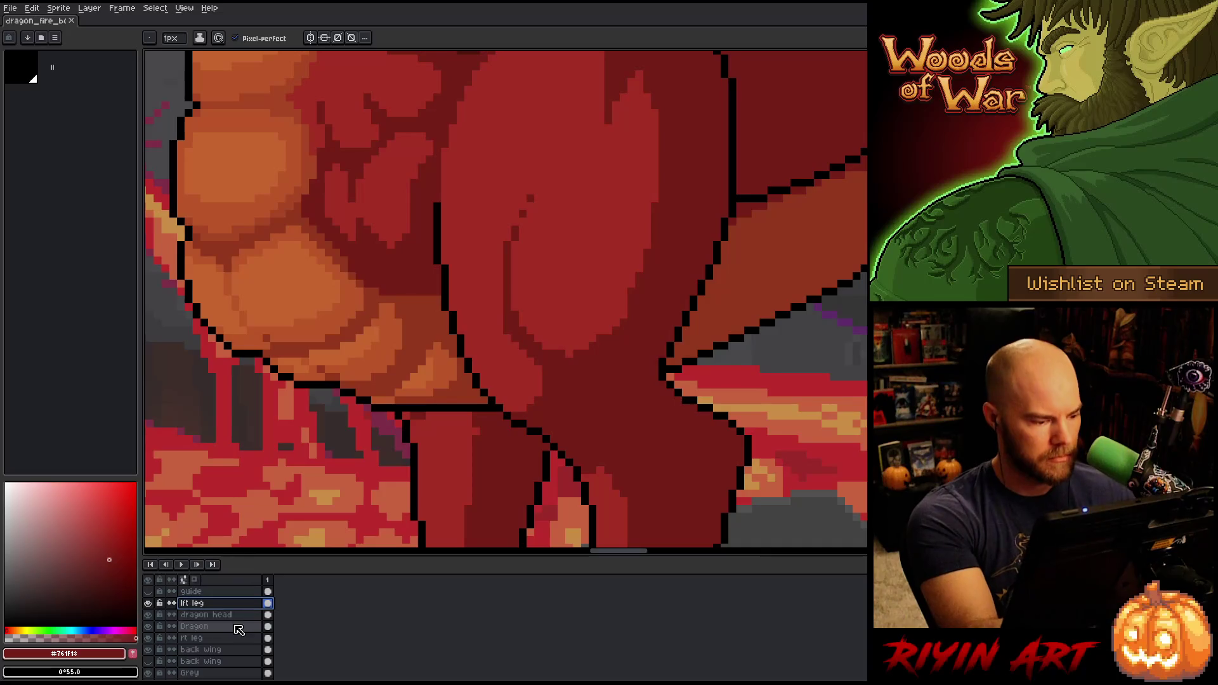
pyautogui.click(236, 626)
pyautogui.keyDown('alt'); pyautogui.click(435, 407); pyautogui.keyUp('alt')
pyautogui.moveTo(477, 416); pyautogui.dragTo(399, 416)
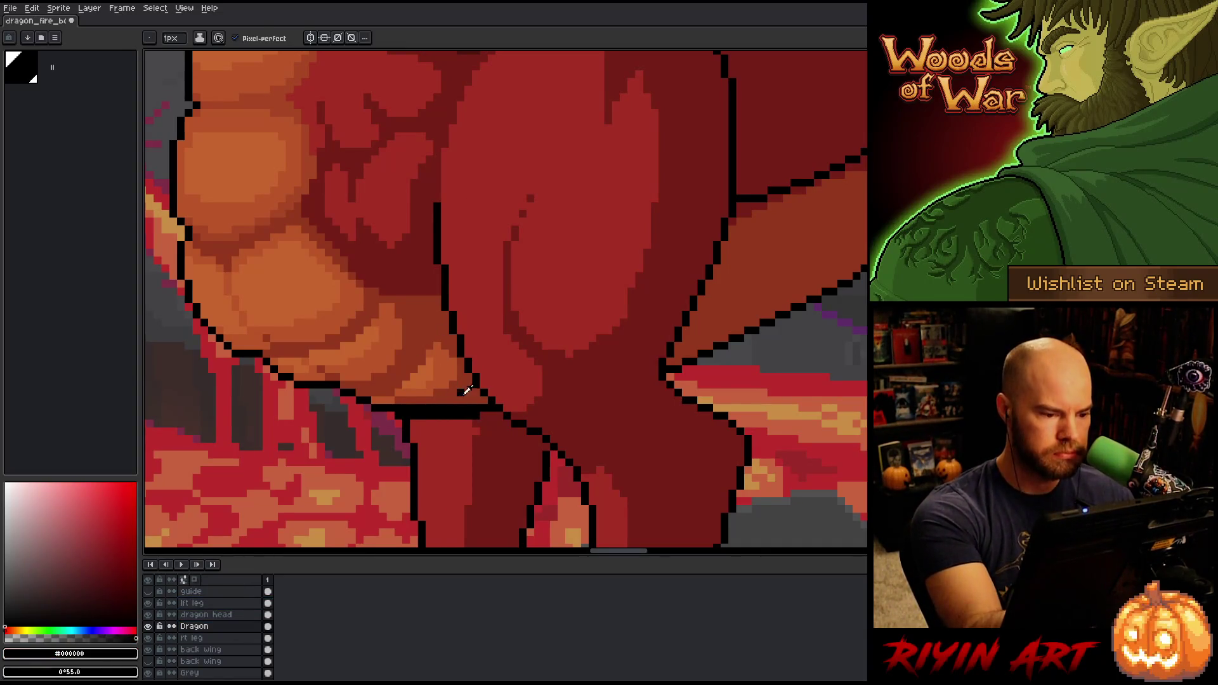
pyautogui.keyDown('alt'); pyautogui.click(466, 390); pyautogui.keyUp('alt')
pyautogui.moveTo(473, 409); pyautogui.dragTo(398, 400)
# Add small patches of sampled orange to the belly scales
pyautogui.keyDown('alt'); pyautogui.click(428, 371); pyautogui.keyUp('alt')
pyautogui.click(422, 400)
pyautogui.keyDown('alt'); pyautogui.click(421, 373); pyautogui.keyUp('alt')
pyautogui.click(401, 392)
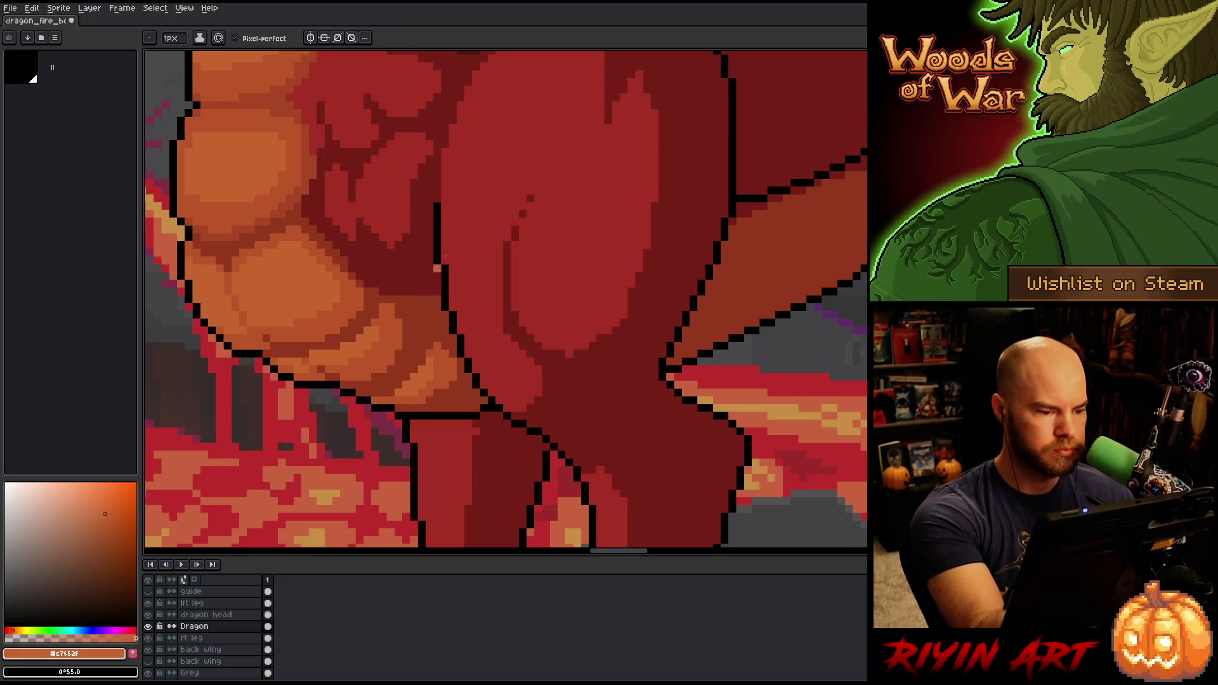
pyautogui.keyDown('alt'); pyautogui.click(449, 363); pyautogui.keyUp('alt')
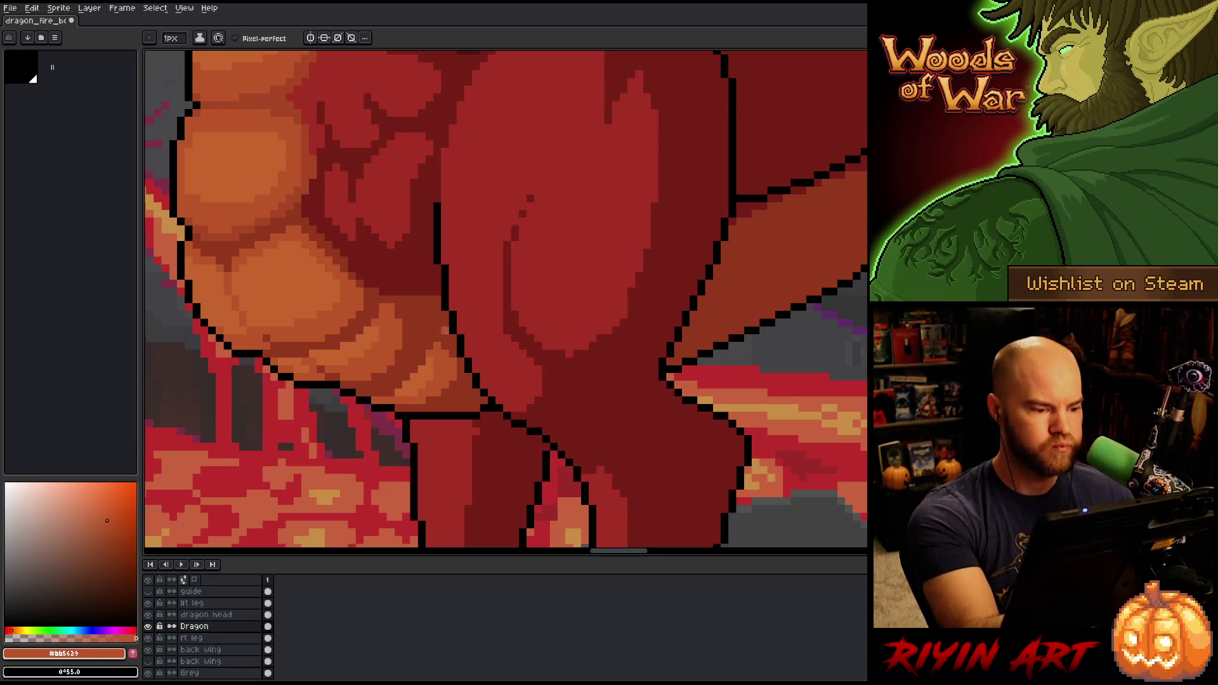
pyautogui.scroll(-5, 454, 345)
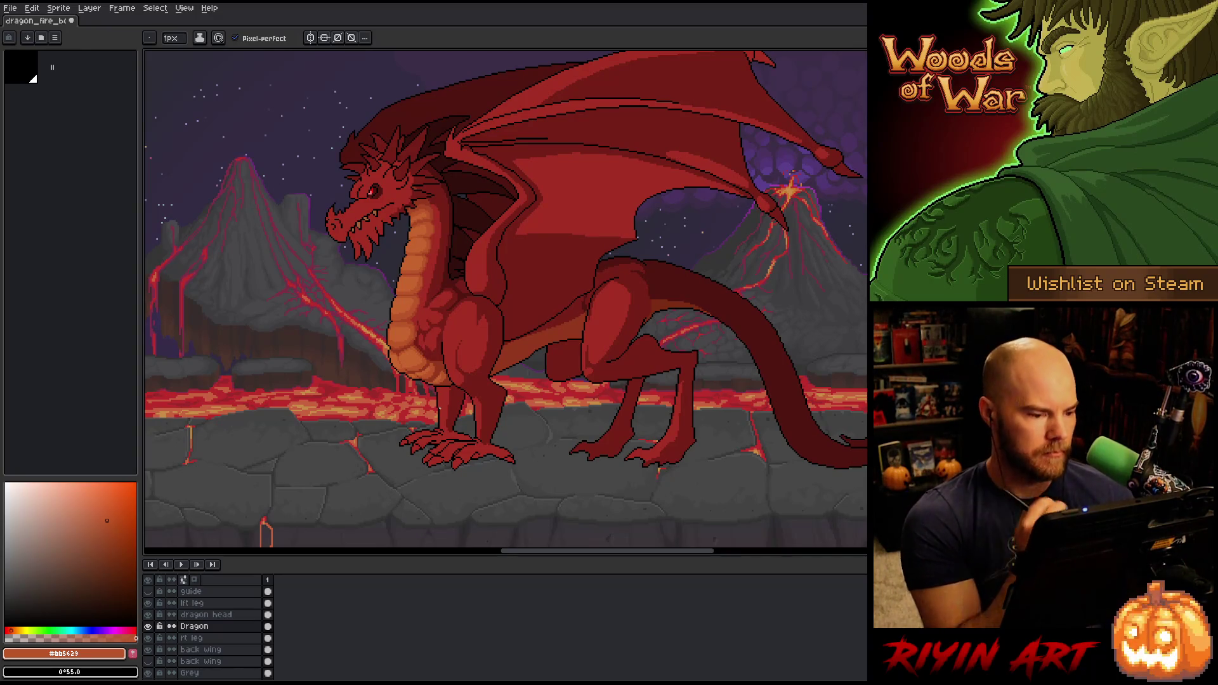
pyautogui.scroll(3, 437, 410)
# Sample red and orange from the leg and belly, ending on #c7452f, and save the drawing
pyautogui.keyDown('alt'); pyautogui.click(415, 327); pyautogui.keyUp('alt')
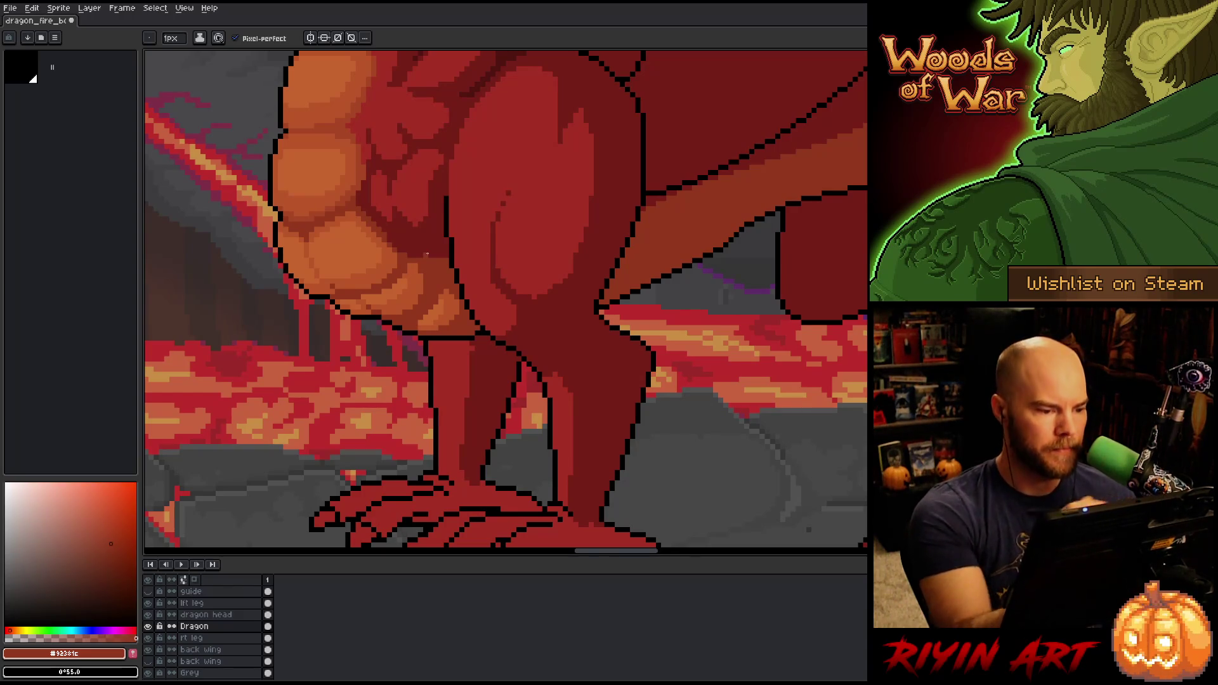
pyautogui.keyDown('alt'); pyautogui.click(421, 326); pyautogui.keyUp('alt')
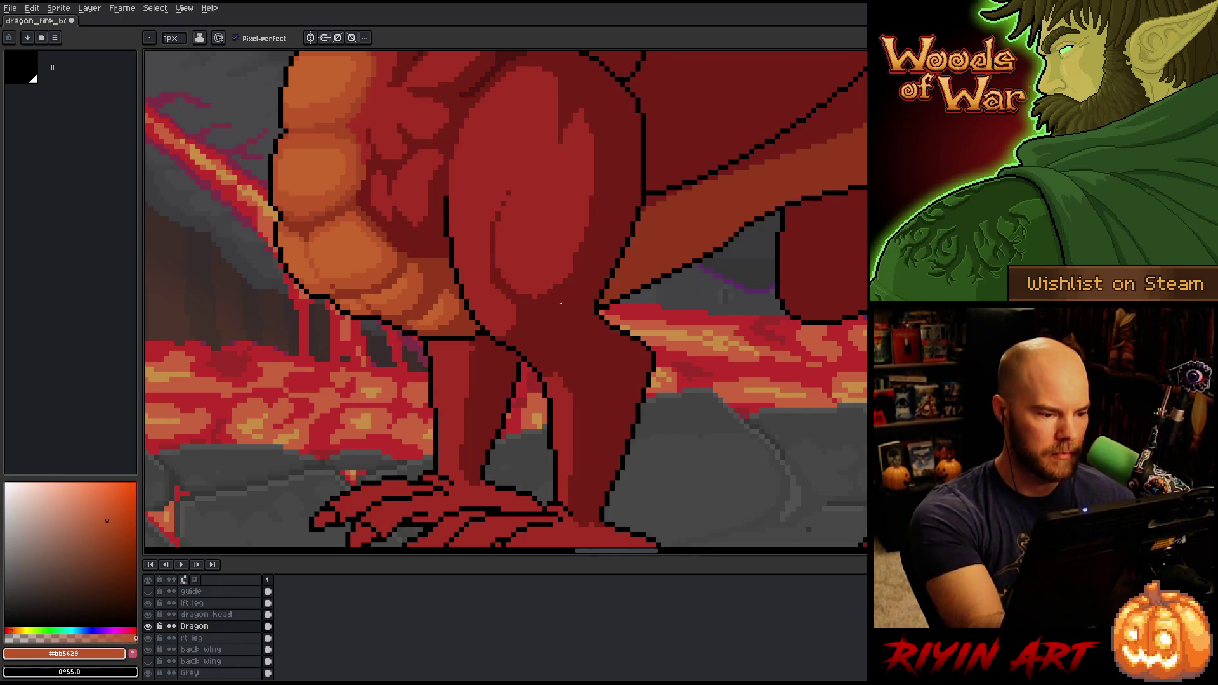
pyautogui.hotkey('ctrl', 's')
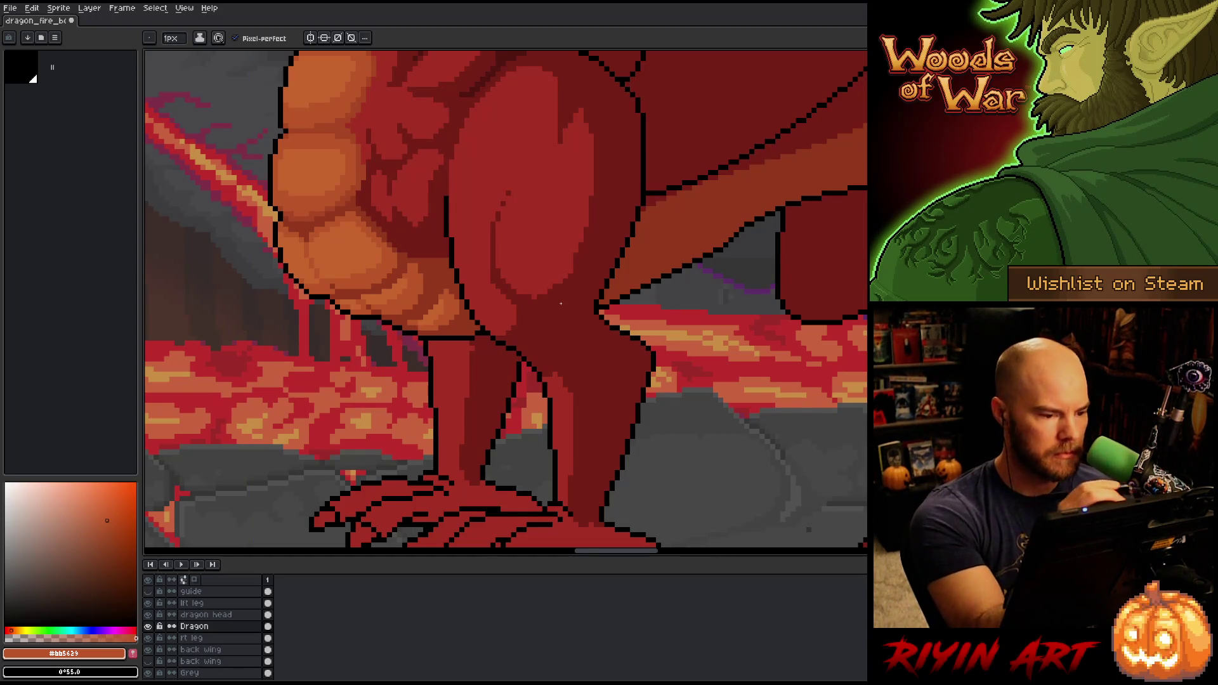
pyautogui.keyDown('alt'); pyautogui.click(444, 297); pyautogui.keyUp('alt')
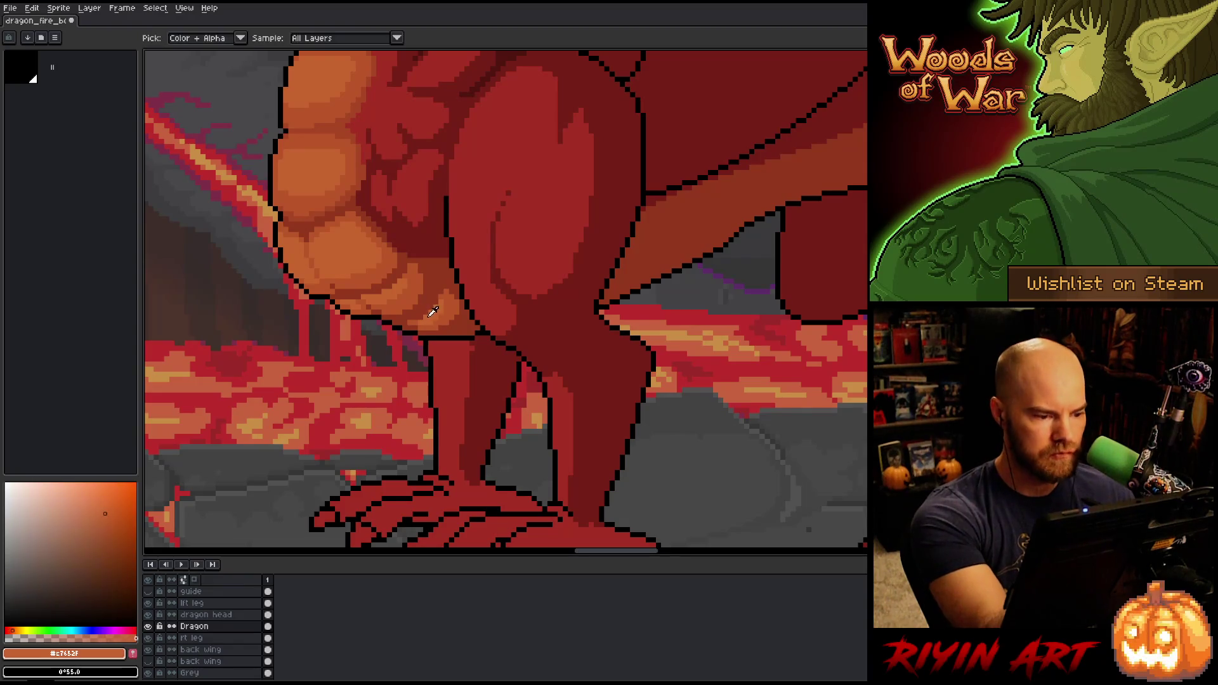
pyautogui.hotkey('ctrl', 's')
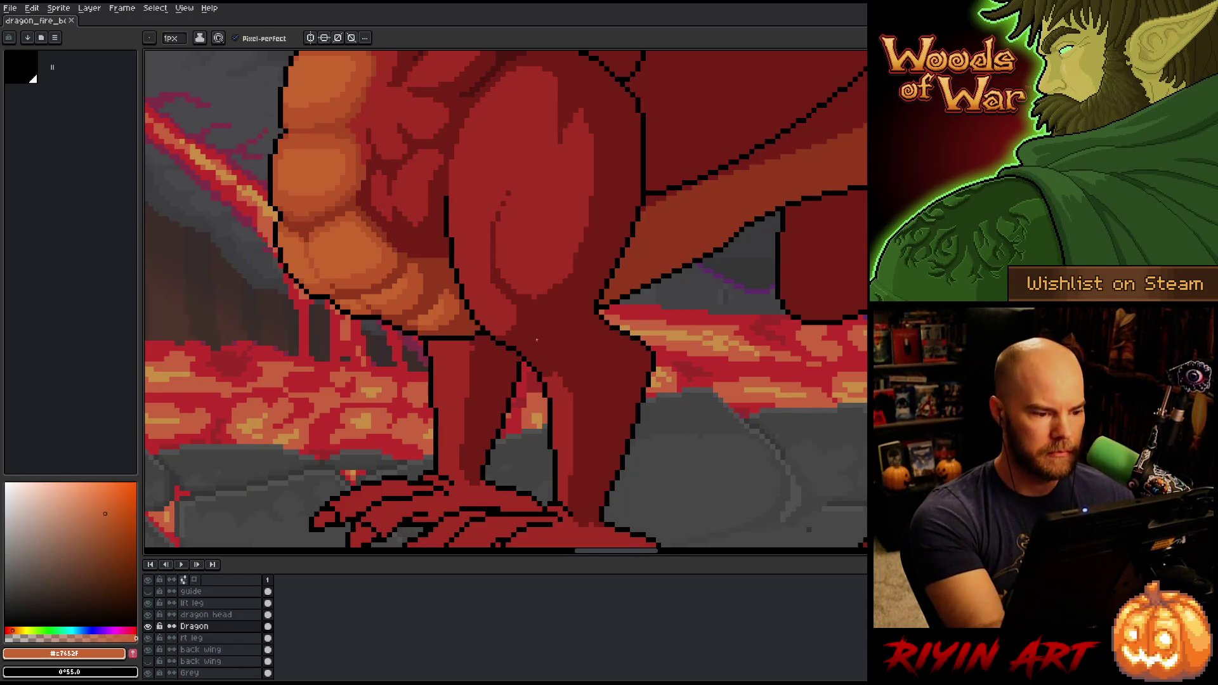
pyautogui.scroll(-3, 497, 400)
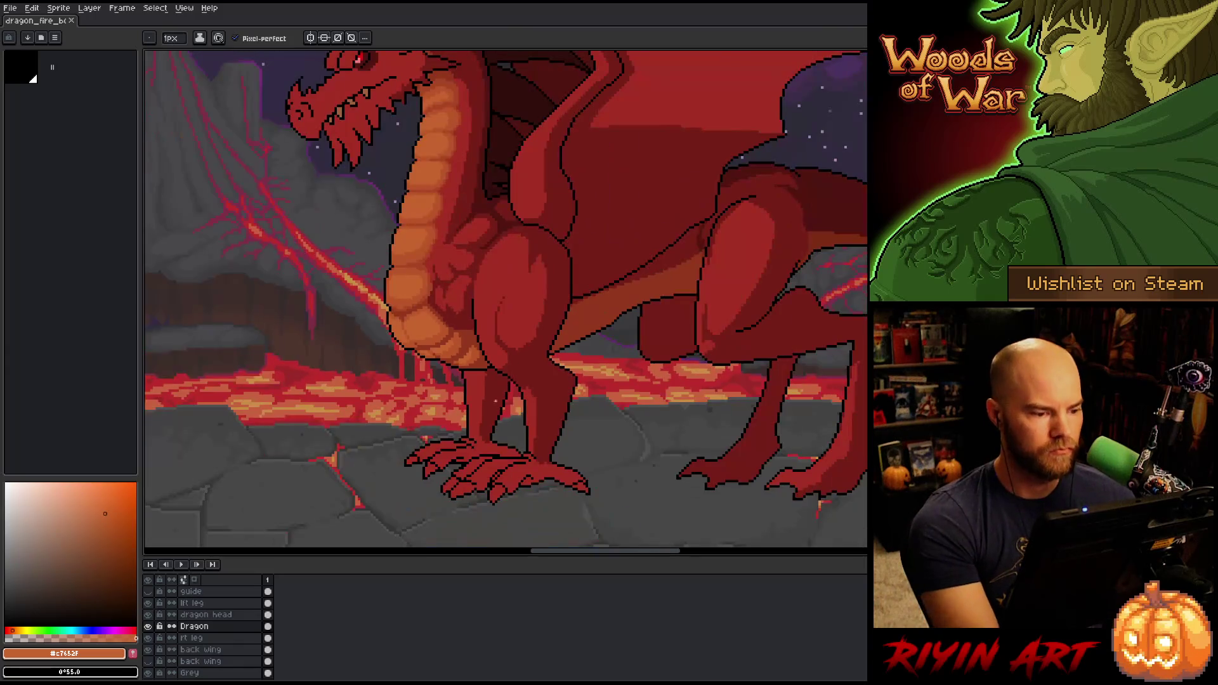
# Sample dark red, orange #bb5629, lighter orange #c7652f and black from the belly, then save
pyautogui.scroll(-2, 498, 400)
pyautogui.scroll(5, 460, 350)
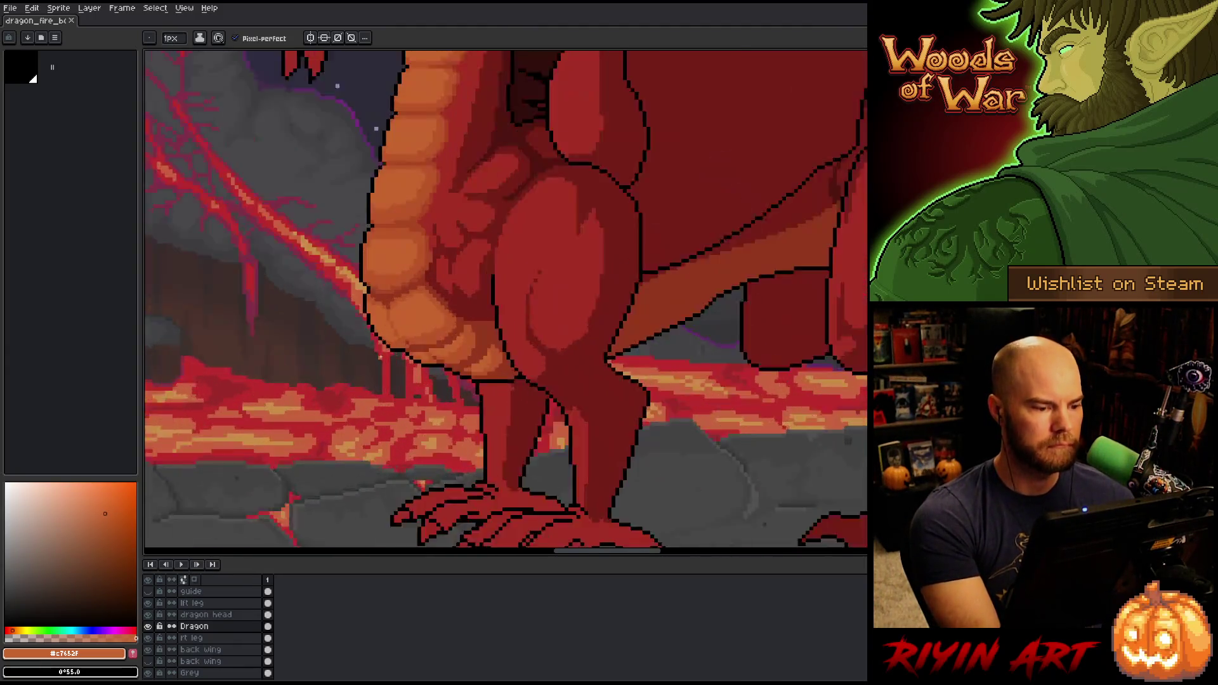
pyautogui.press('alt')
pyautogui.keyDown('alt'); pyautogui.click(459, 350); pyautogui.keyUp('alt')
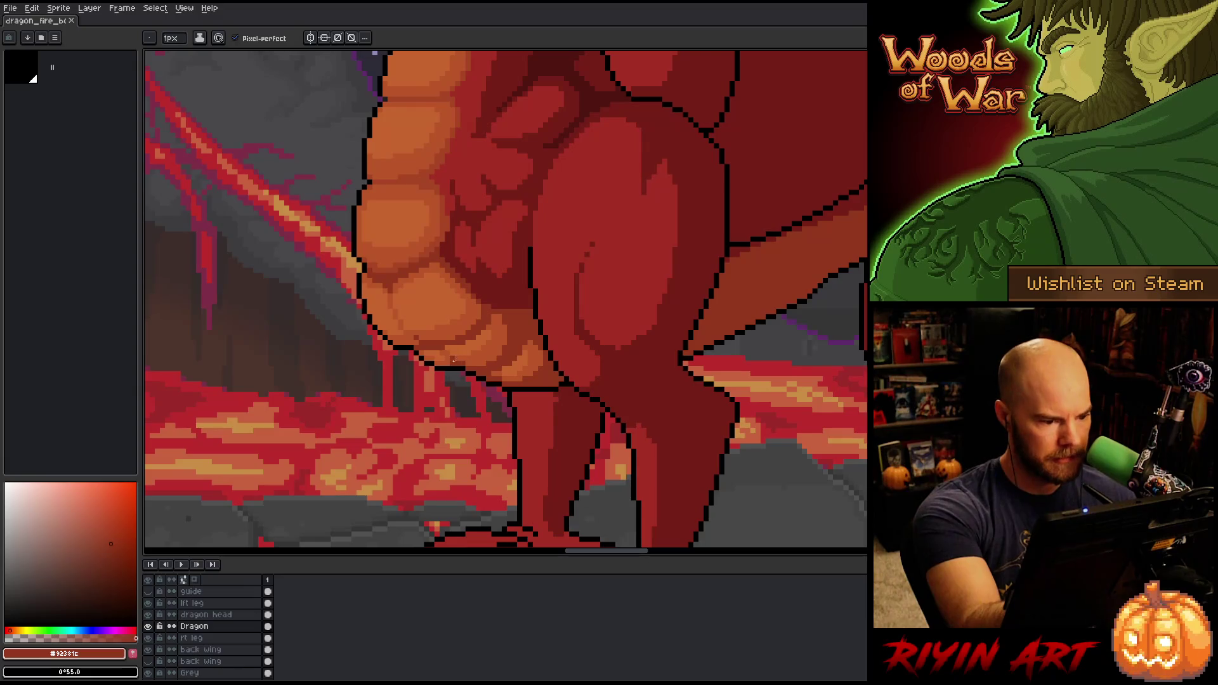
pyautogui.keyDown('alt'); pyautogui.click(453, 357); pyautogui.keyUp('alt')
pyautogui.keyDown('alt'); pyautogui.click(448, 327); pyautogui.keyUp('alt')
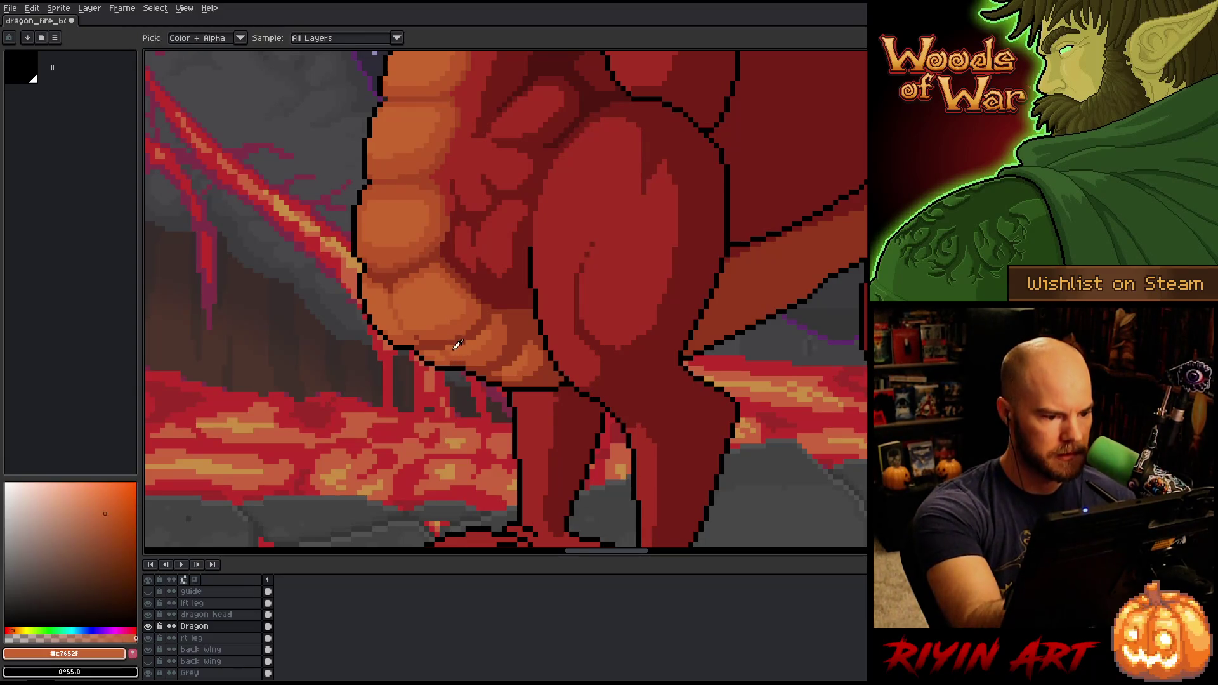
pyautogui.keyDown('alt'); pyautogui.click(438, 350); pyautogui.keyUp('alt')
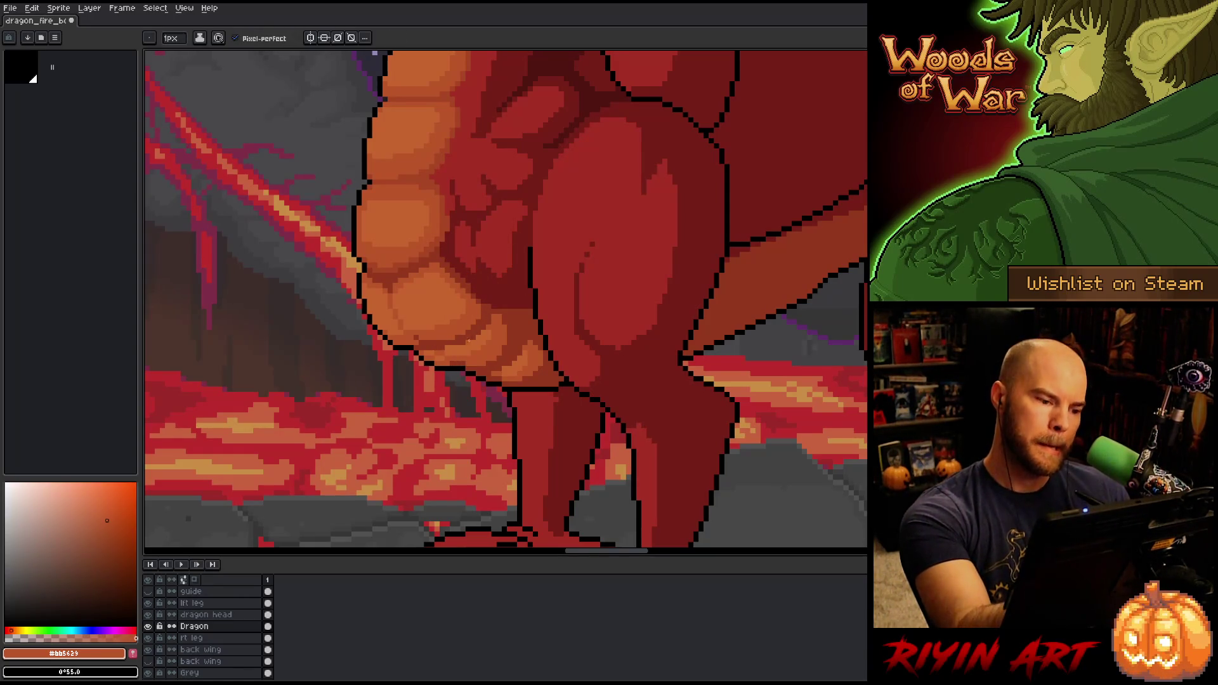
pyautogui.keyDown('alt'); pyautogui.click(466, 364); pyautogui.keyUp('alt')
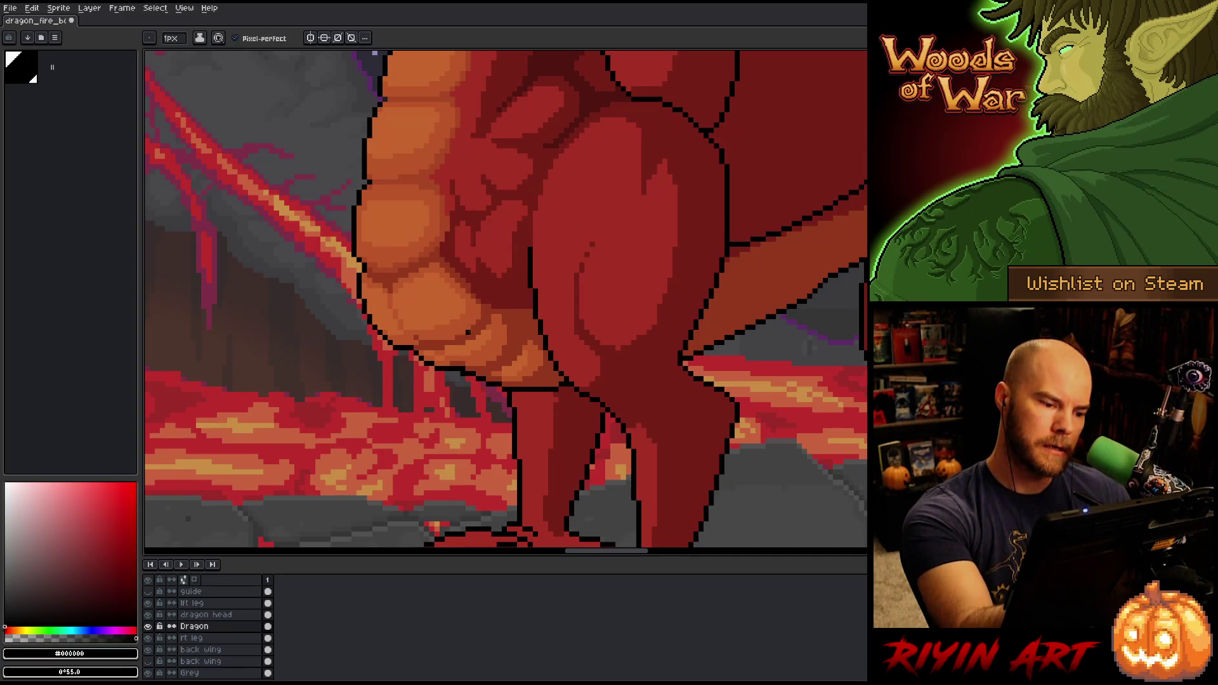
pyautogui.keyDown('alt'); pyautogui.click(467, 346); pyautogui.keyUp('alt')
pyautogui.hotkey('ctrl', 's')
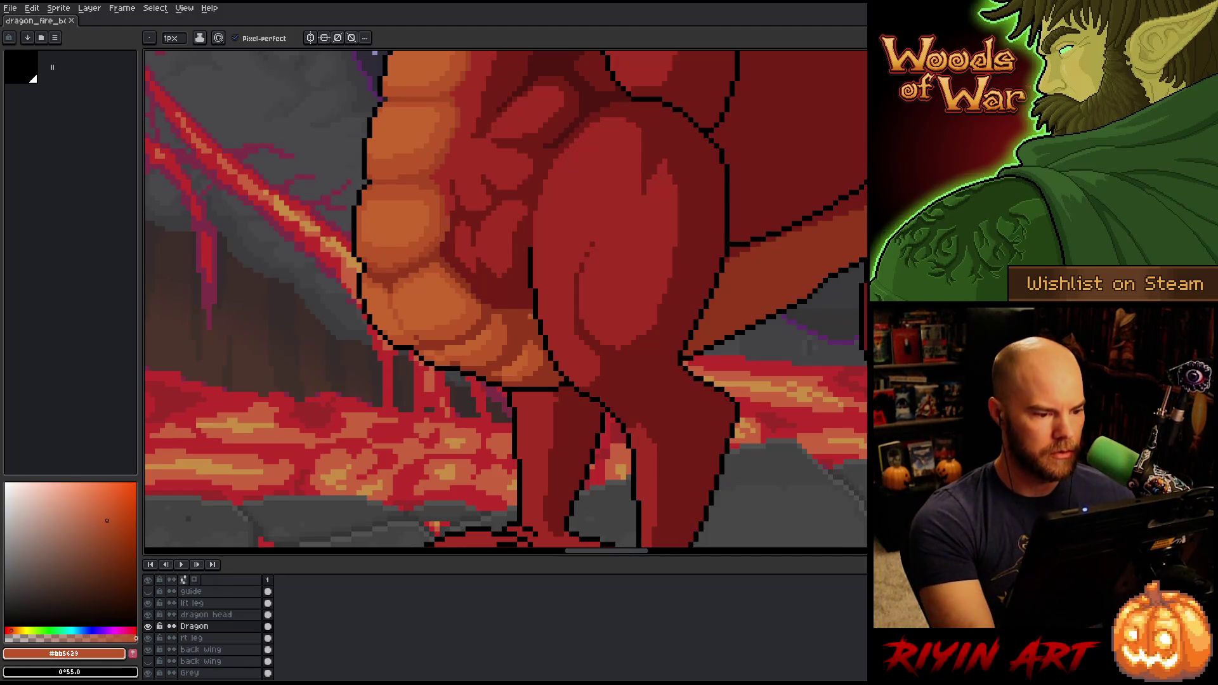
# Paint a dark red #92381c stroke along the belly's lower edge and save
pyautogui.keyDown('alt'); pyautogui.click(457, 347); pyautogui.keyUp('alt')
pyautogui.moveTo(444, 352); pyautogui.dragTo(482, 354)
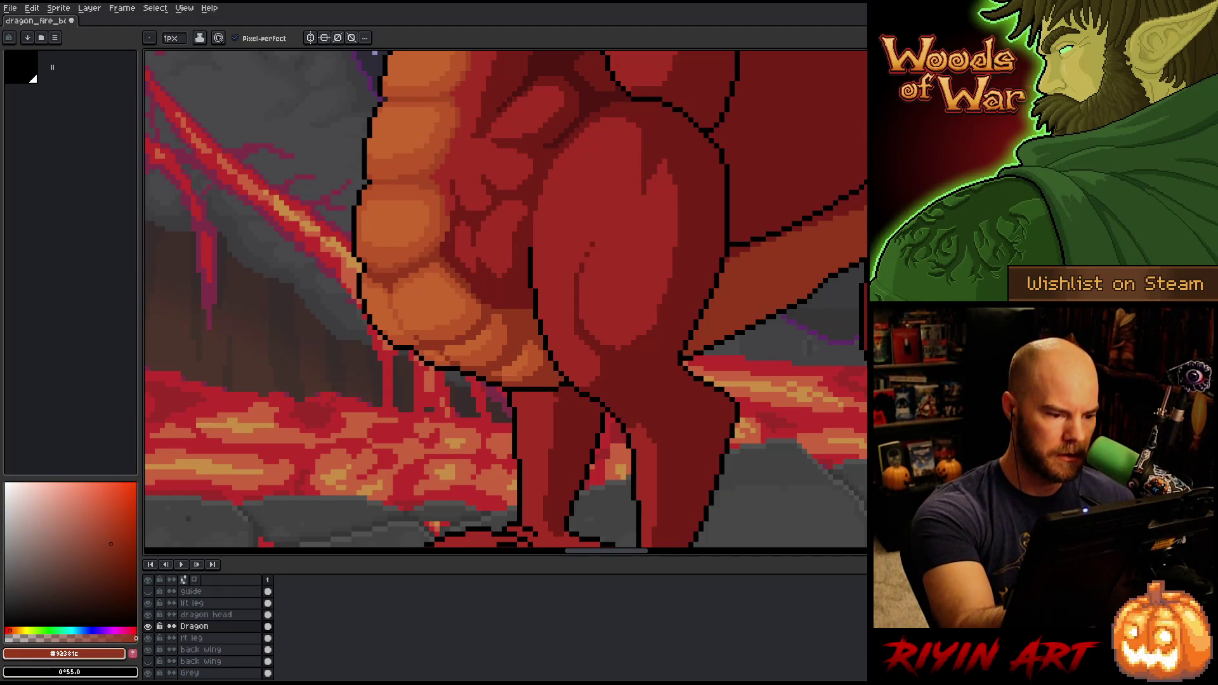
pyautogui.keyDown('alt'); pyautogui.click(437, 354); pyautogui.keyUp('alt')
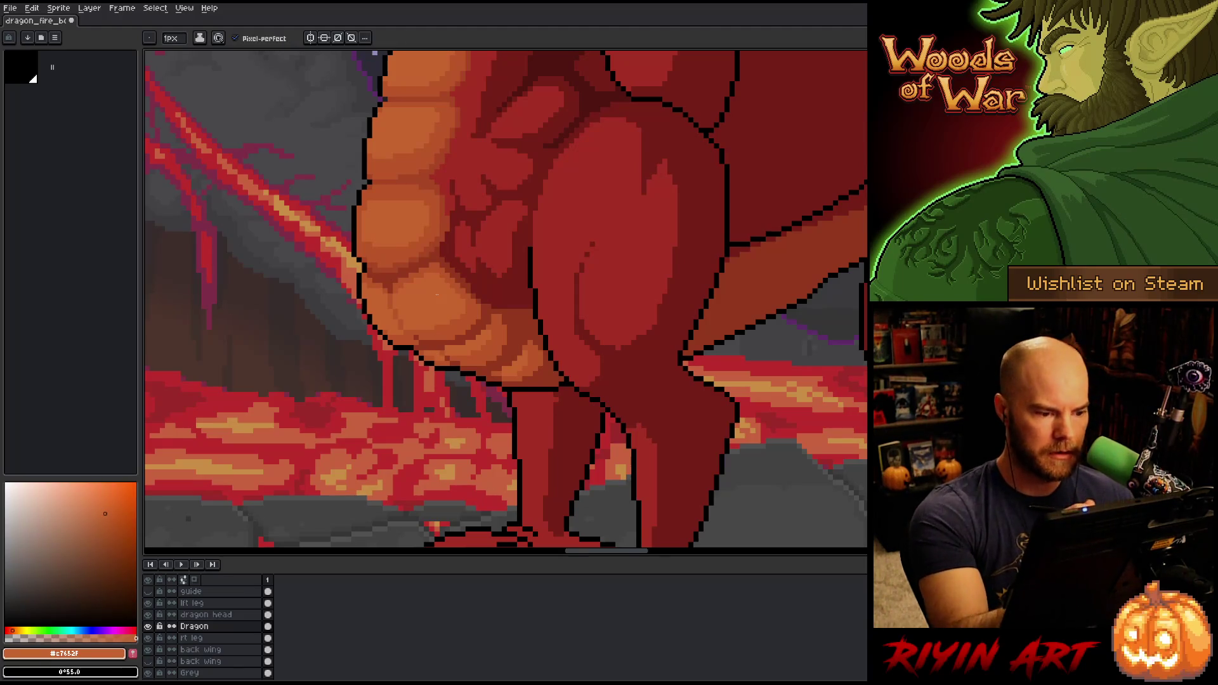
pyautogui.hotkey('ctrl', 's')
# Add black outline pixels under the belly and repaint stray outline pixels orange
pyautogui.scroll(-5, 440, 299)
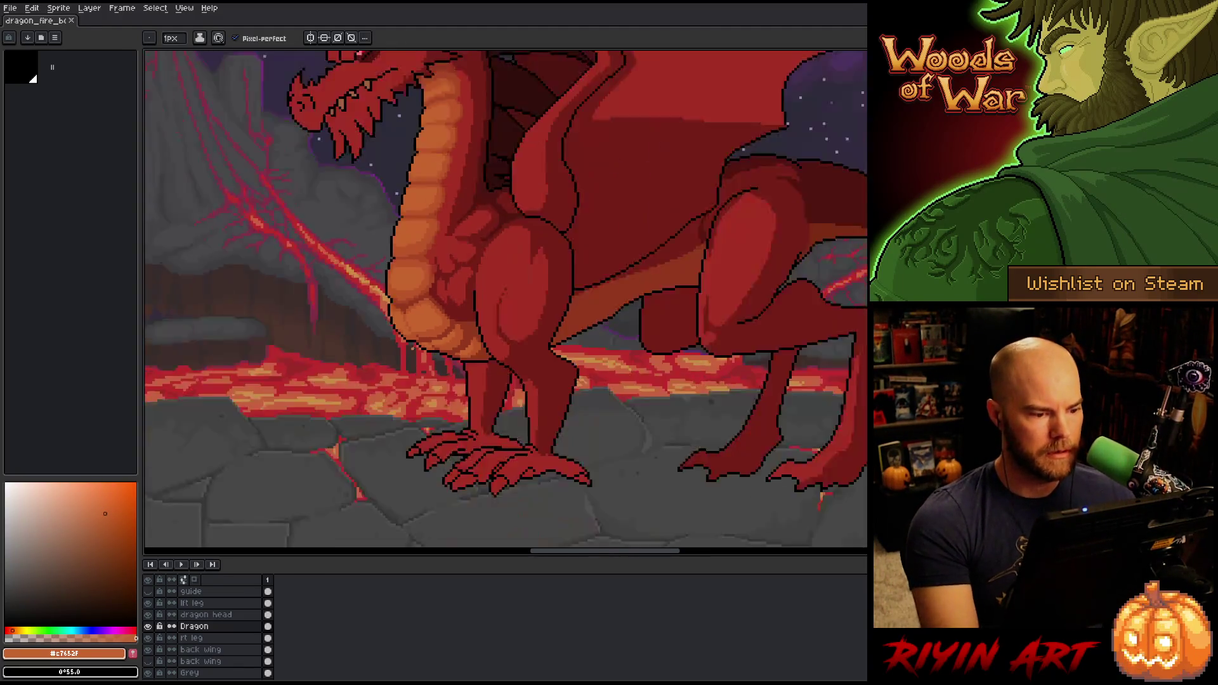
pyautogui.scroll(5, 411, 336)
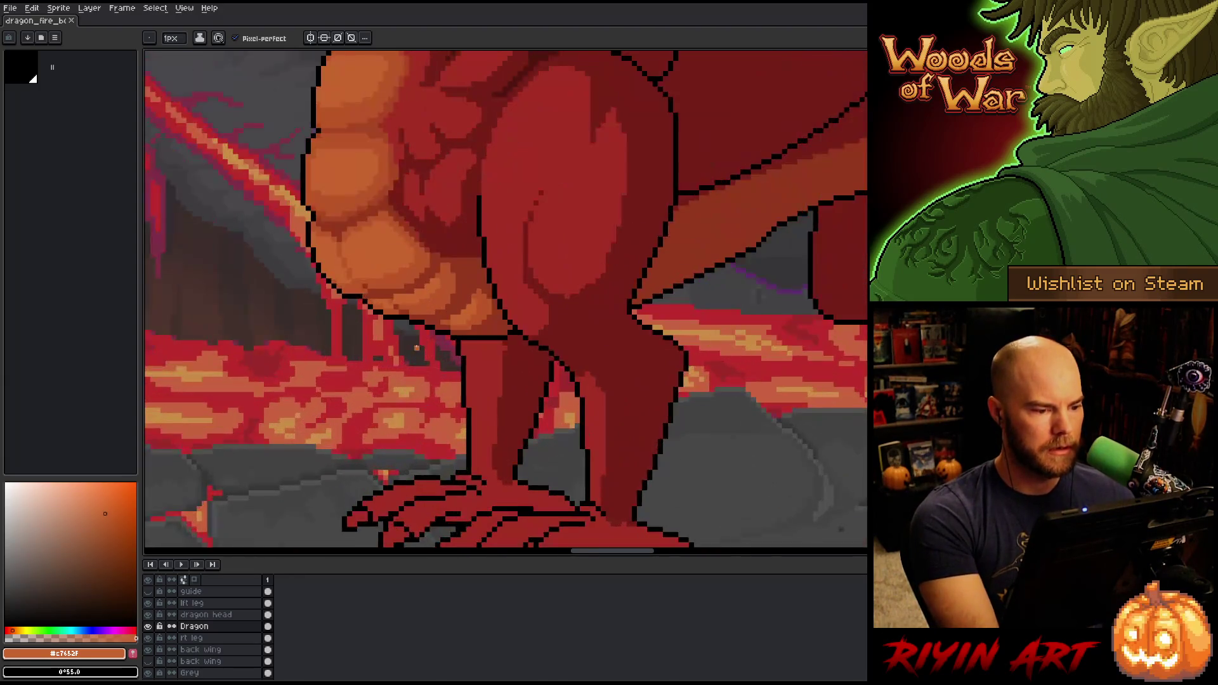
pyautogui.keyDown('alt'); pyautogui.click(393, 295); pyautogui.keyUp('alt')
pyautogui.click(402, 305)
pyautogui.click(390, 305)
pyautogui.keyDown('alt'); pyautogui.click(380, 286); pyautogui.keyUp('alt')
pyautogui.click(391, 295)
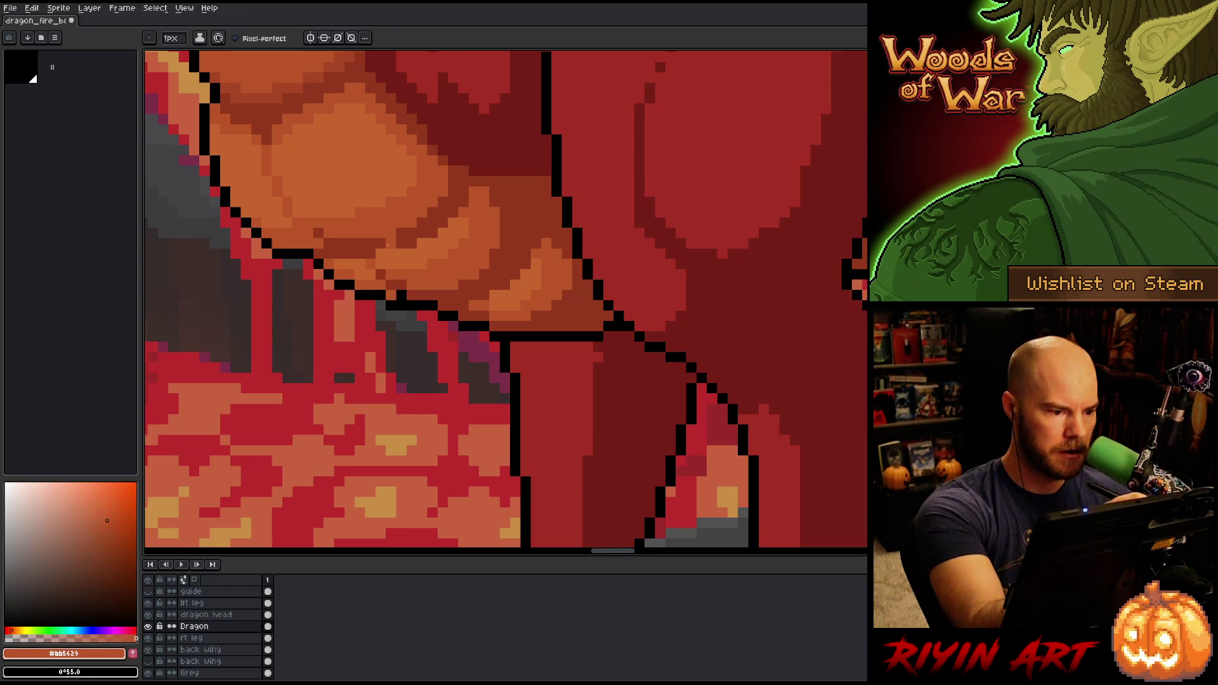
pyautogui.click(402, 295)
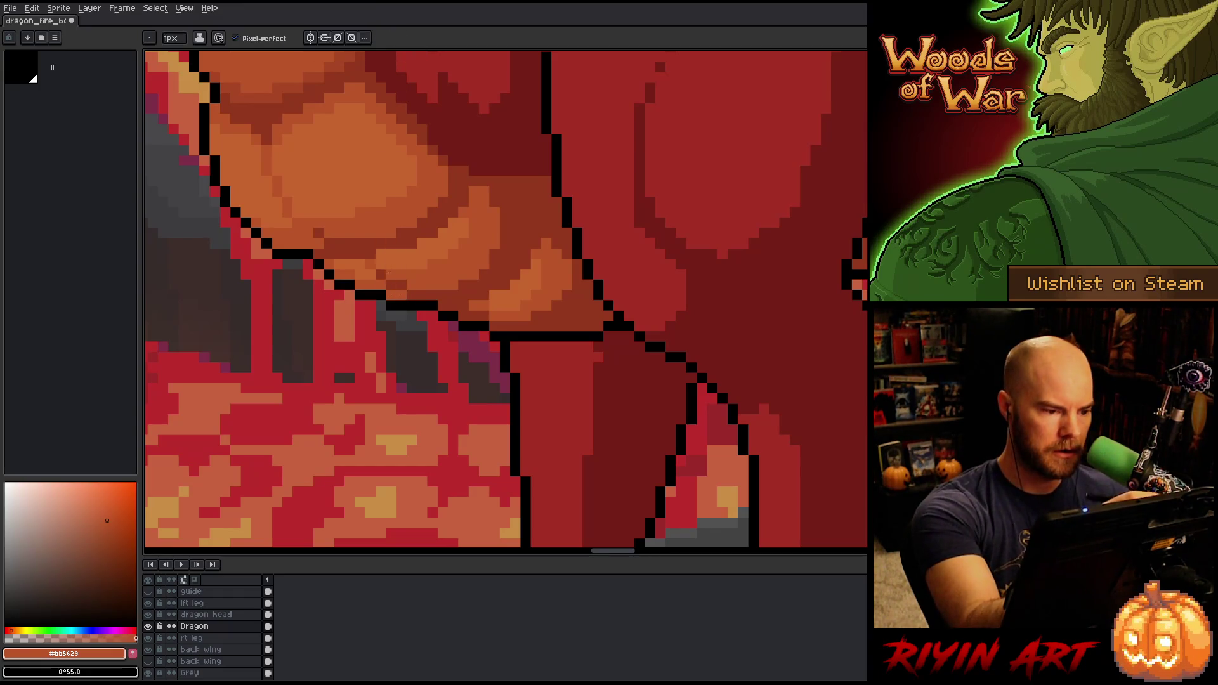
pyautogui.click(381, 295)
# Add another black pixel under the belly, recolour one outline pixel orange, and save
pyautogui.press('x')
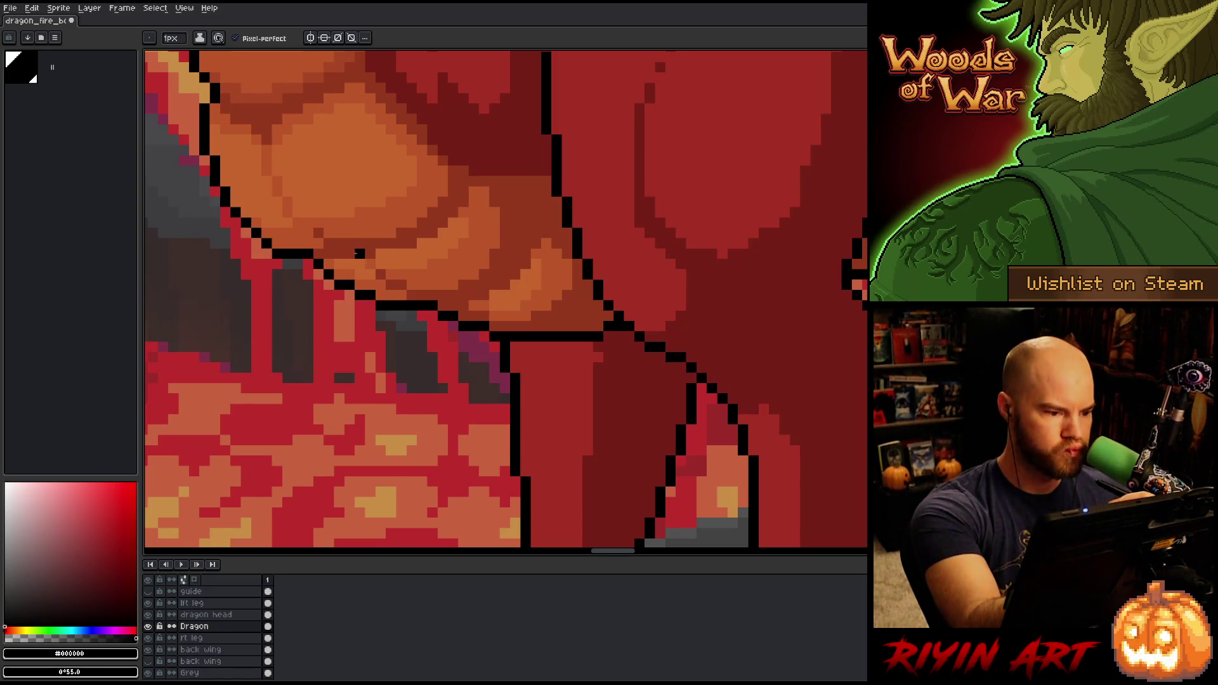
pyautogui.keyDown('alt'); pyautogui.click(364, 281); pyautogui.keyUp('alt')
pyautogui.keyDown('alt'); pyautogui.click(350, 285); pyautogui.keyUp('alt')
pyautogui.click(370, 306)
pyautogui.keyDown('alt'); pyautogui.click(381, 289); pyautogui.keyUp('alt')
pyautogui.click(391, 305)
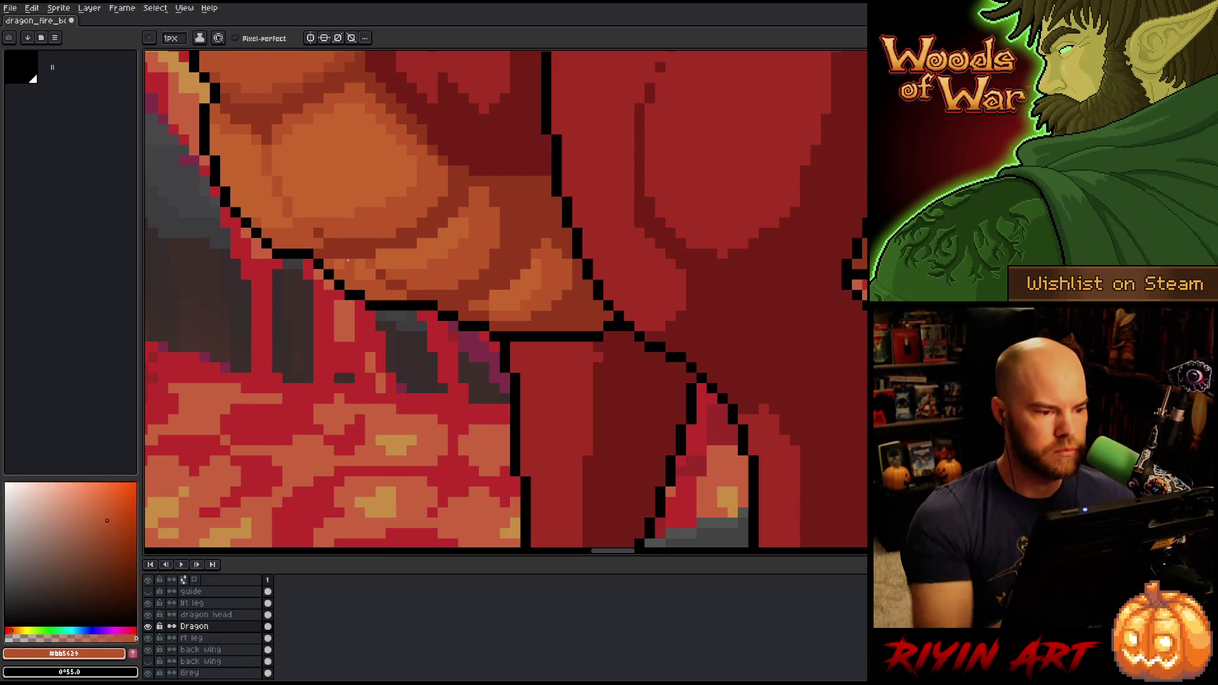
pyautogui.scroll(-5, 386, 306)
pyautogui.hotkey('ctrl', 's')
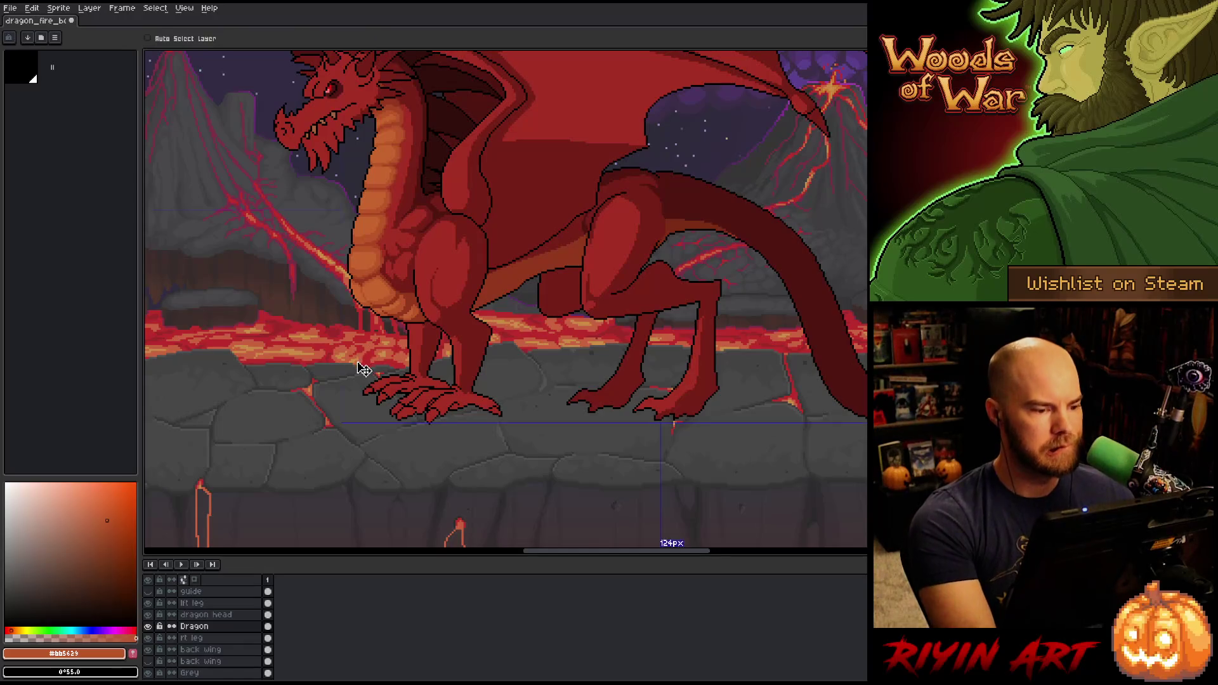
# Extend a black outline along the lower chest where it meets the front leg
pyautogui.scroll(-2, 328, 362)
pyautogui.scroll(1, 355, 381)
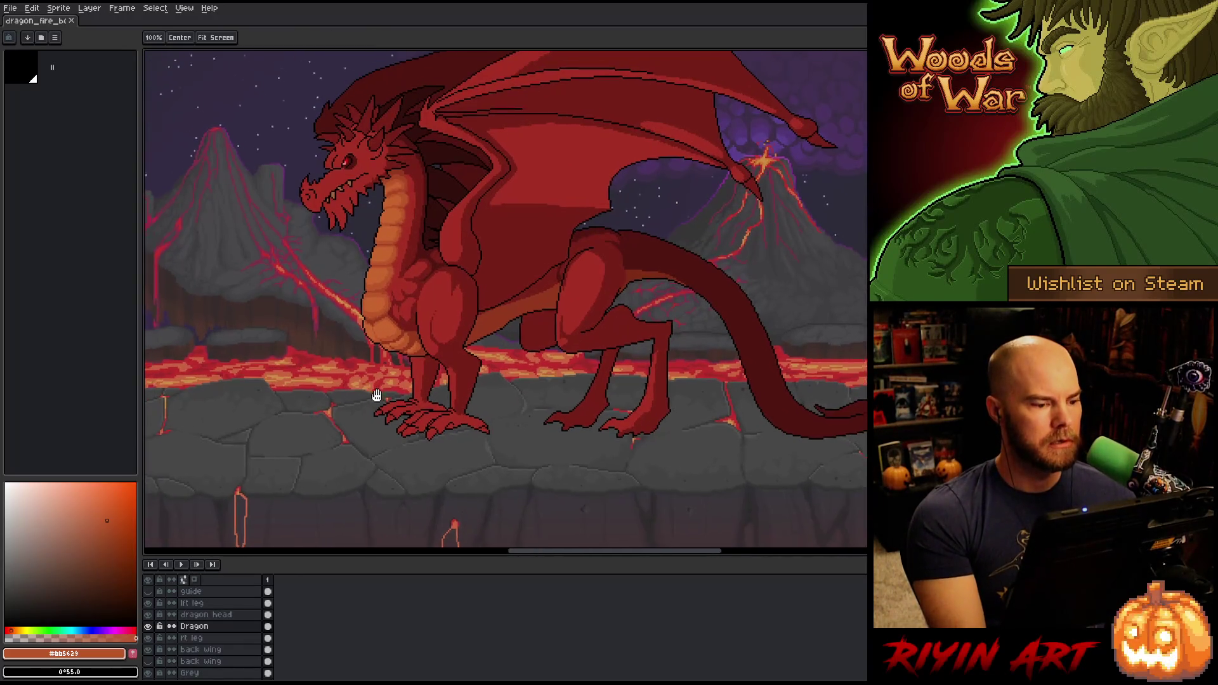
pyautogui.scroll(-1, 376, 400)
pyautogui.scroll(3, 473, 381)
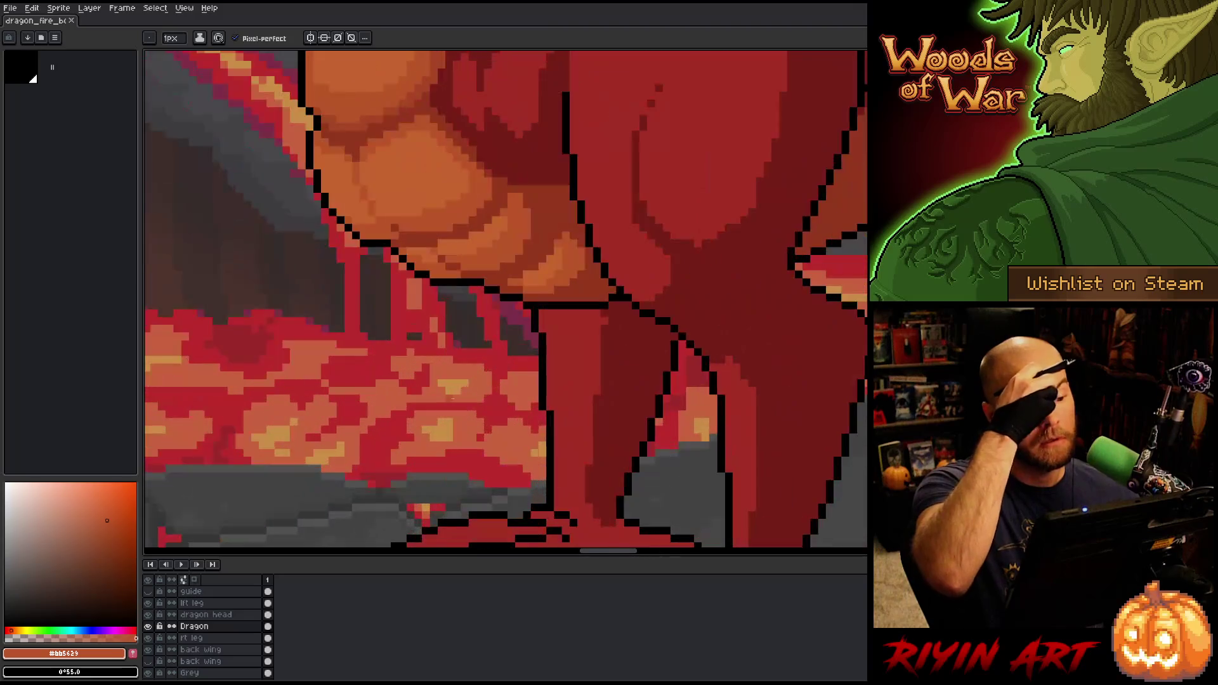
pyautogui.keyDown('alt'); pyautogui.click(485, 284); pyautogui.keyUp('alt')
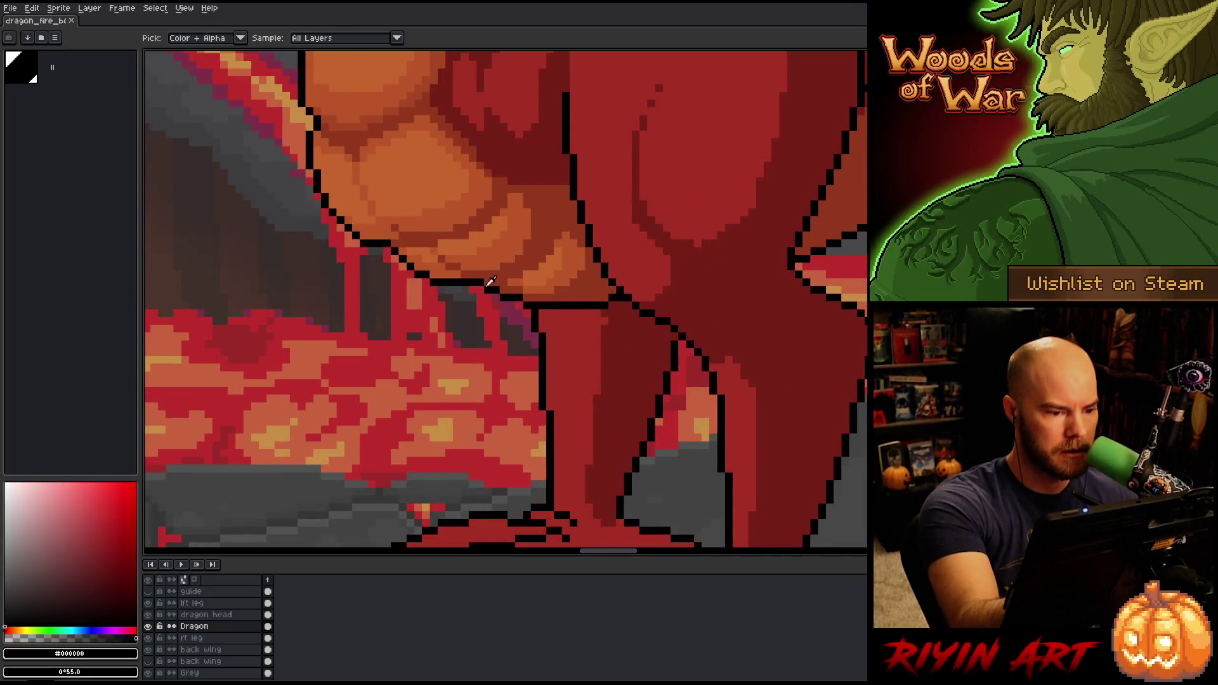
pyautogui.click(473, 289)
pyautogui.click(495, 298)
pyautogui.click(484, 298)
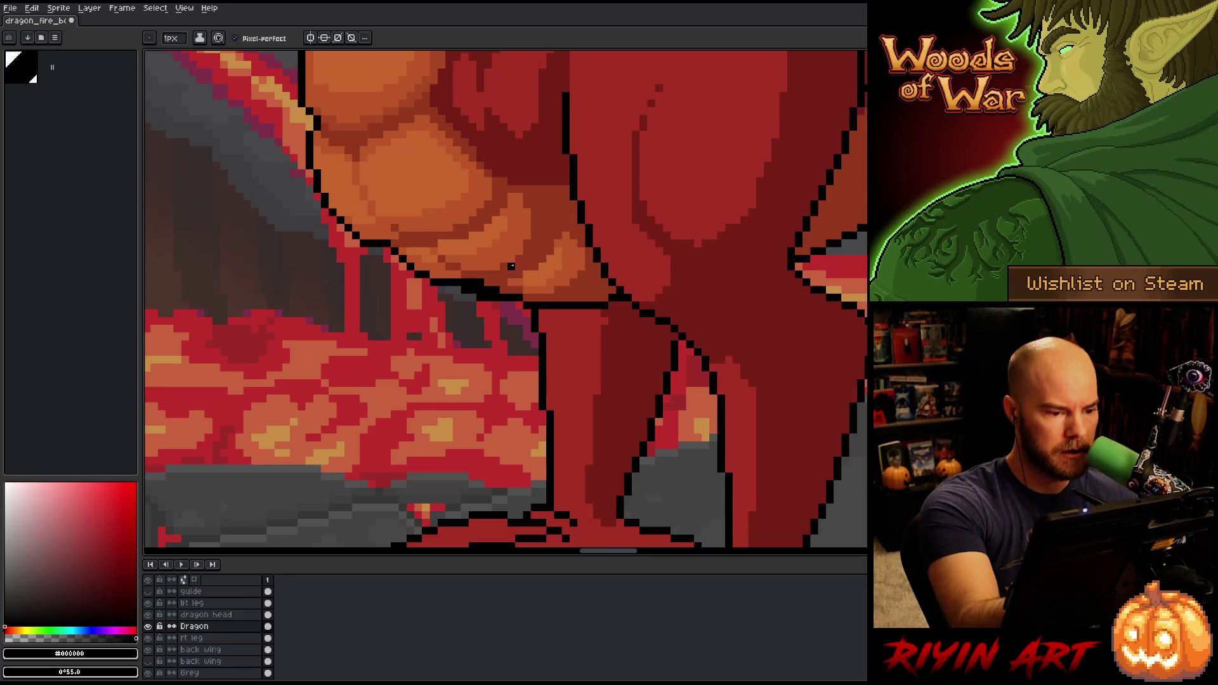
pyautogui.click(526, 298)
pyautogui.click(511, 305)
pyautogui.click(503, 305)
# Paint dark red #92381c above the new outline and recolour chest outline pixels red
pyautogui.keyDown('alt'); pyautogui.click(535, 259); pyautogui.keyUp('alt')
pyautogui.moveTo(503, 298); pyautogui.dragTo(512, 298)
pyautogui.click(495, 289)
pyautogui.click(489, 290)
pyautogui.click(482, 285)
pyautogui.click(472, 282)
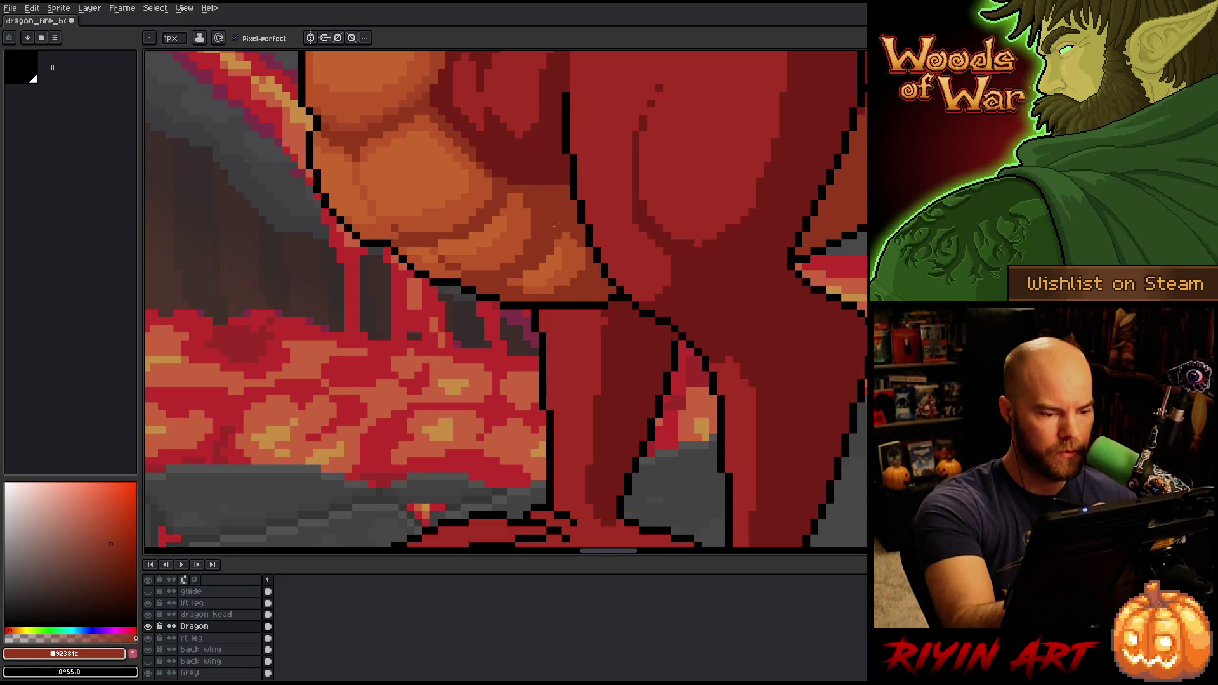
pyautogui.press('alt')
pyautogui.keyDown('alt'); pyautogui.click(520, 277); pyautogui.keyUp('alt')
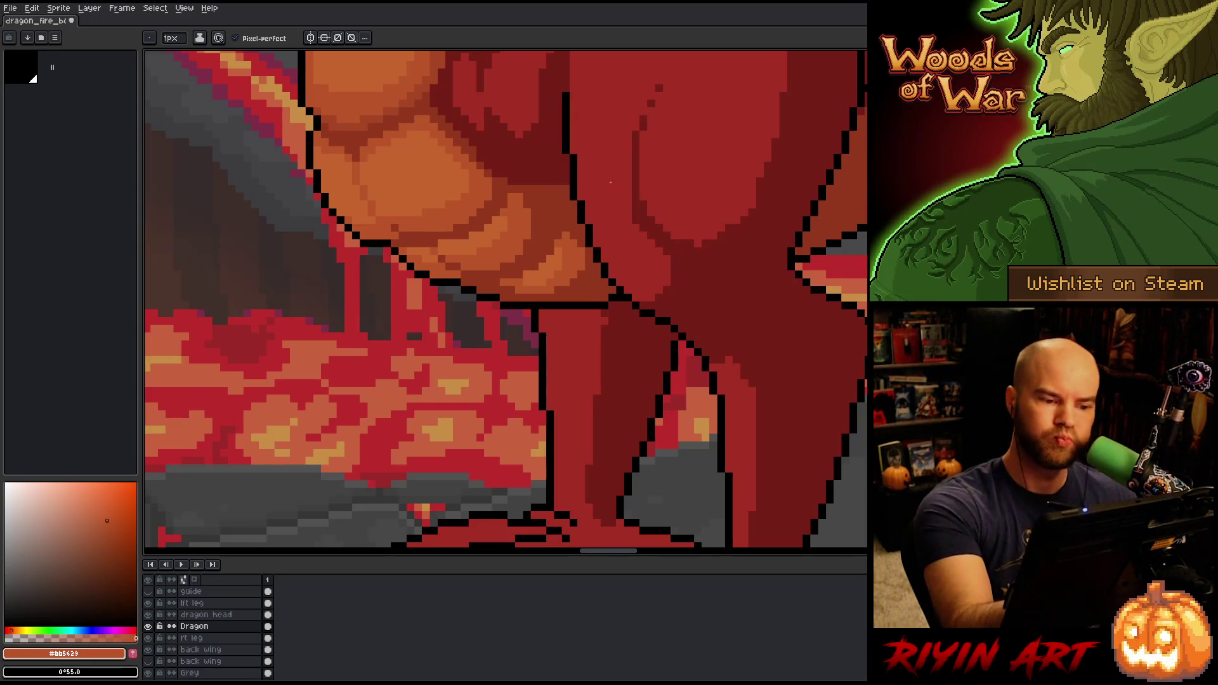
pyautogui.scroll(-4, 610, 182)
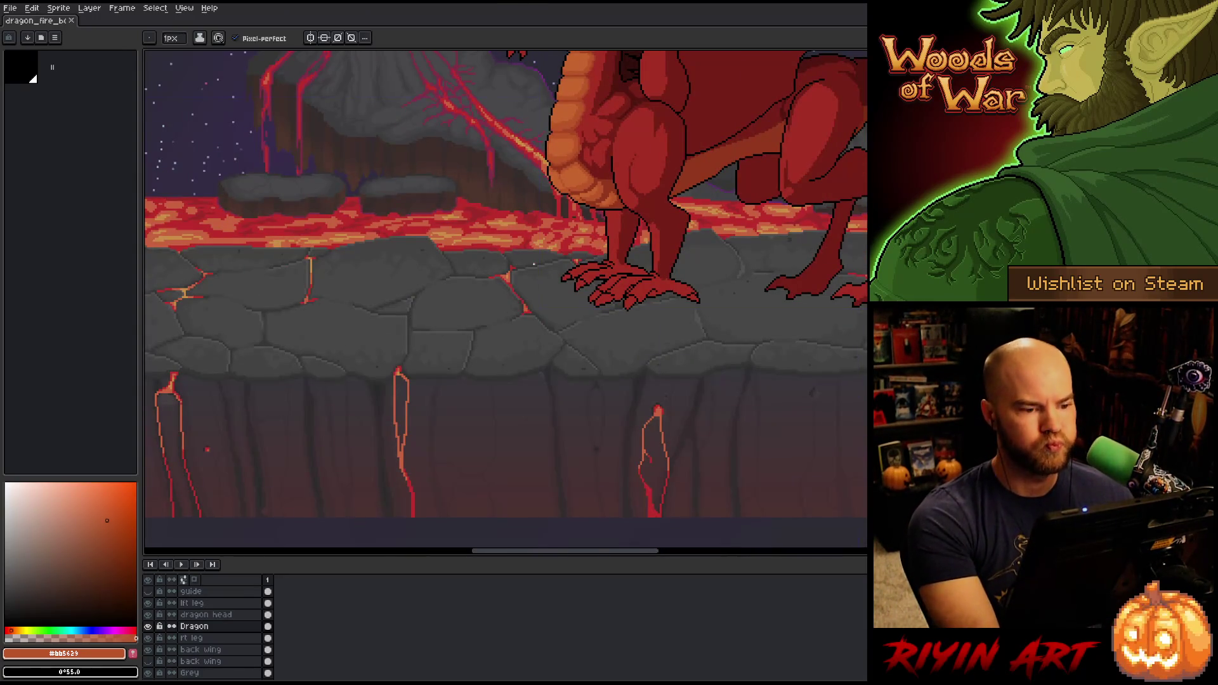
pyautogui.press('space')
pyautogui.moveTo(633, 253)
pyautogui.mouseDown()
pyautogui.moveTo(509, 436)
pyautogui.moveTo(492, 420)
pyautogui.mouseUp()
pyautogui.scroll(4, 491, 420)
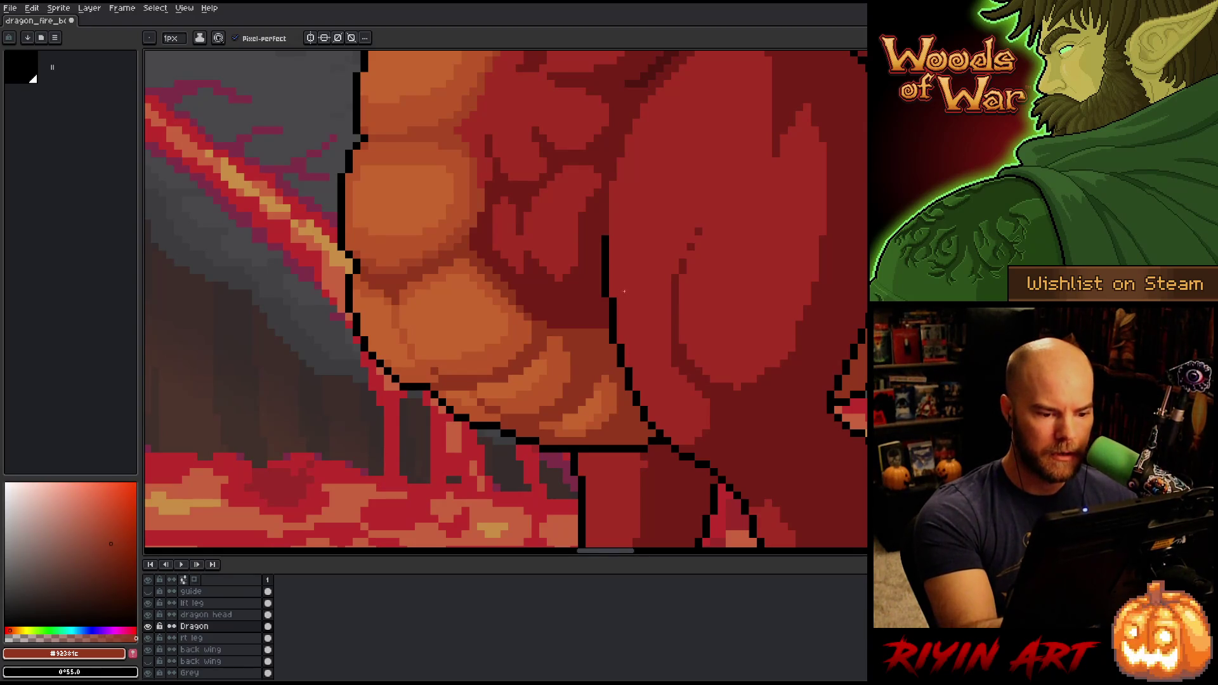
pyautogui.scroll(-5, 645, 296)
pyautogui.rightClick(586, 308)
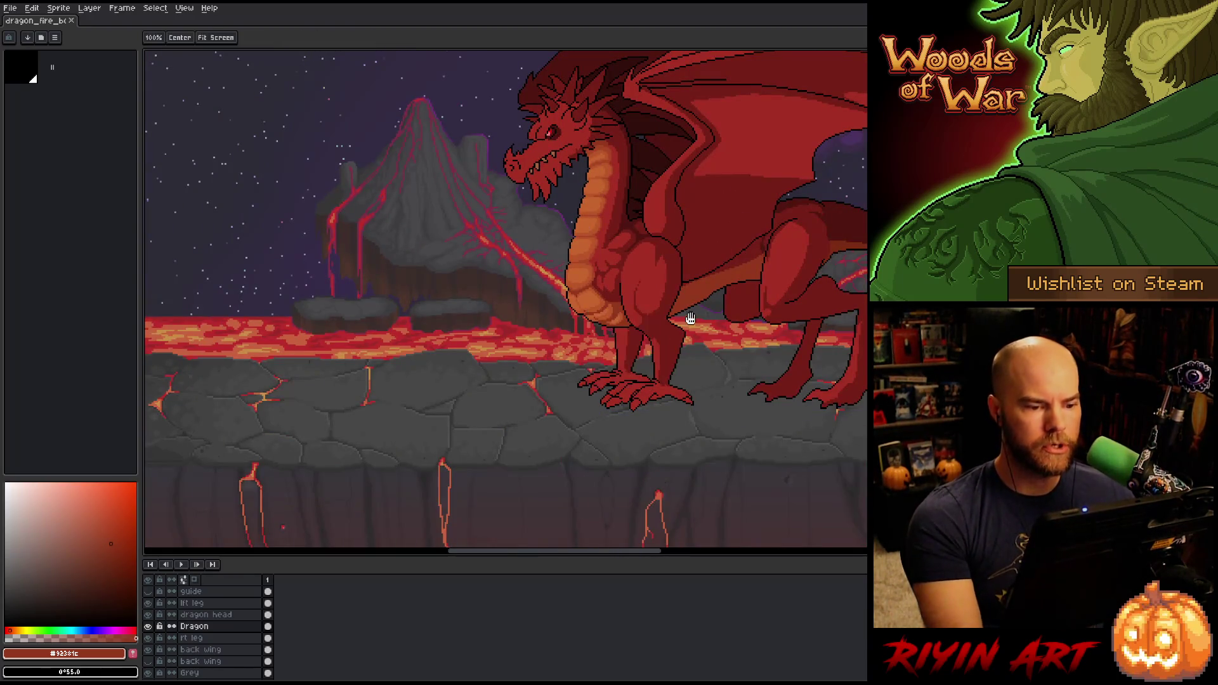
pyautogui.scroll(1, 521, 369)
pyautogui.moveTo(521, 369); pyautogui.dragTo(516, 366)
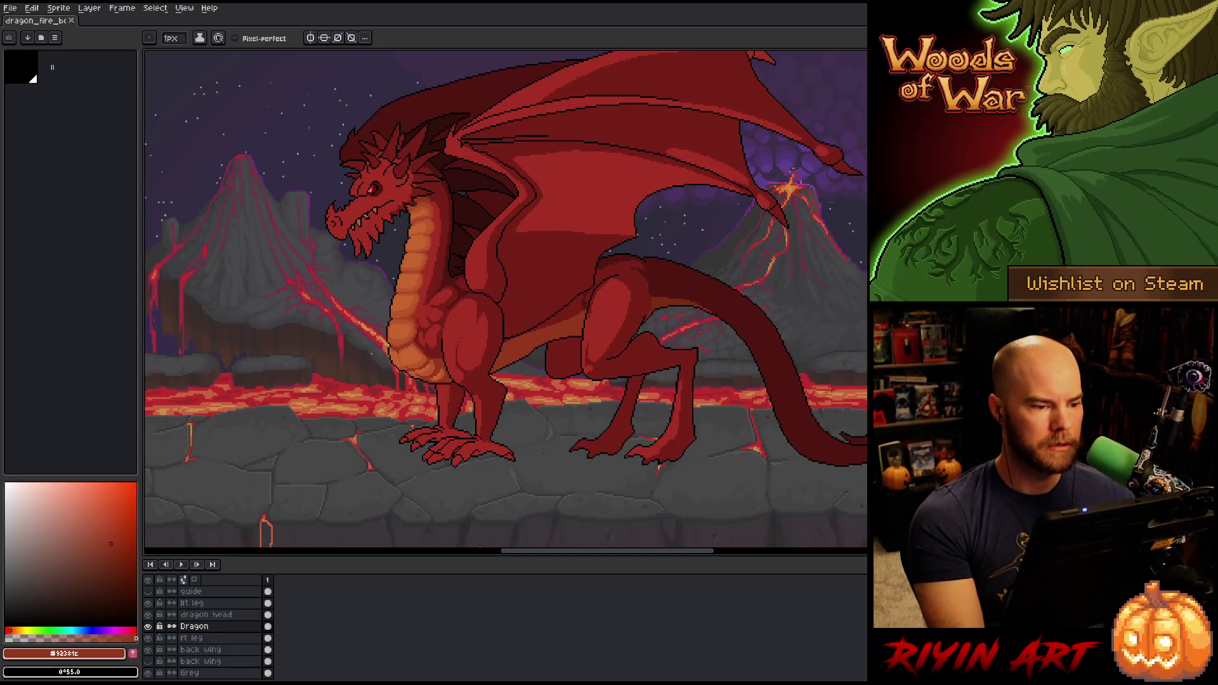
pyautogui.scroll(2, 342, 343)
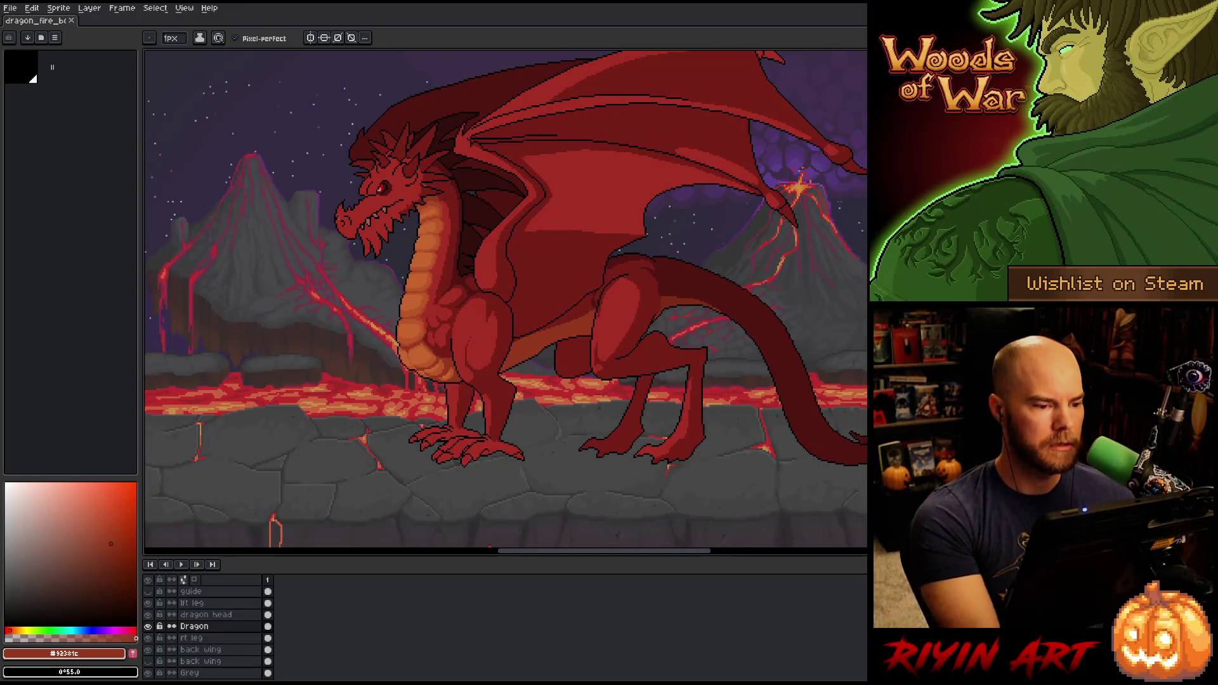
pyautogui.moveTo(348, 337); pyautogui.dragTo(356, 345)
pyautogui.moveTo(408, 226)
pyautogui.mouseDown()
pyautogui.moveTo(403, 282)
pyautogui.moveTo(373, 308)
pyautogui.moveTo(309, 324)
pyautogui.mouseUp()
pyautogui.scroll(-1, 309, 324)
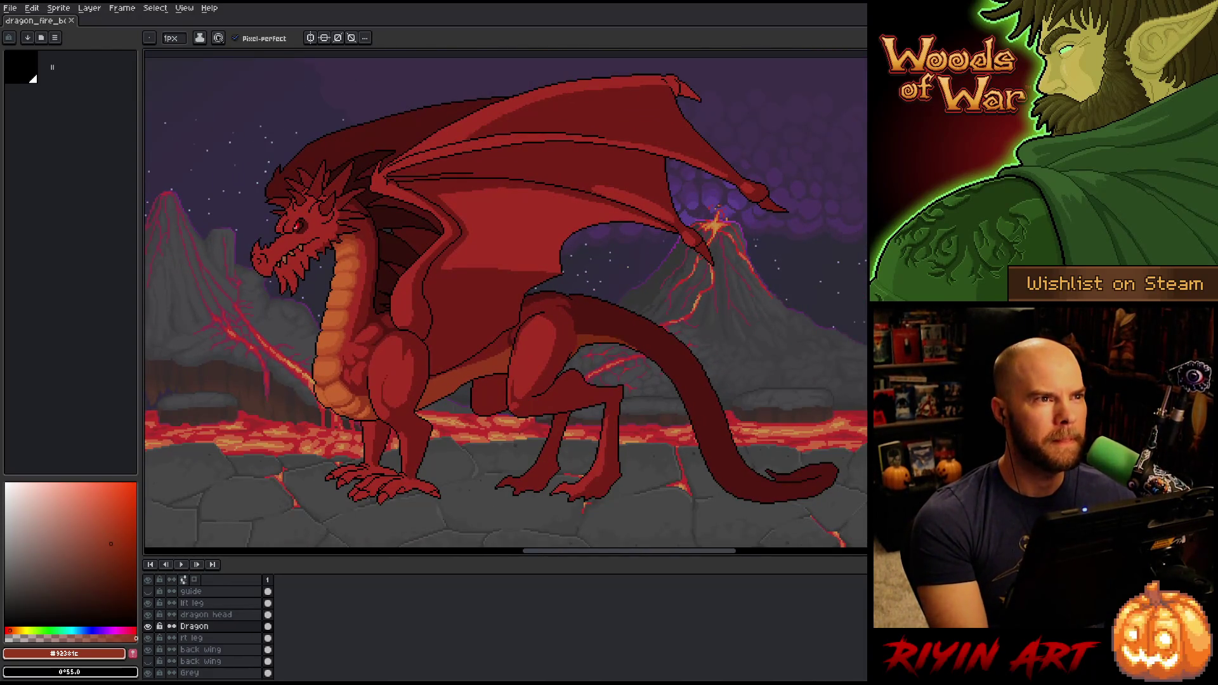
pyautogui.scroll(1, 364, 229)
pyautogui.scroll(-1, 364, 229)
pyautogui.rightClick(586, 308)
pyautogui.press('Escape')
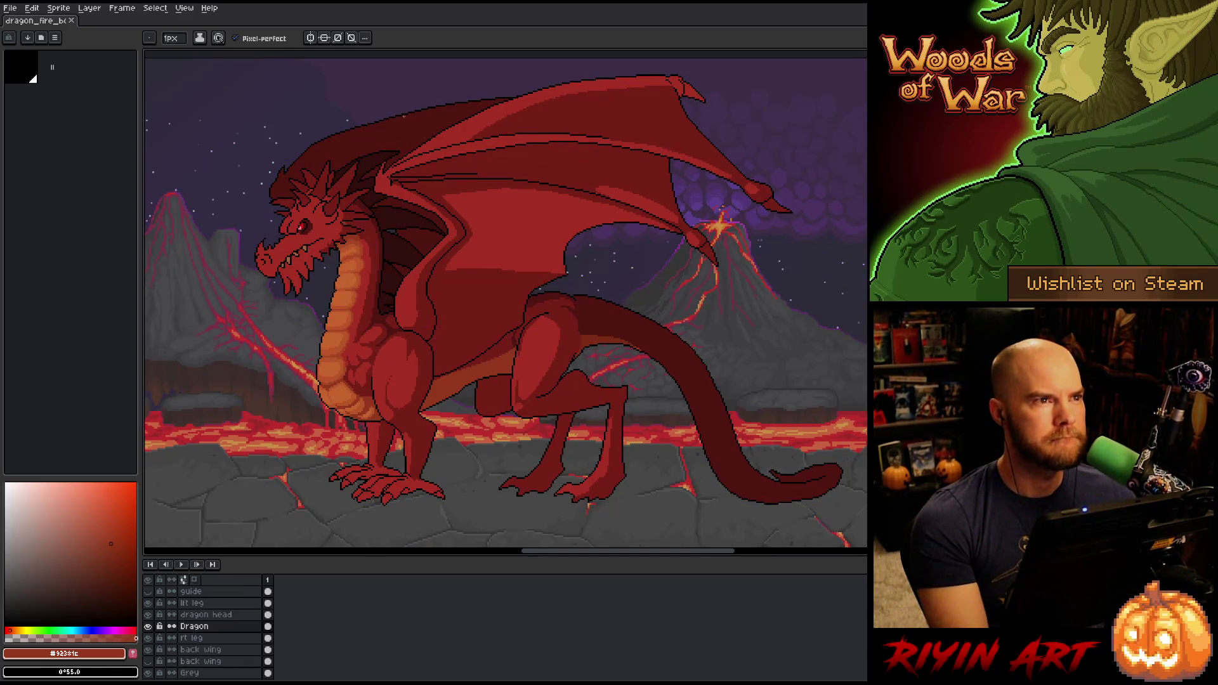
pyautogui.scroll(1, 412, 146)
pyautogui.scroll(1, 260, 197)
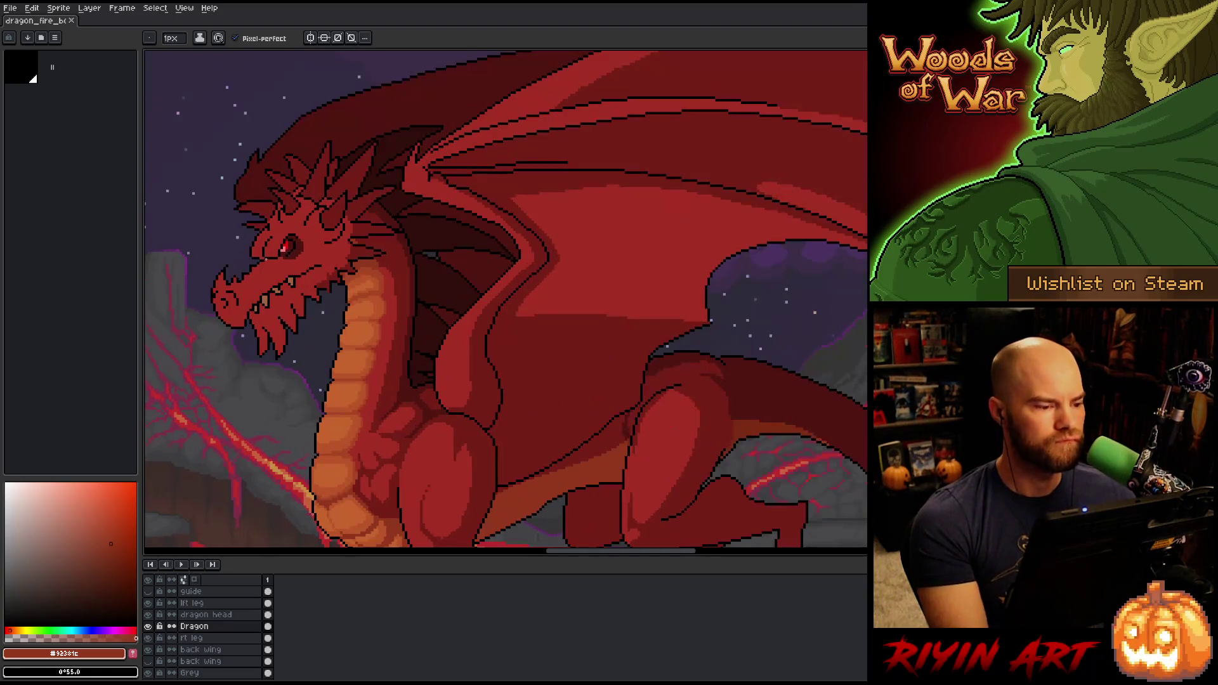
# Load the dragon head layer's pixels, pick dark red #761f18, deselect, and shade under the horn
pyautogui.scroll(2, 434, 272)
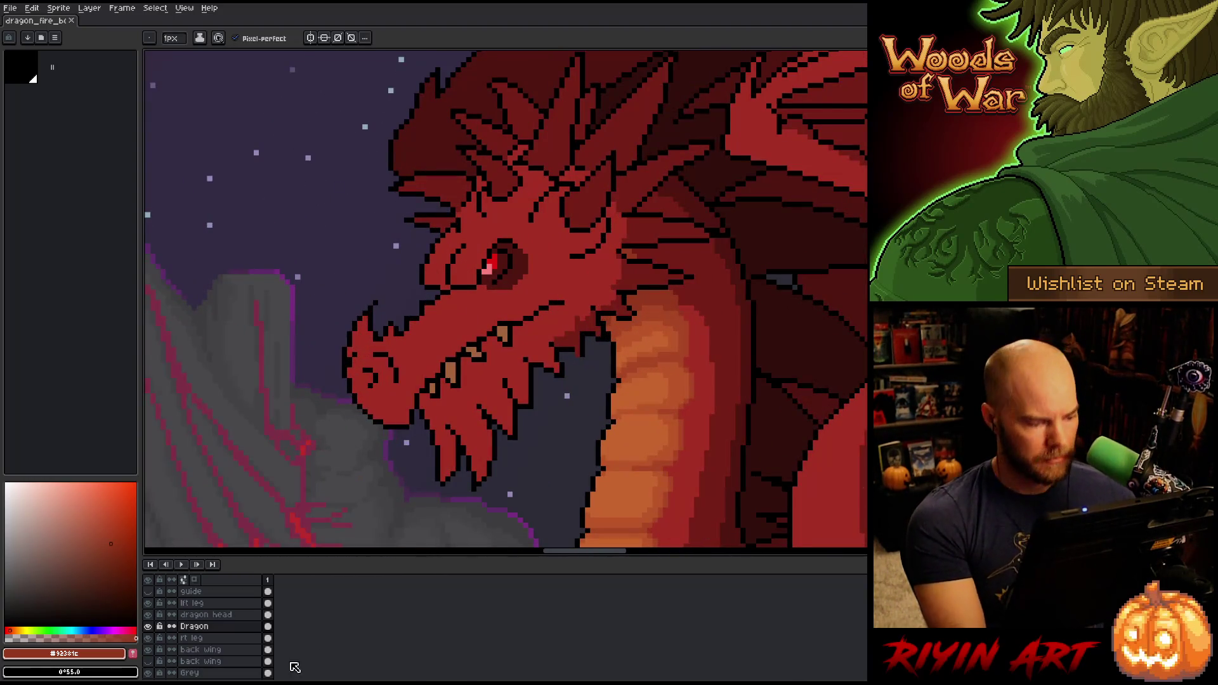
pyautogui.click(216, 615)
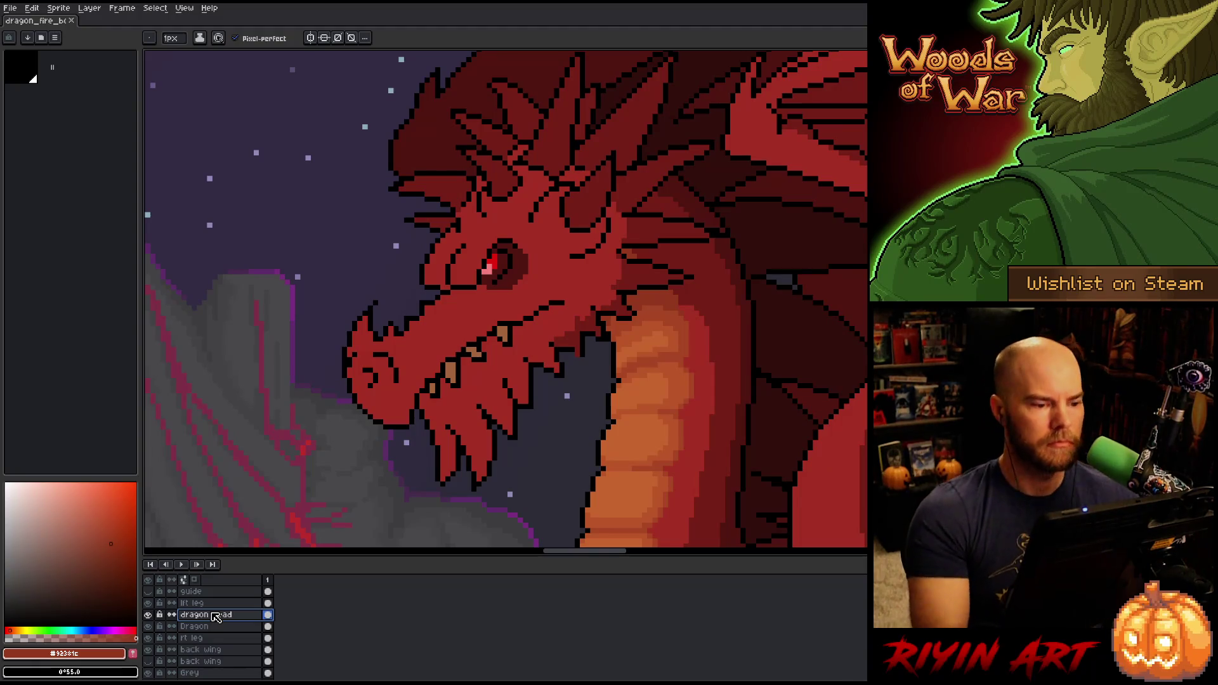
pyautogui.keyDown('ctrl'); pyautogui.click(215, 617); pyautogui.keyUp('ctrl')
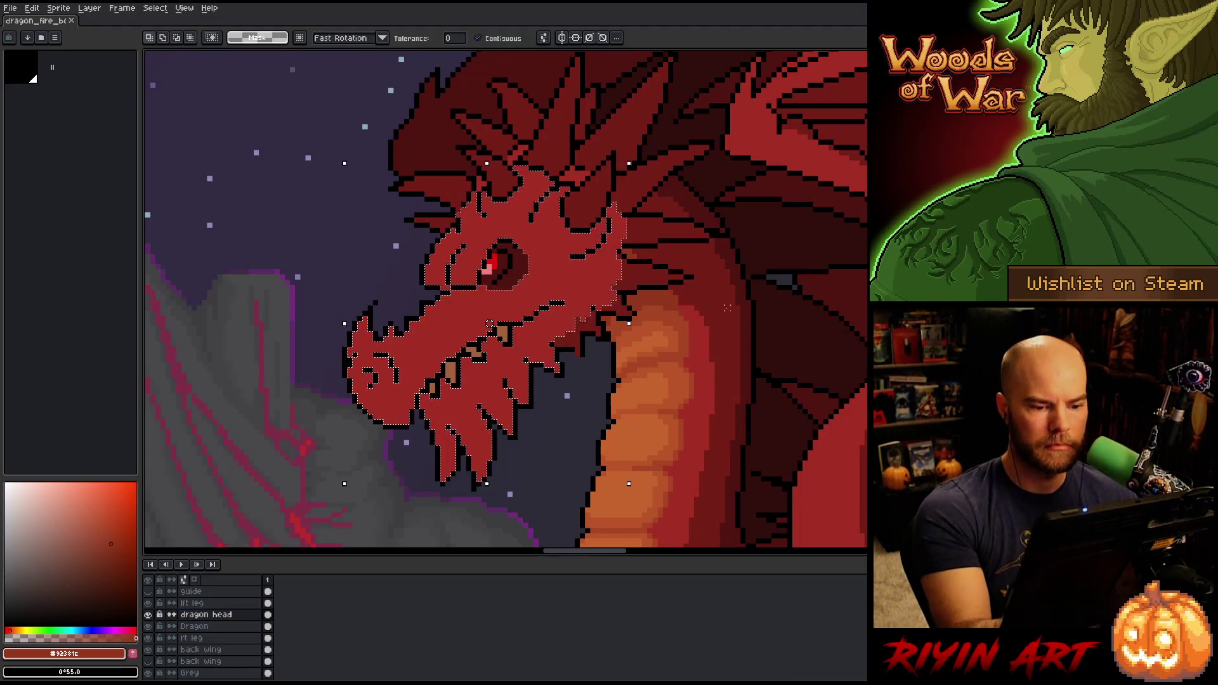
pyautogui.keyDown('alt'); pyautogui.click(728, 342); pyautogui.keyUp('alt')
pyautogui.press('v')
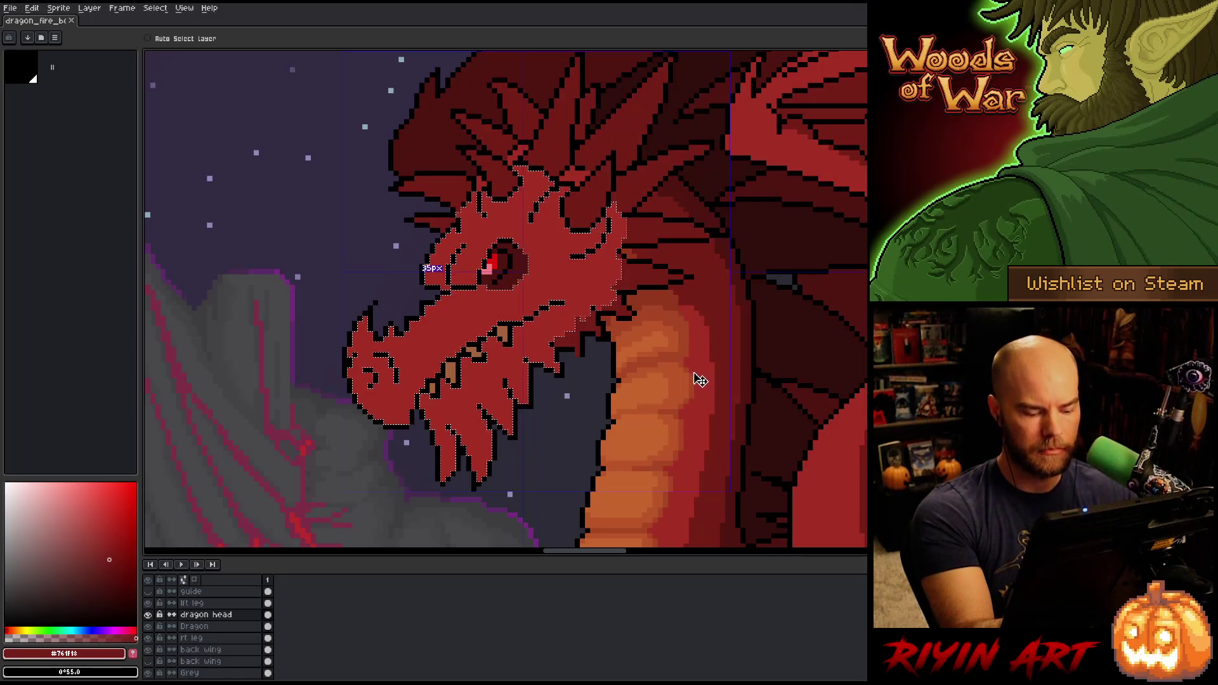
pyautogui.hotkey('ctrl', 'd')
pyautogui.press('b')
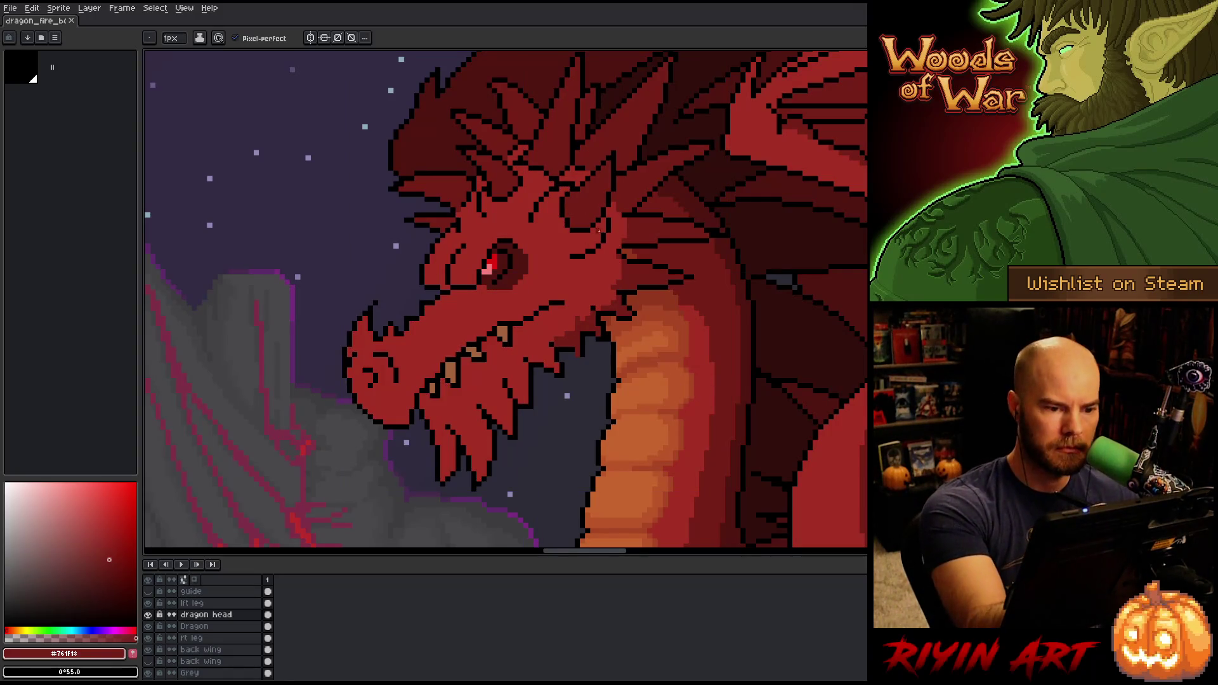
pyautogui.moveTo(598, 225)
pyautogui.mouseDown()
pyautogui.moveTo(552, 248)
pyautogui.moveTo(594, 247)
pyautogui.moveTo(600, 233)
pyautogui.mouseUp()
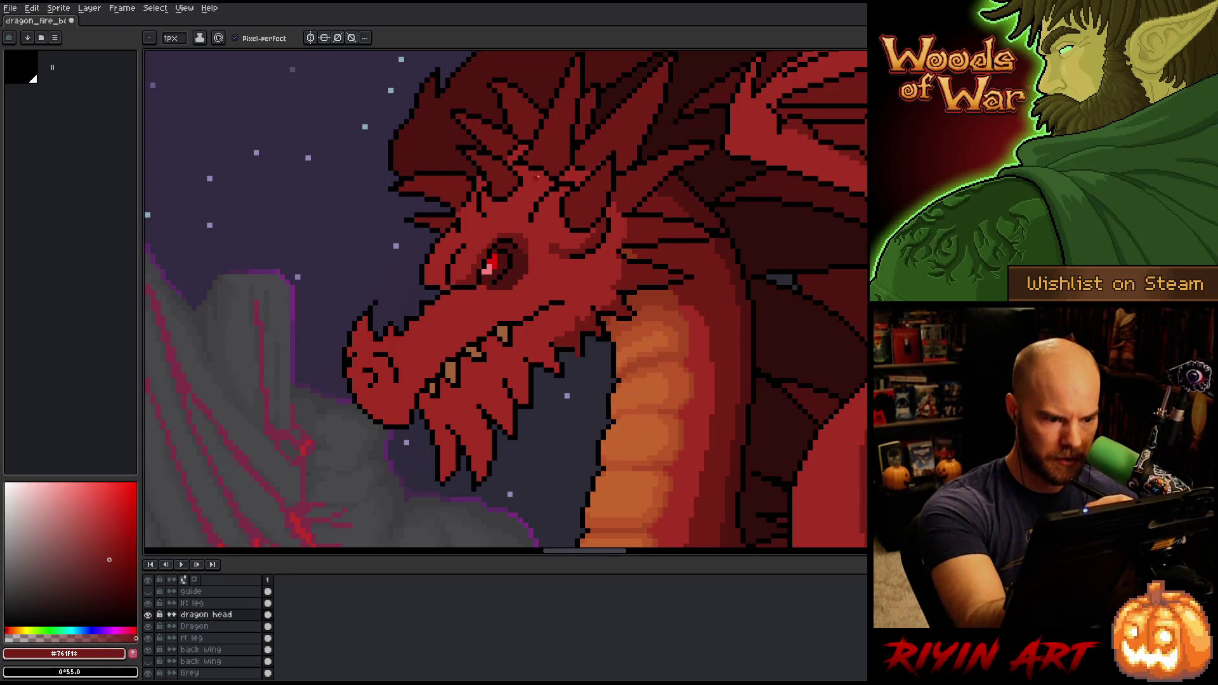
pyautogui.moveTo(518, 226); pyautogui.dragTo(537, 213)
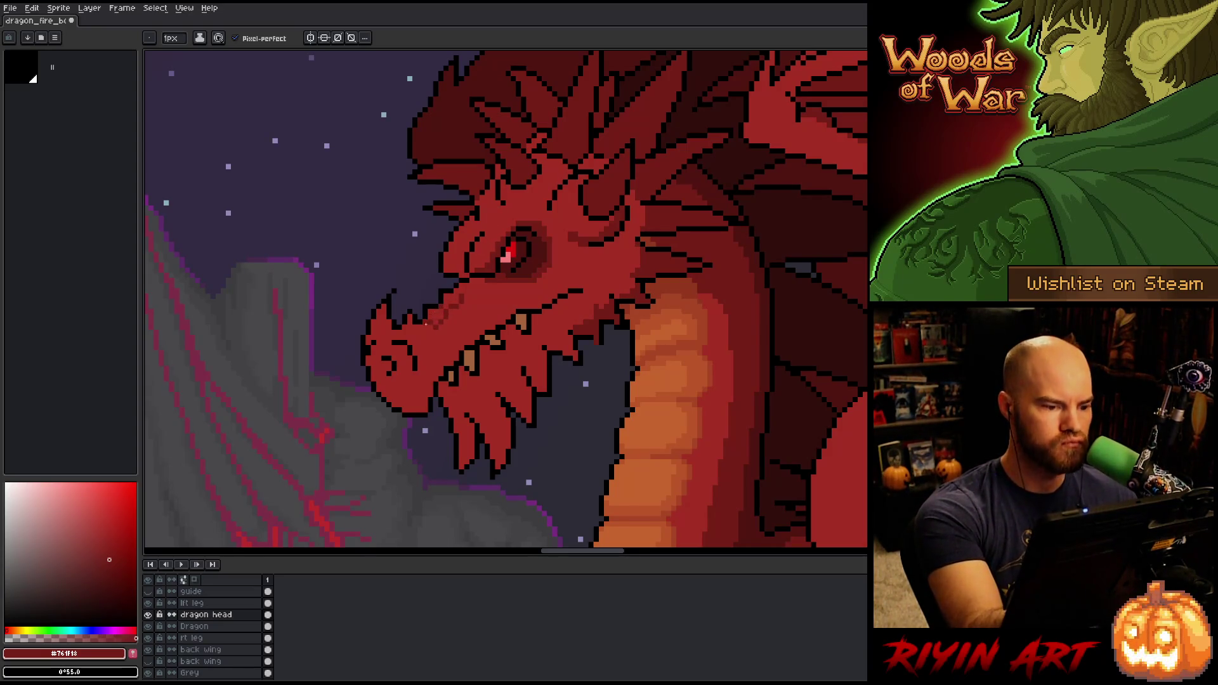
# Sample #a52f24 and #761f18 and paint dithered dark-red shading across the upper snout
pyautogui.keyDown('alt'); pyautogui.click(437, 315); pyautogui.keyUp('alt')
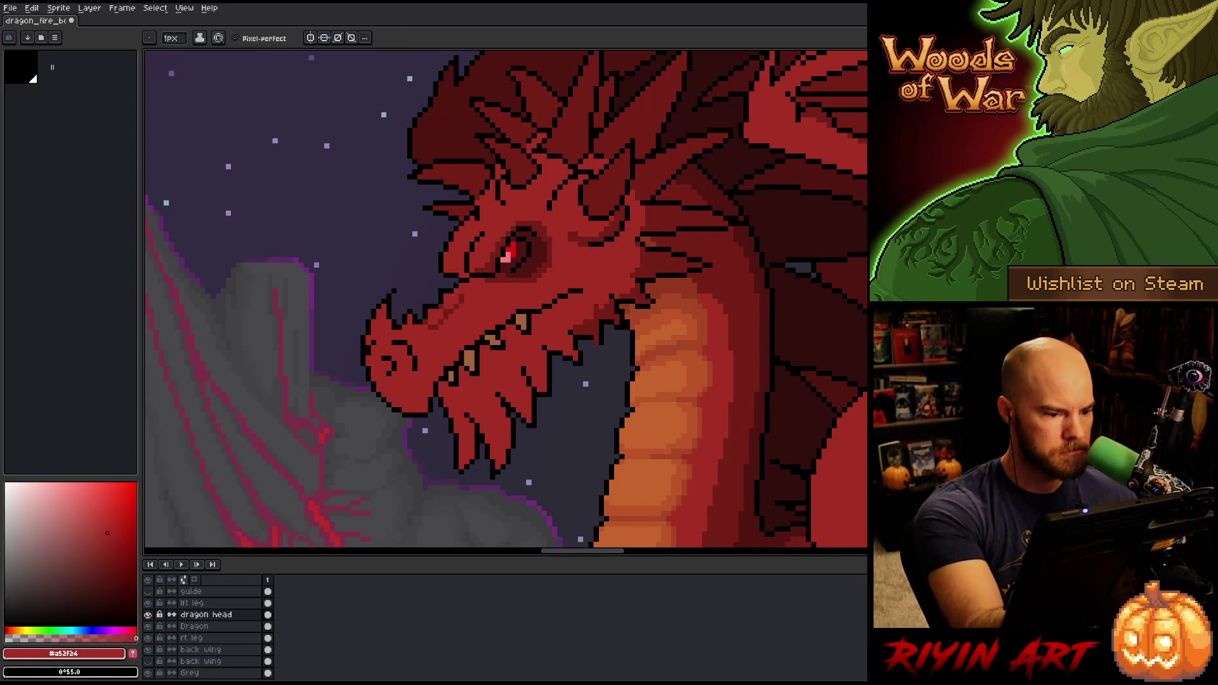
pyautogui.keyDown('alt'); pyautogui.click(458, 290); pyautogui.keyUp('alt')
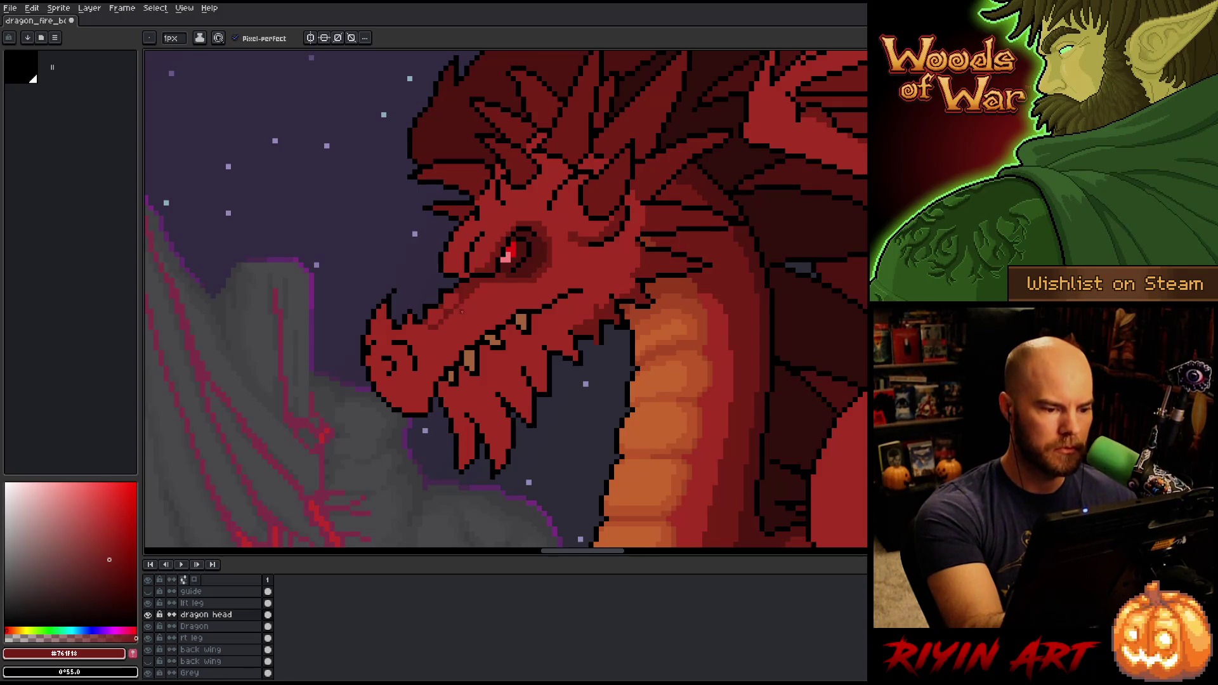
pyautogui.moveTo(473, 317)
pyautogui.mouseDown()
pyautogui.moveTo(458, 342)
pyautogui.moveTo(504, 295)
pyautogui.moveTo(540, 289)
pyautogui.moveTo(555, 264)
pyautogui.moveTo(550, 274)
pyautogui.moveTo(595, 270)
pyautogui.moveTo(593, 290)
pyautogui.mouseUp()
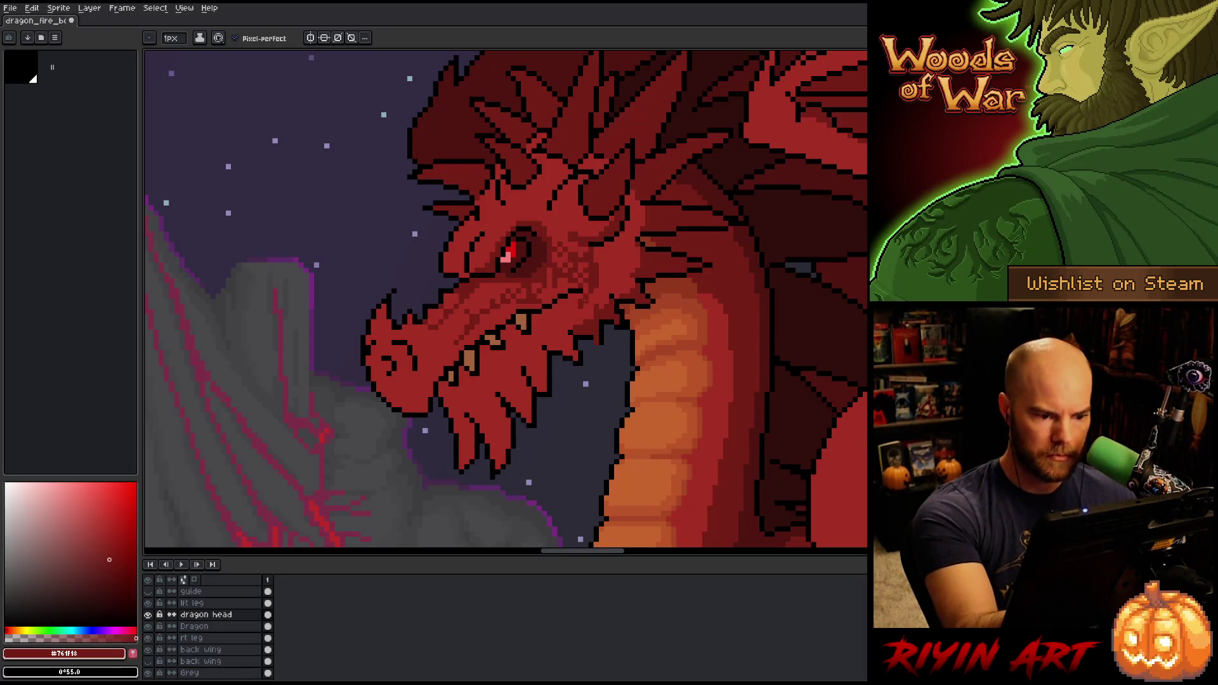
# Add a dark pixel at the jaw edge and sample dark red #761f18 and deep red #501612
pyautogui.keyDown('alt'); pyautogui.click(597, 341); pyautogui.keyUp('alt')
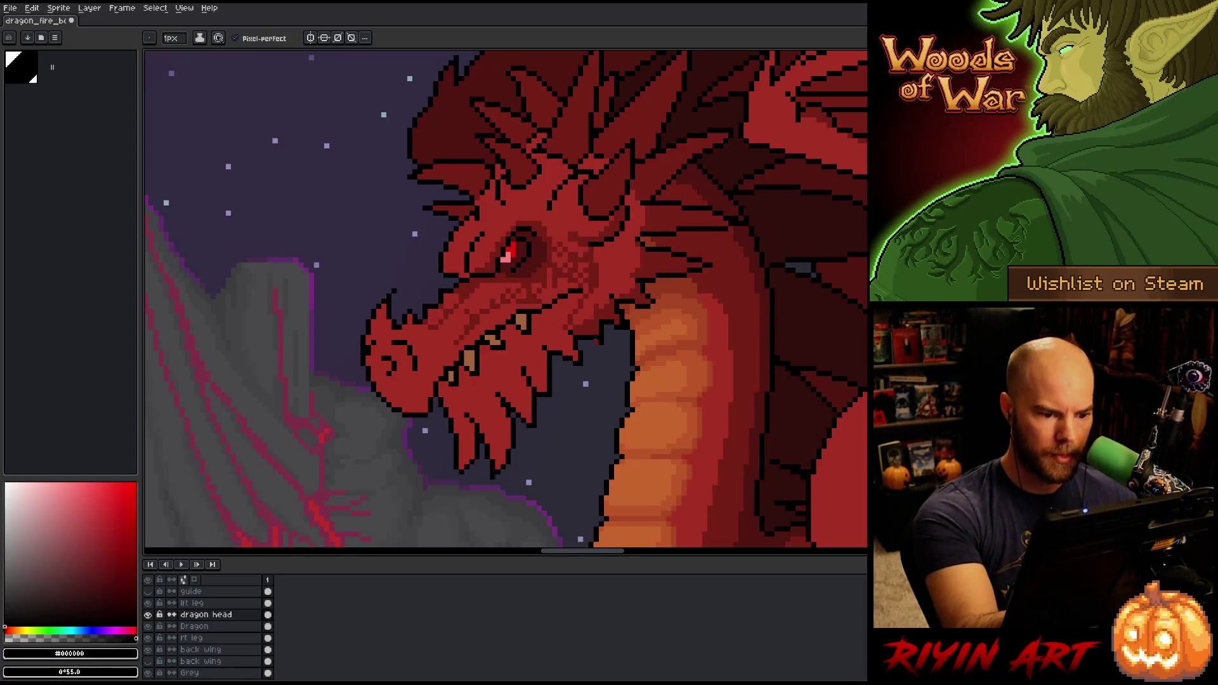
pyautogui.click(596, 342)
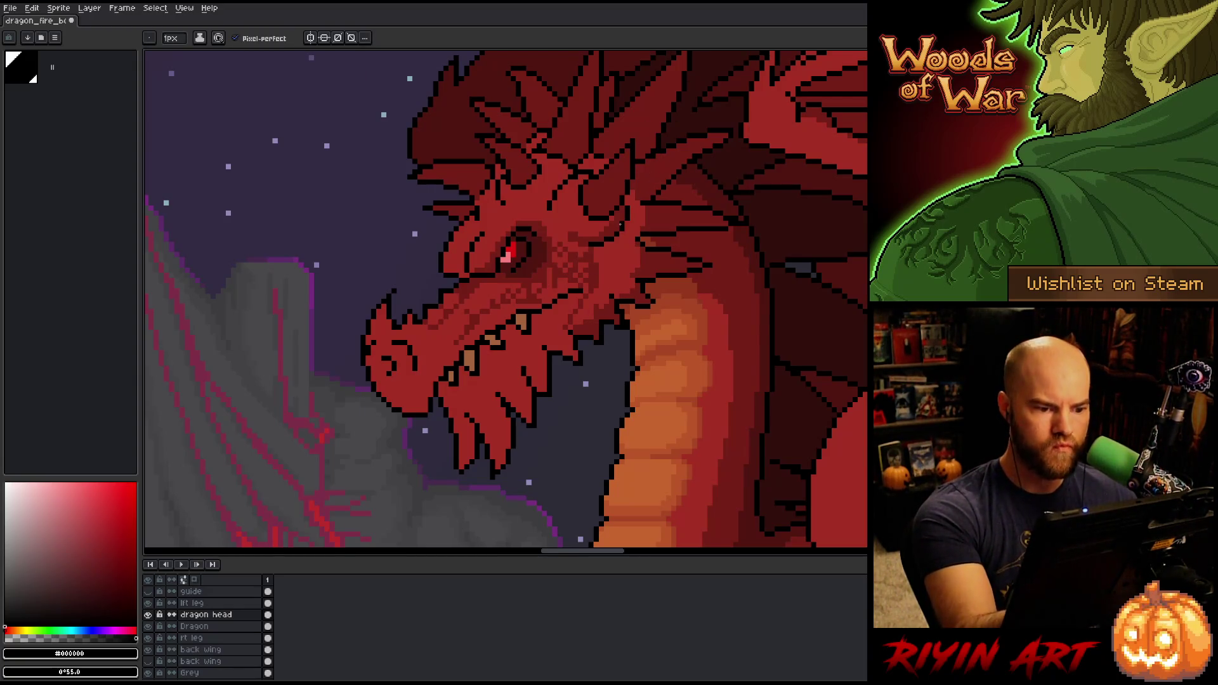
pyautogui.keyDown('alt'); pyautogui.click(646, 261); pyautogui.keyUp('alt')
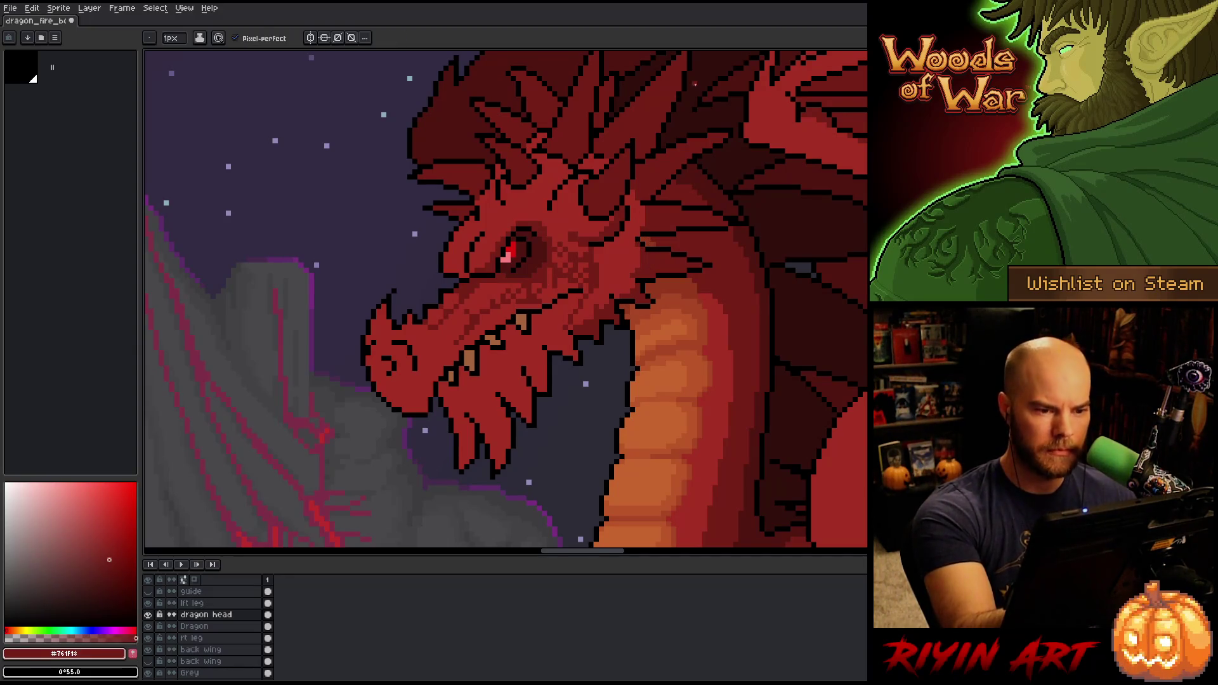
pyautogui.keyDown('alt'); pyautogui.click(641, 280); pyautogui.keyUp('alt')
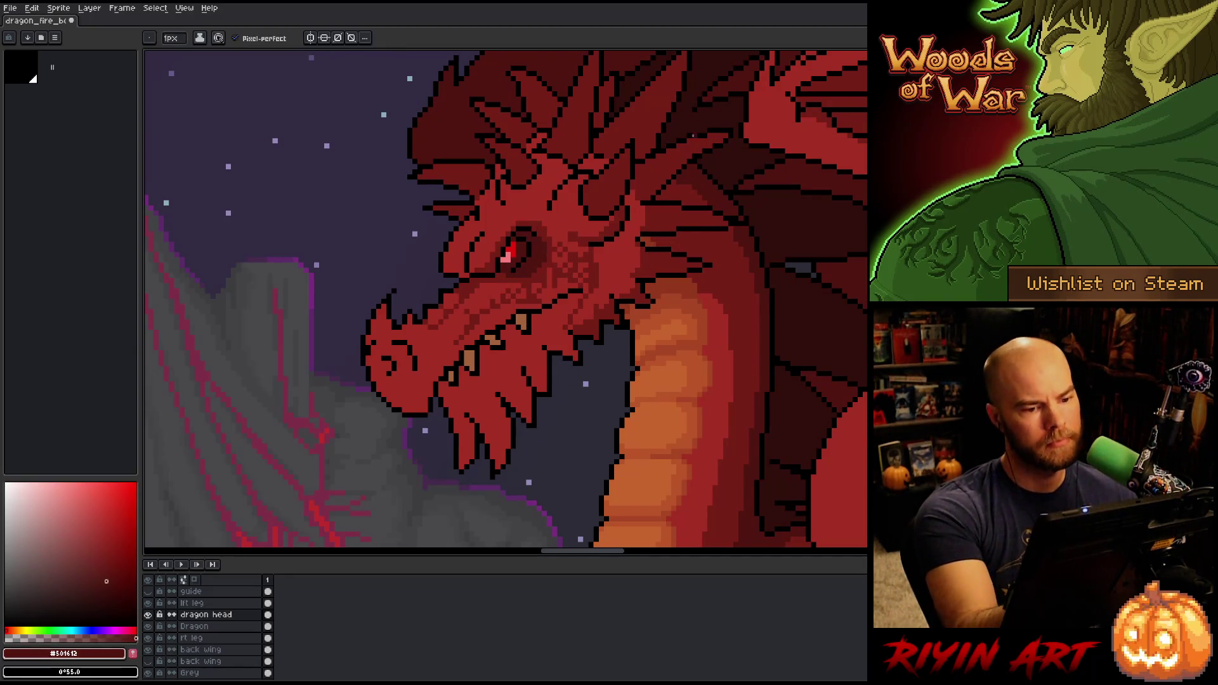
pyautogui.press('g')
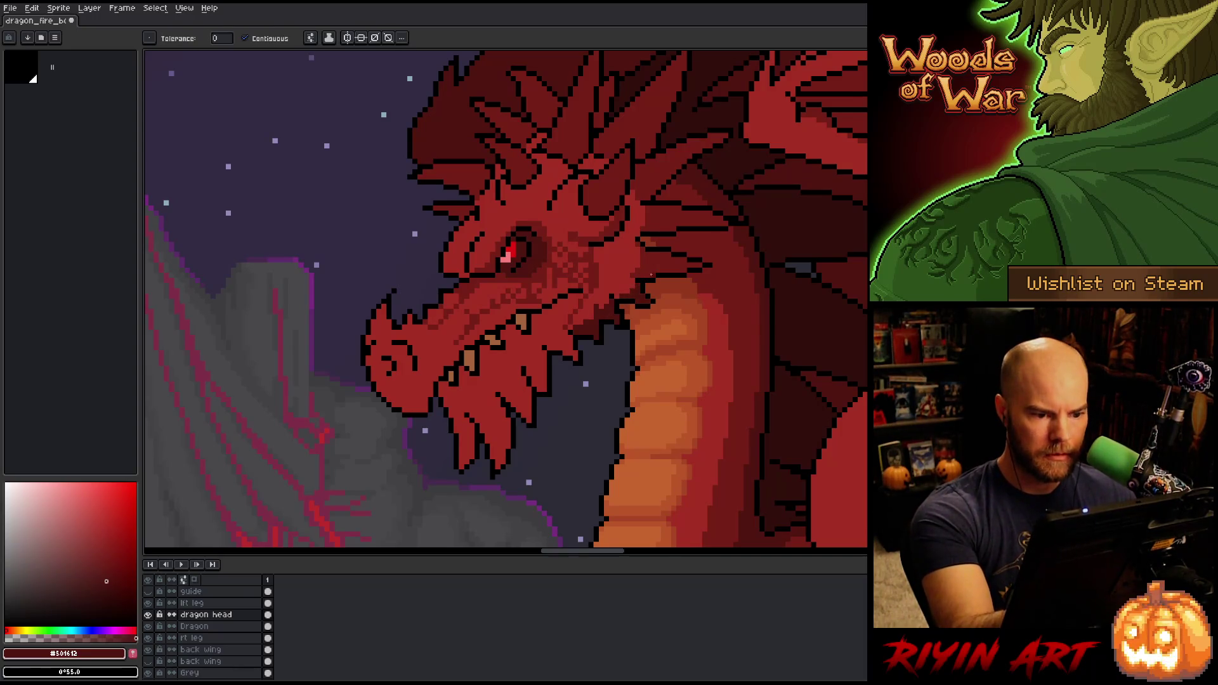
pyautogui.scroll(2, 641, 174)
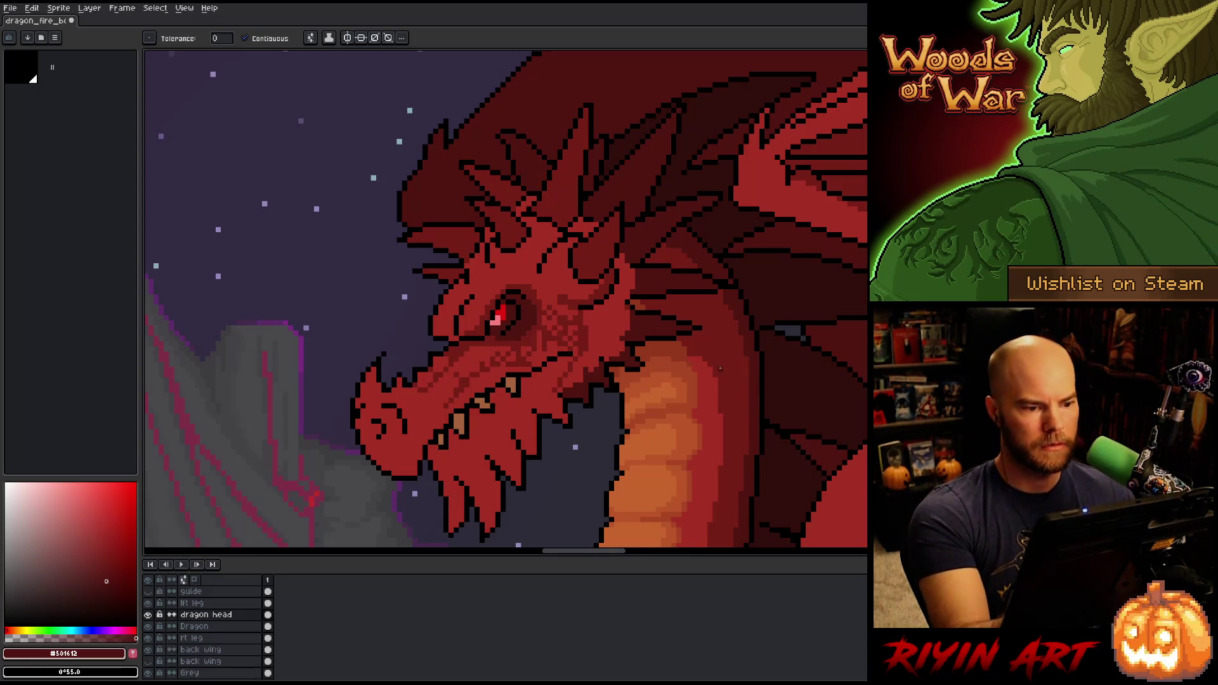
# Resample #761f18 and #501612, return to the pixel-perfect pencil, and save the sprite
pyautogui.keyDown('alt'); pyautogui.click(603, 330); pyautogui.keyUp('alt')
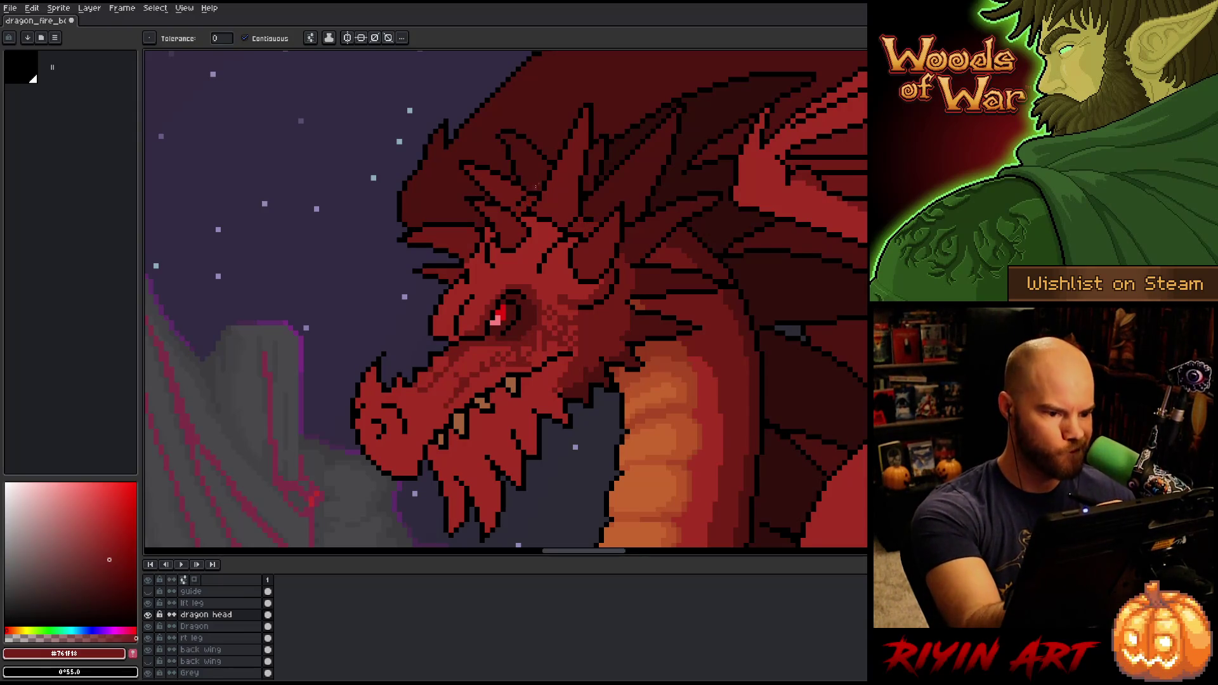
pyautogui.keyDown('alt'); pyautogui.click(526, 206); pyautogui.keyUp('alt')
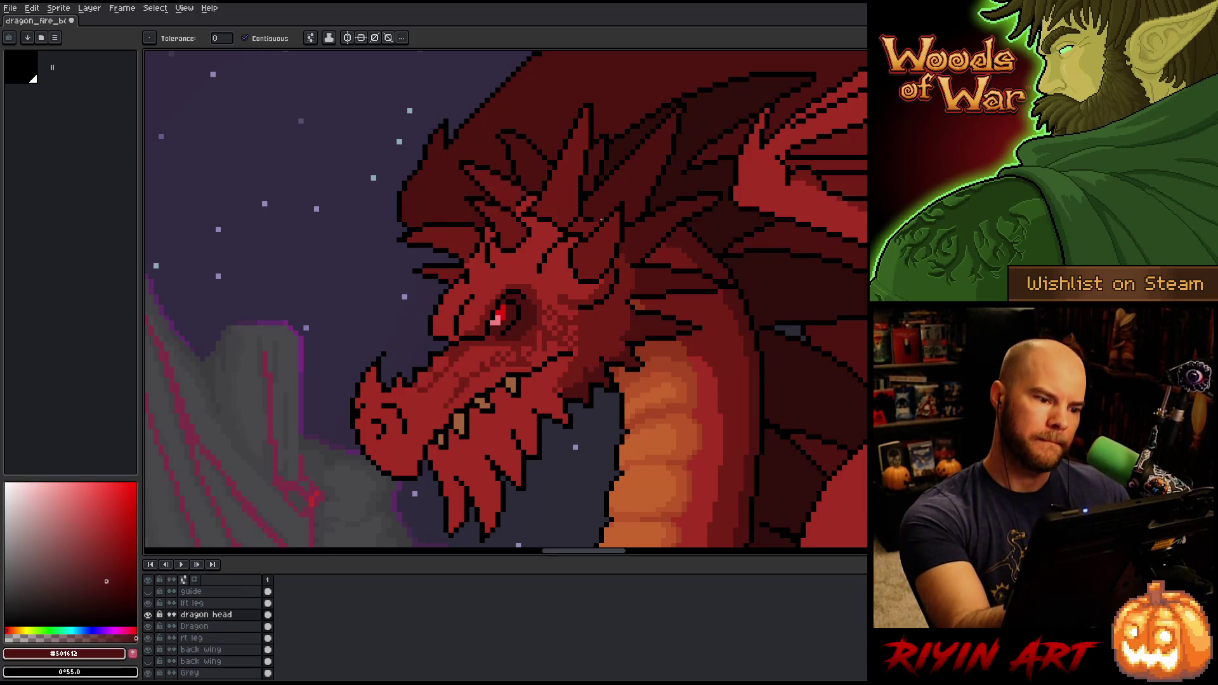
pyautogui.keyDown('alt'); pyautogui.click(532, 198); pyautogui.keyUp('alt')
pyautogui.press('b')
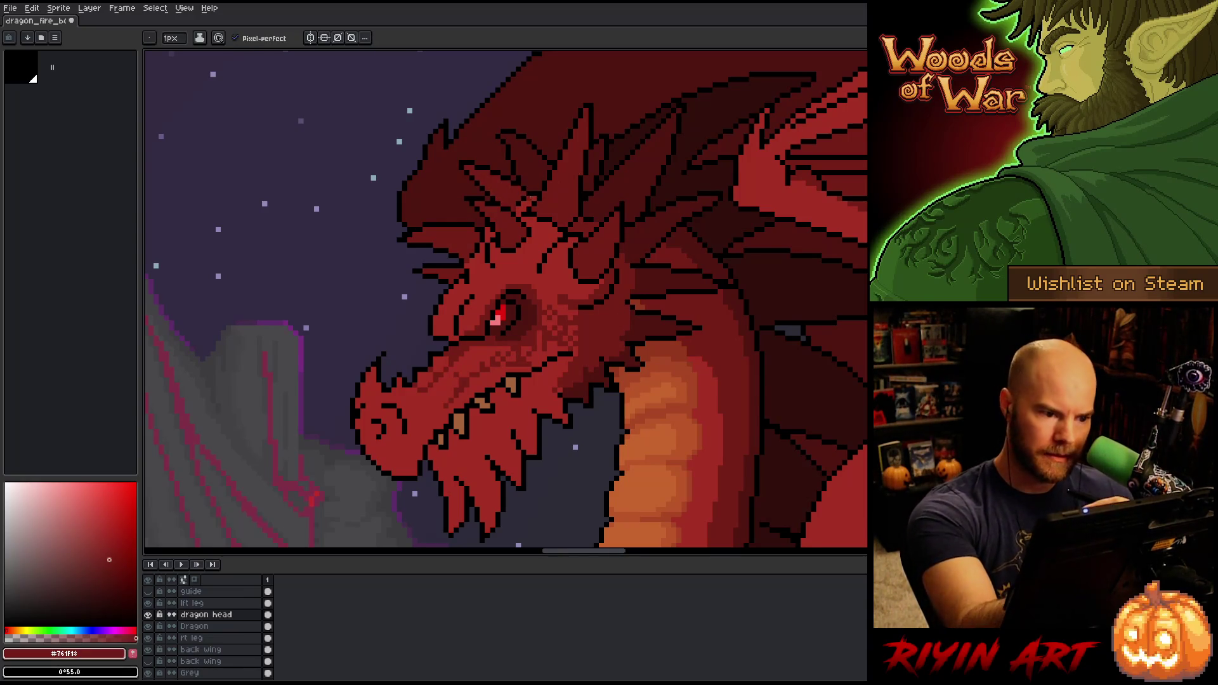
pyautogui.hotkey('ctrl', 's')
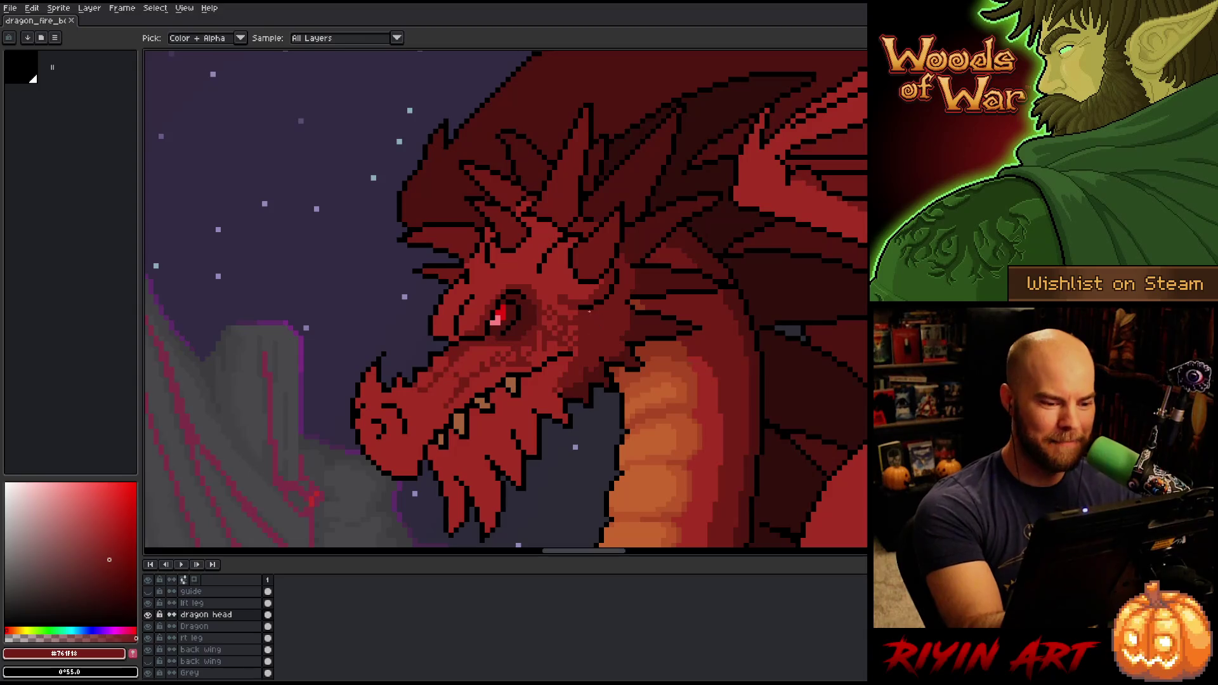
pyautogui.hotkey('ctrl', 's')
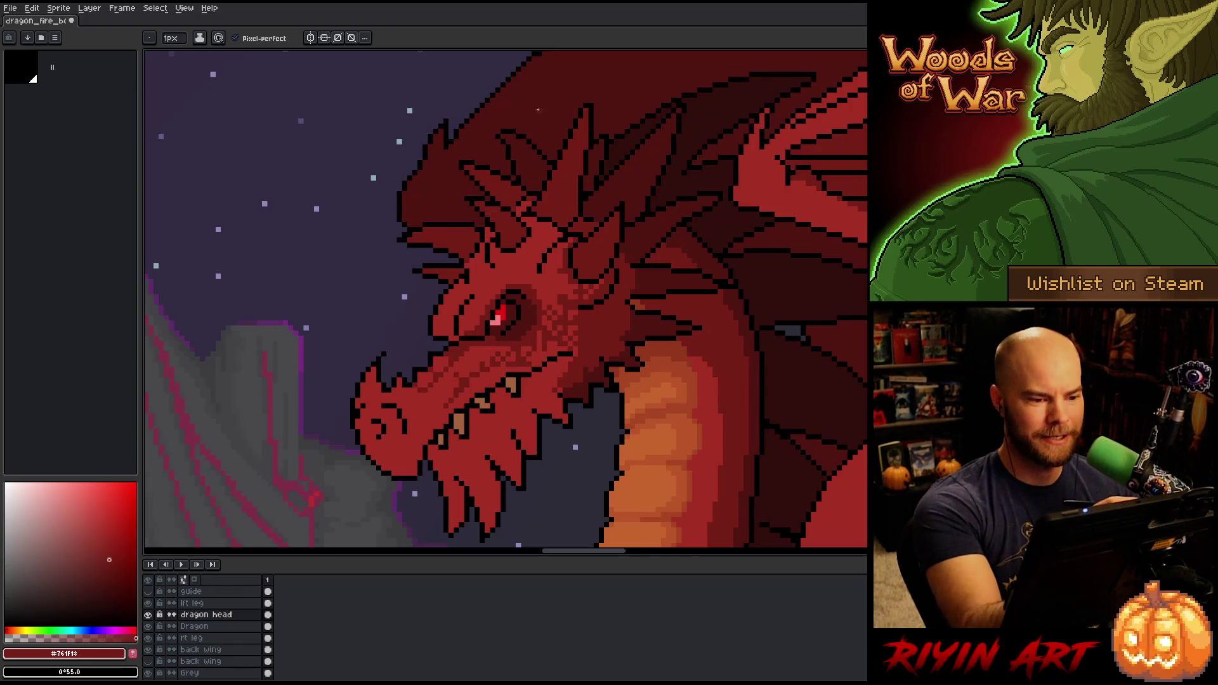
# Lasso-select the head, stipple dark-red scale speckles, deselect, save, and pick red #a52f24
pyautogui.click(547, 226)
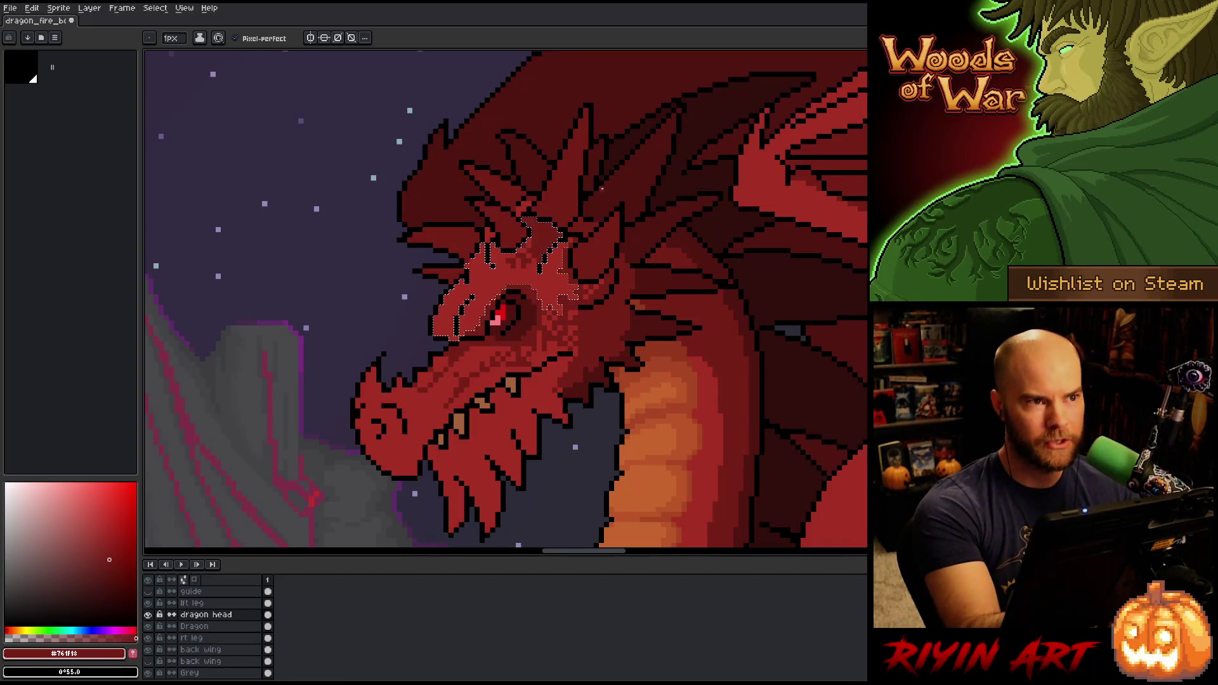
pyautogui.hotkey('ctrl', 'd')
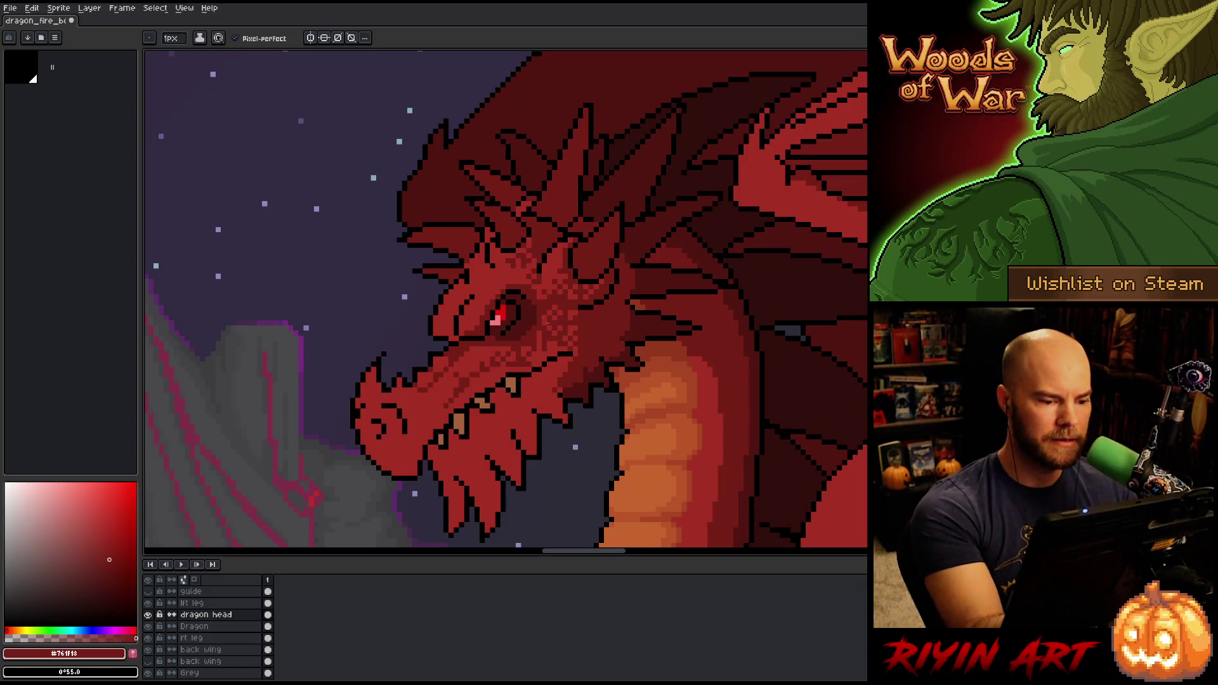
pyautogui.press('v')
pyautogui.press('b')
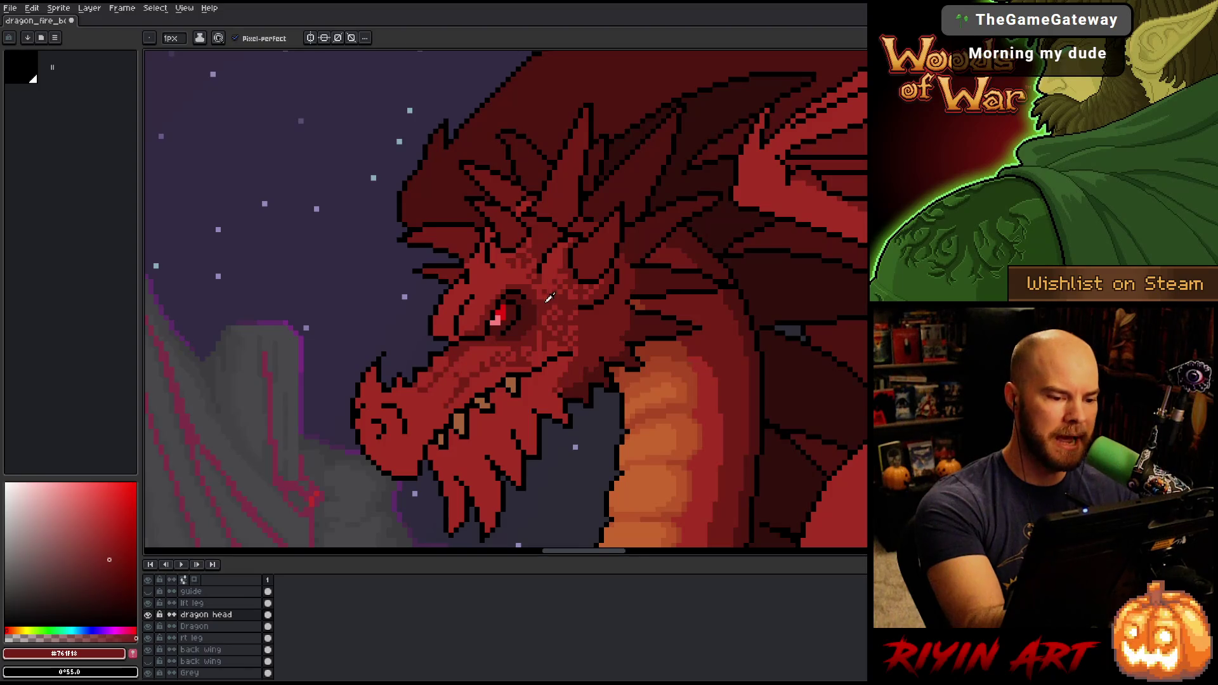
pyautogui.hotkey('ctrl', 's')
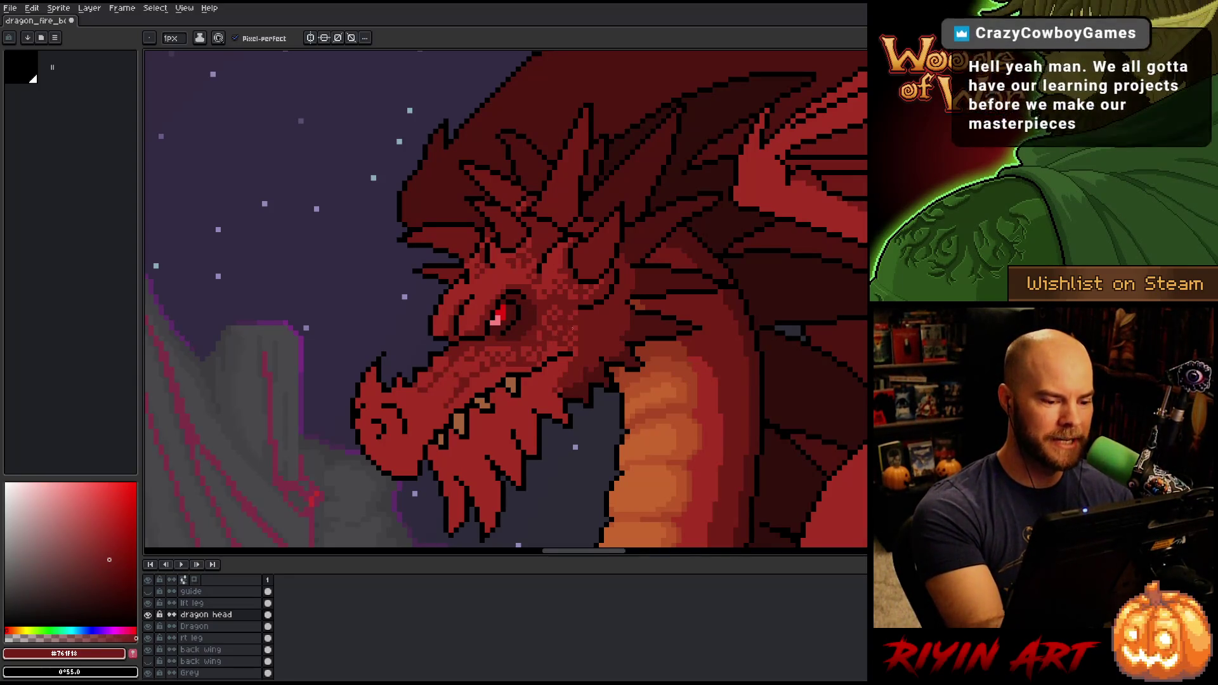
pyautogui.keyDown('alt'); pyautogui.click(534, 337); pyautogui.keyUp('alt')
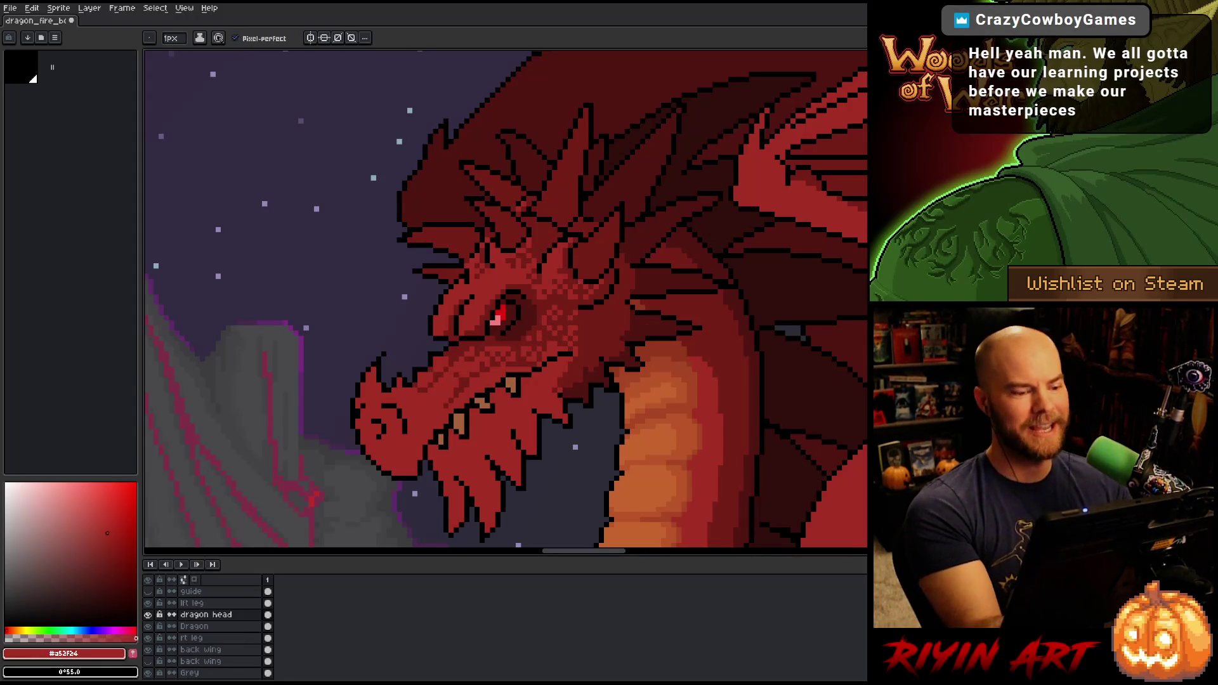
# Try a dark red #761f18 fill on the snout and jaw, then undo it
pyautogui.press('g')
pyautogui.keyDown('alt'); pyautogui.click(575, 323); pyautogui.keyUp('alt')
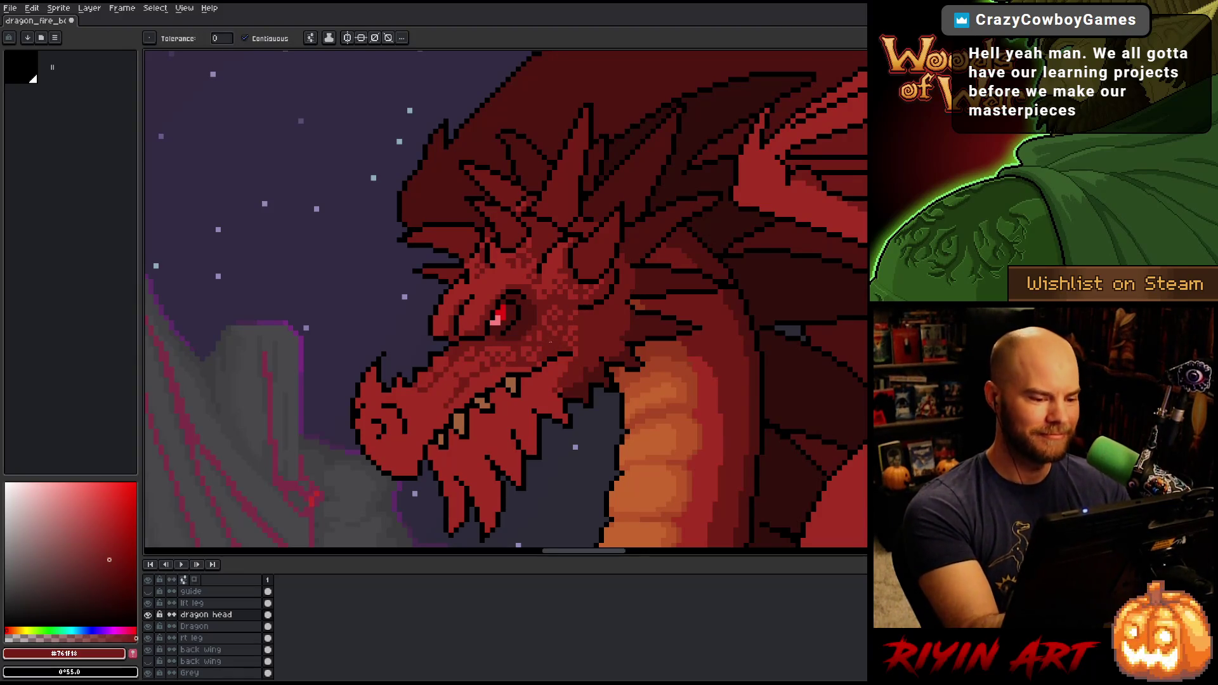
pyautogui.click(494, 379)
pyautogui.hotkey('ctrl', 'z')
pyautogui.press('b')
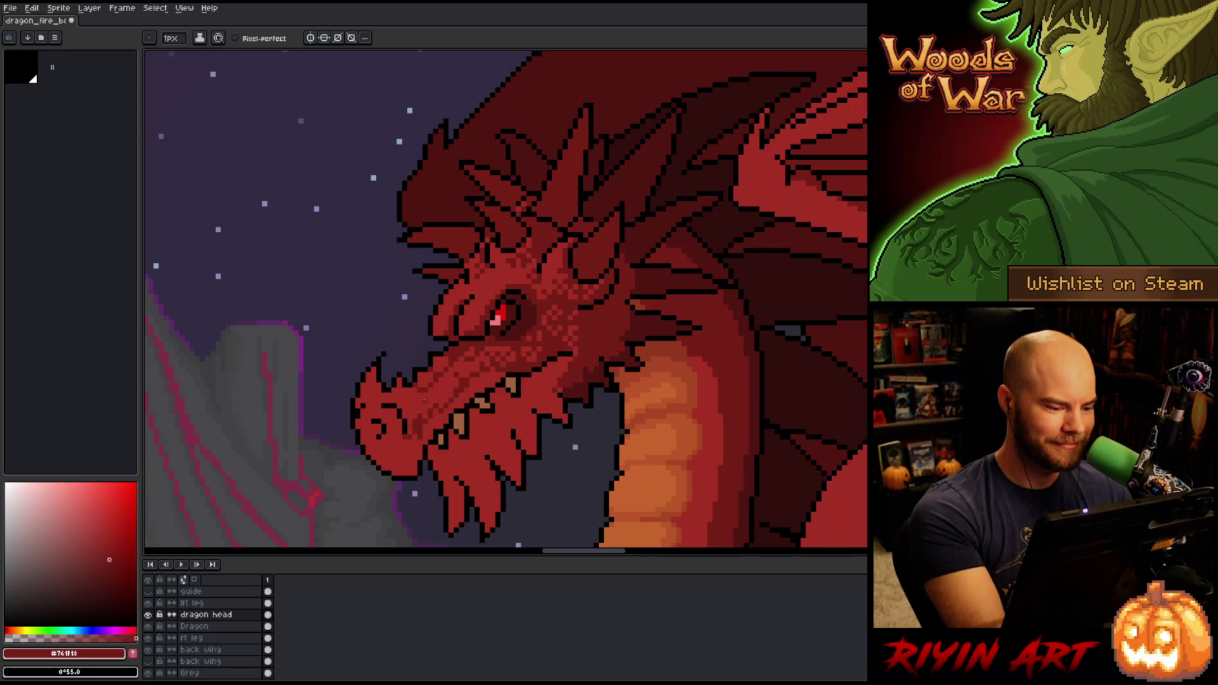
# Fill the jaw area with darker red, resample #a52f24 and #761f18, and save
pyautogui.press('g')
pyautogui.click(447, 437)
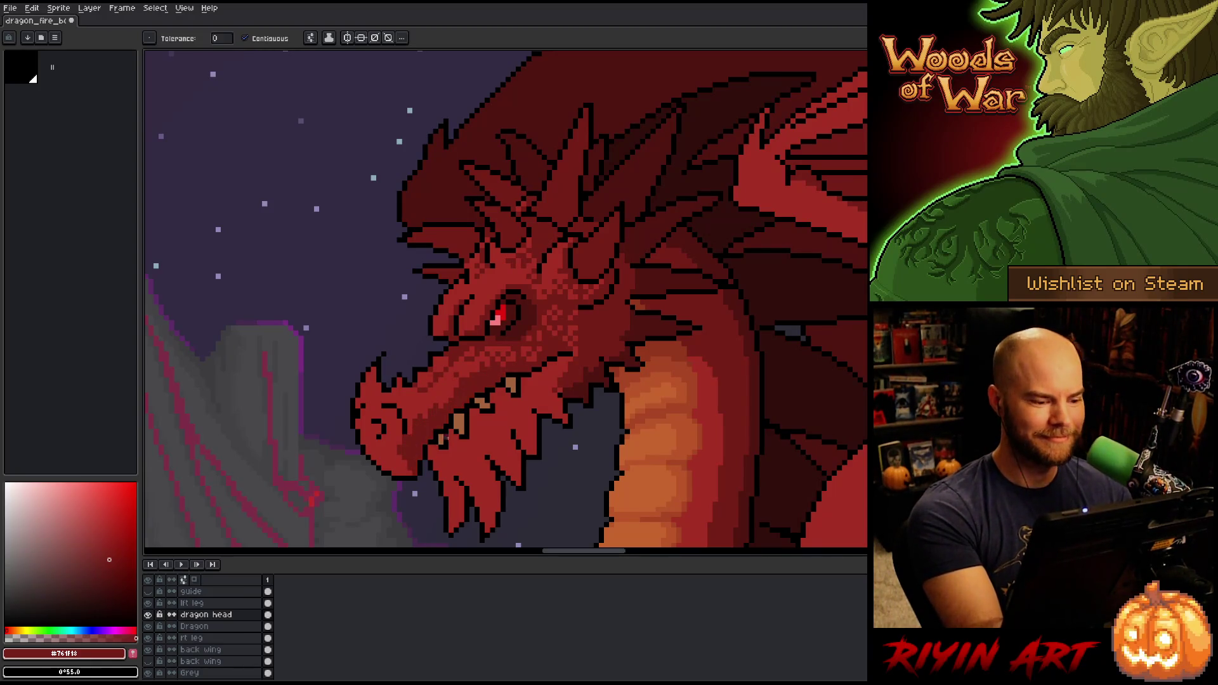
pyautogui.press('b')
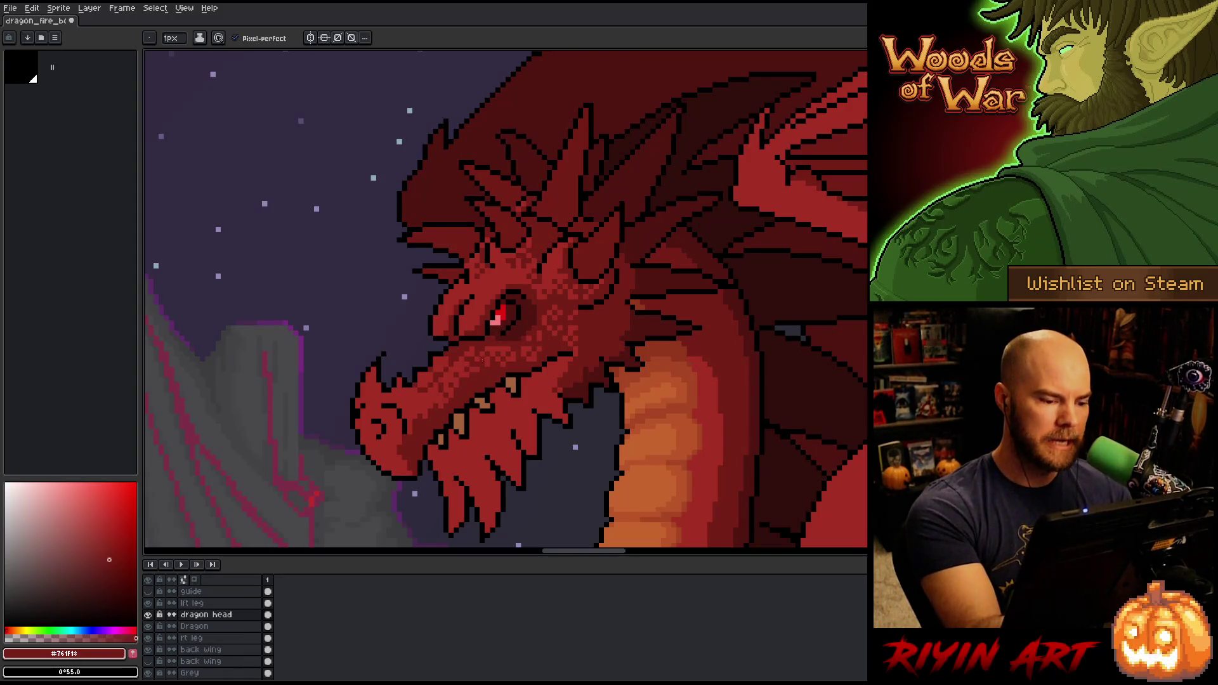
pyautogui.keyDown('alt'); pyautogui.click(535, 331); pyautogui.keyUp('alt')
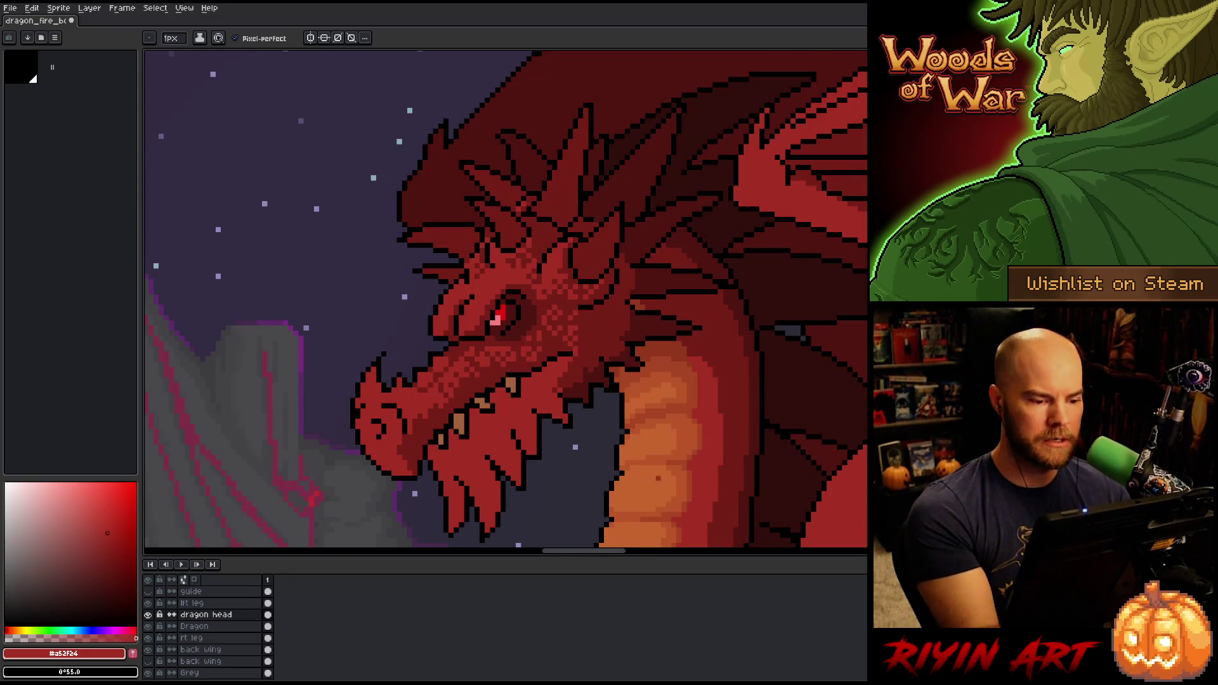
pyautogui.keyDown('alt'); pyautogui.click(781, 448); pyautogui.keyUp('alt')
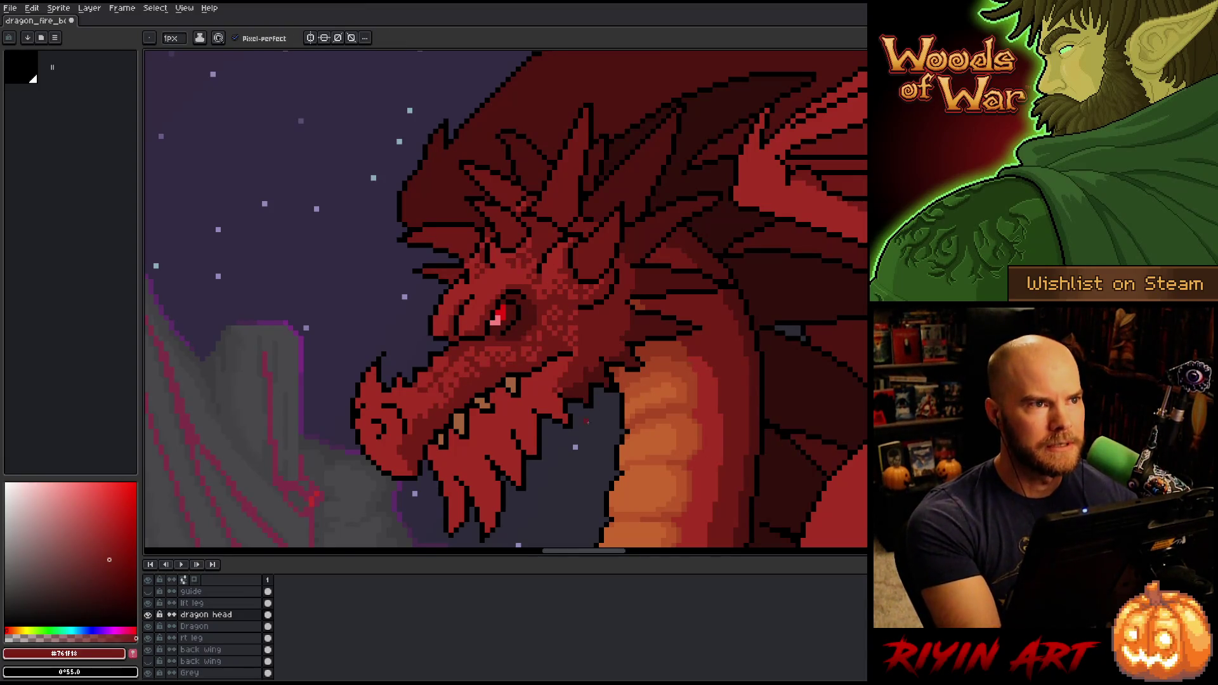
pyautogui.hotkey('ctrl', 's')
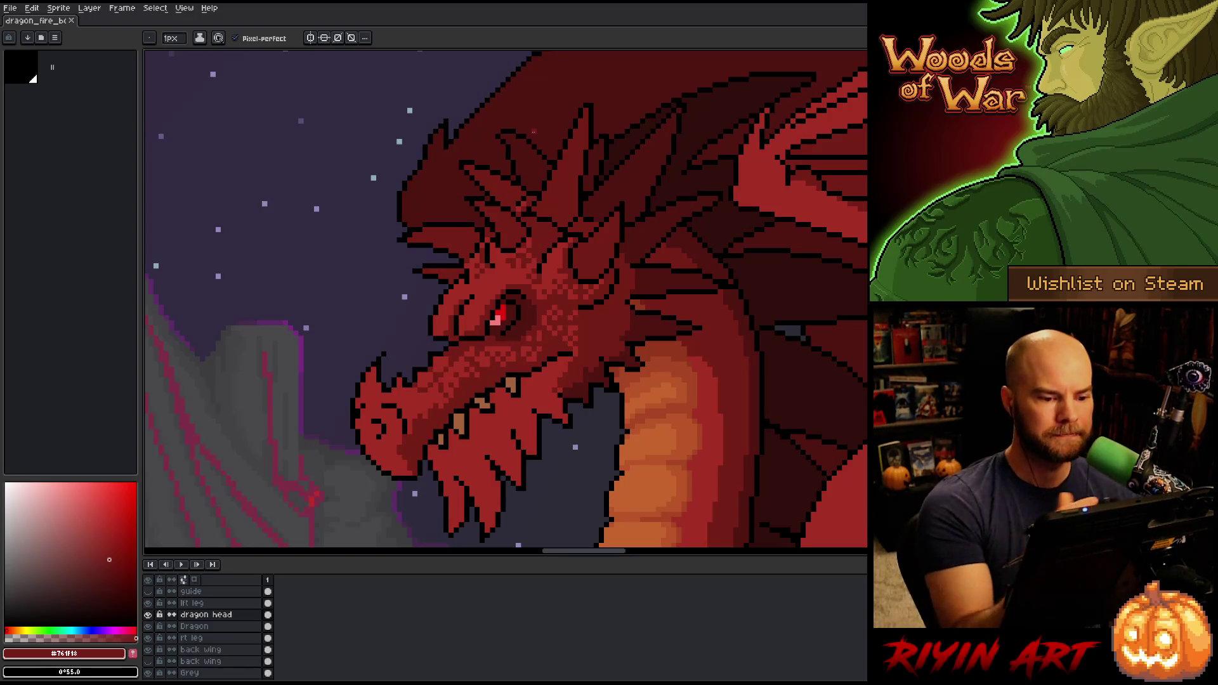
# Select the mouth and teeth area and sample #a52f24 and #761f18 for the lower-jaw scales
pyautogui.press('alt')
pyautogui.press('w')
pyautogui.click(495, 431)
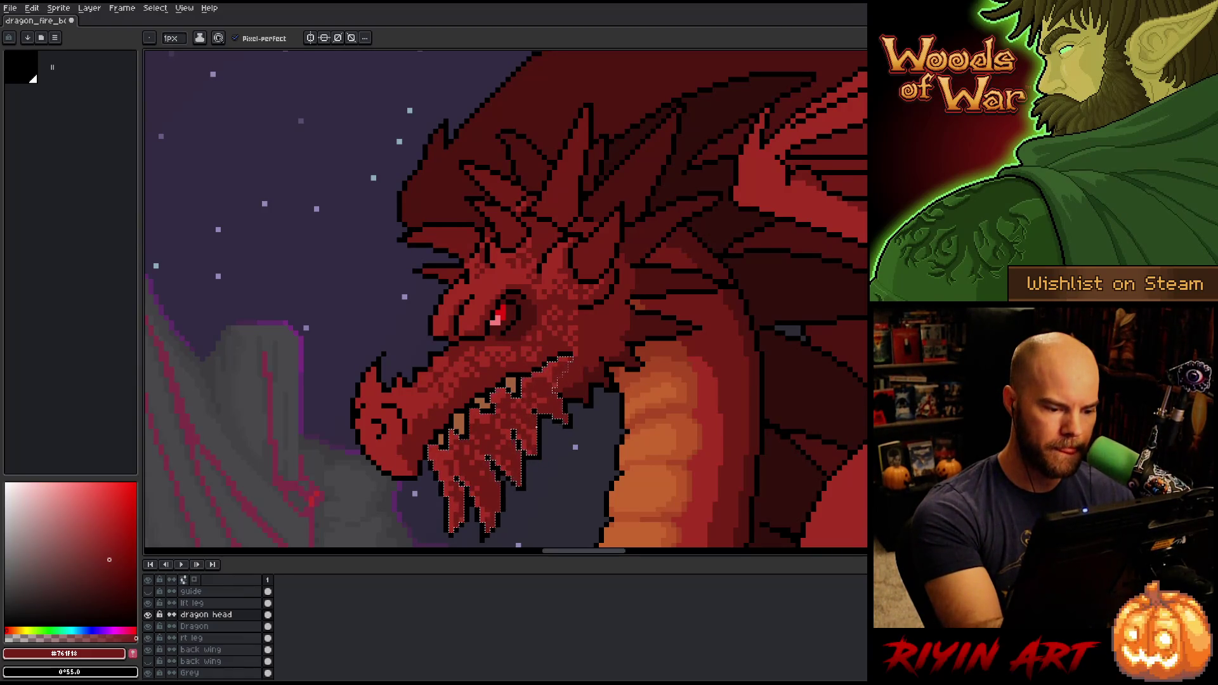
pyautogui.keyDown('alt'); pyautogui.click(533, 267); pyautogui.keyUp('alt')
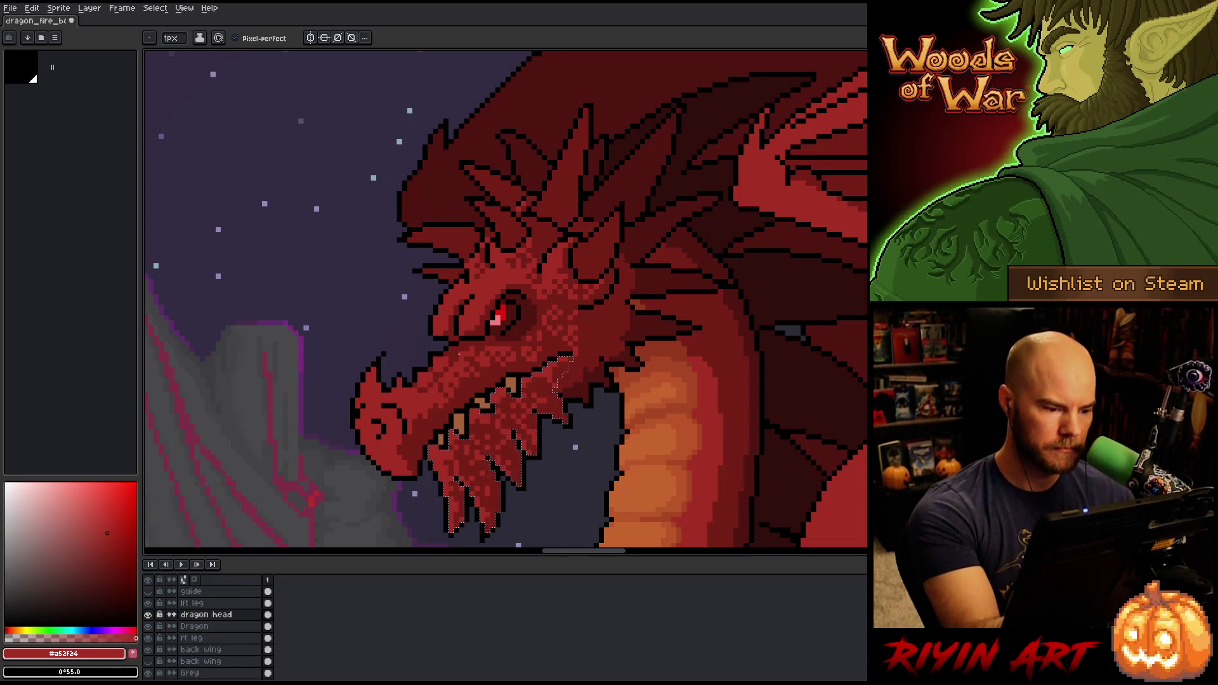
pyautogui.click(109, 560)
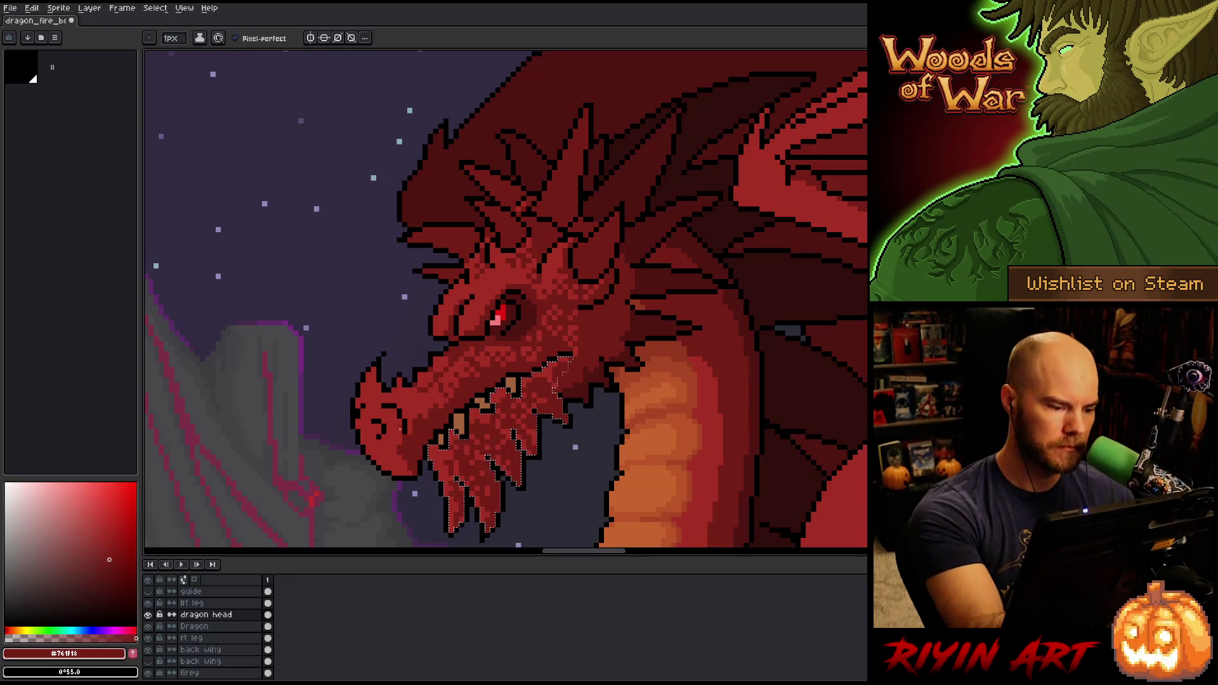
# Check the dark red #761f18 with a colour-range selection, then deselect
pyautogui.press('w')
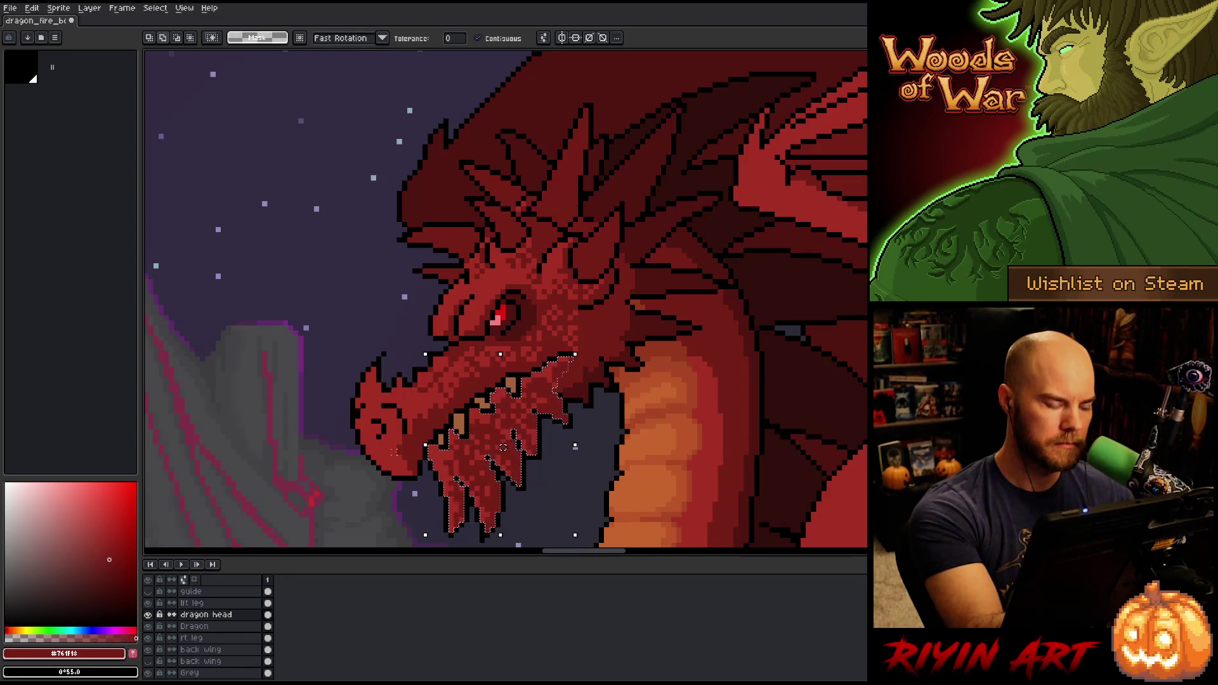
pyautogui.hotkey('ctrl', 'shift', 'c')
pyautogui.click(478, 271)
pyautogui.press('Return')
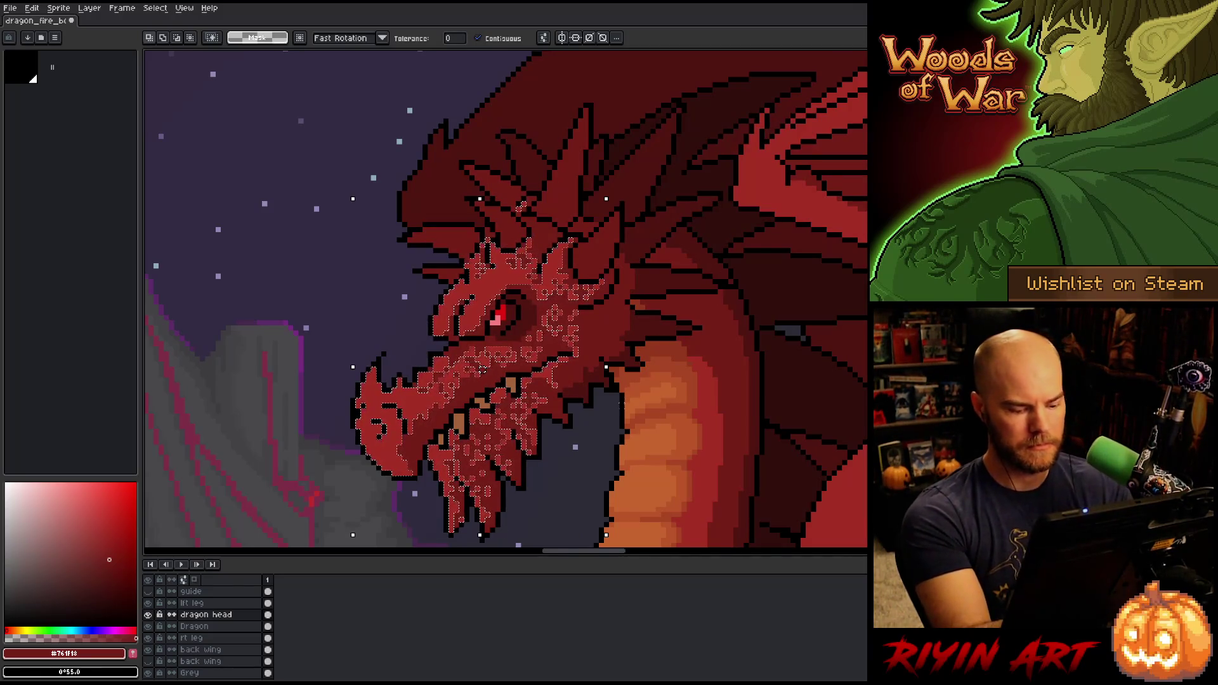
pyautogui.hotkey('ctrl', 'd')
pyautogui.press('b')
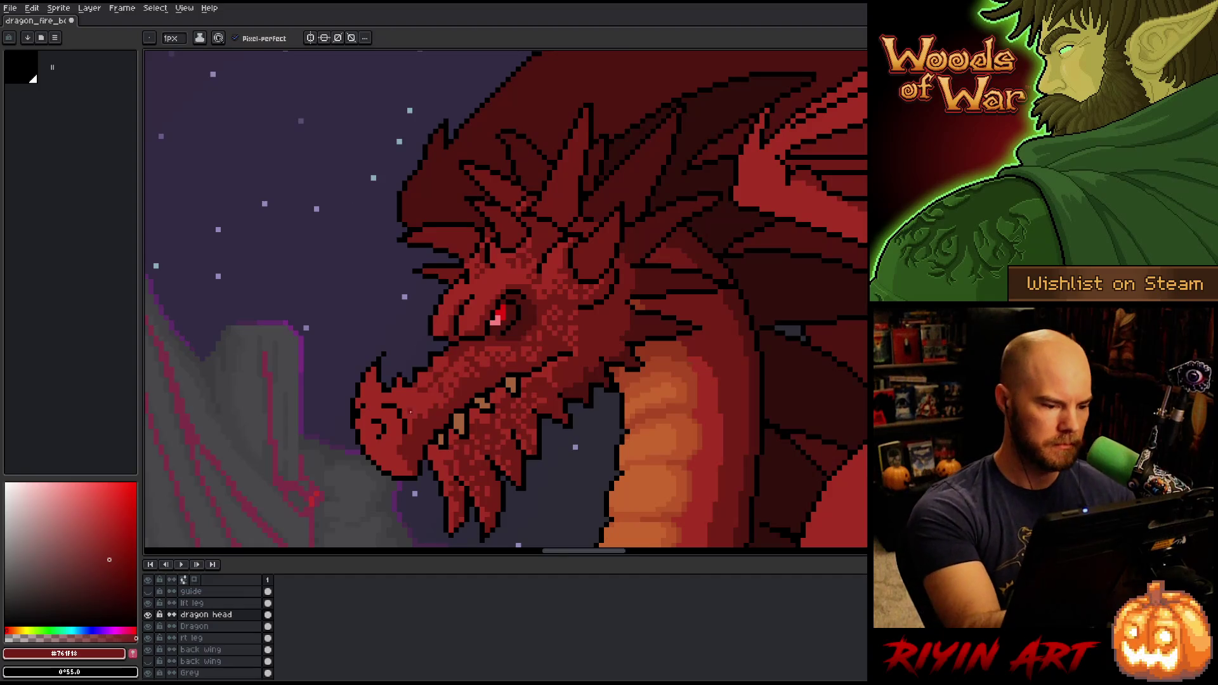
# Dot dark-red pixels around and beside the dragon's nostril
pyautogui.click(392, 416)
pyautogui.click(397, 427)
pyautogui.click(398, 432)
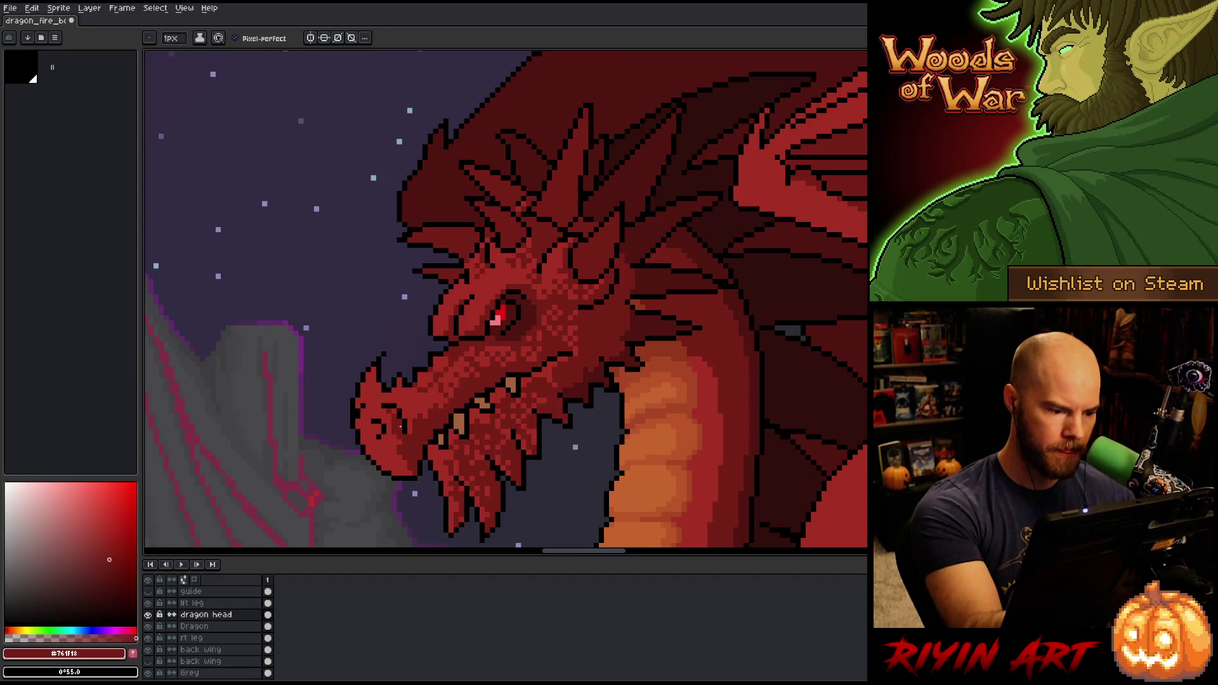
pyautogui.click(390, 415)
pyautogui.click(379, 414)
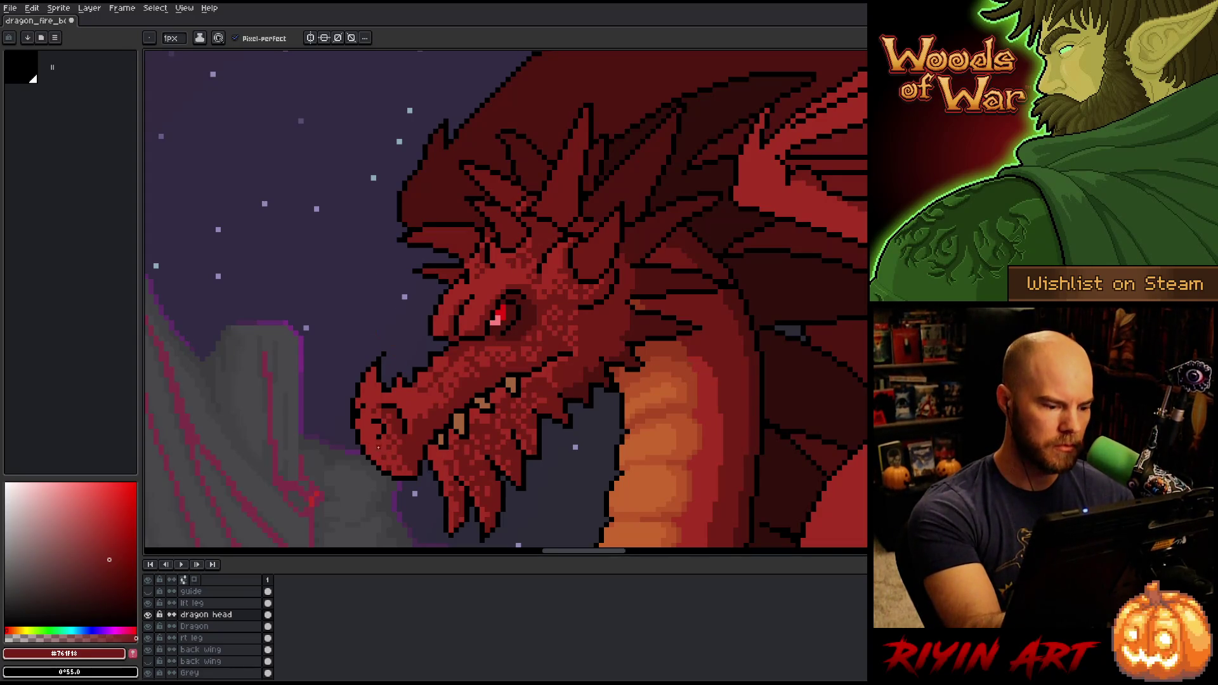
# Sample #501612, #761f18 and #a52f24 from the head, then save the sprite
pyautogui.keyDown('alt'); pyautogui.click(379, 433); pyautogui.keyUp('alt')
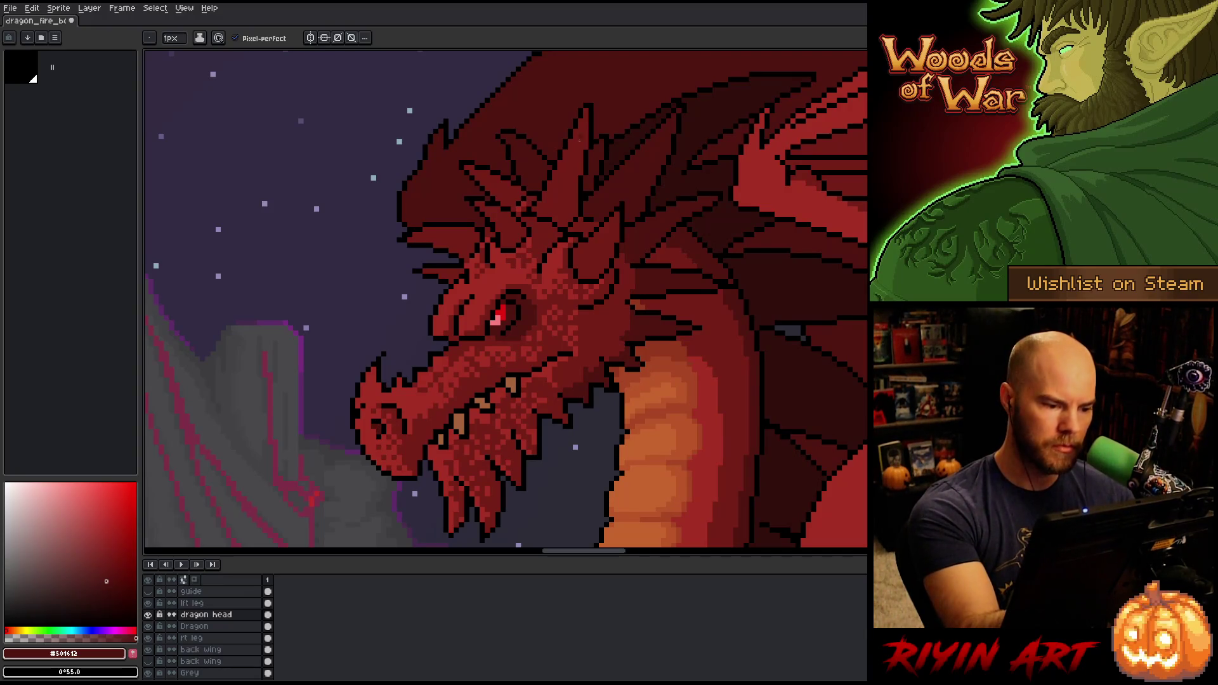
pyautogui.press('alt')
pyautogui.keyDown('alt'); pyautogui.click(543, 299); pyautogui.keyUp('alt')
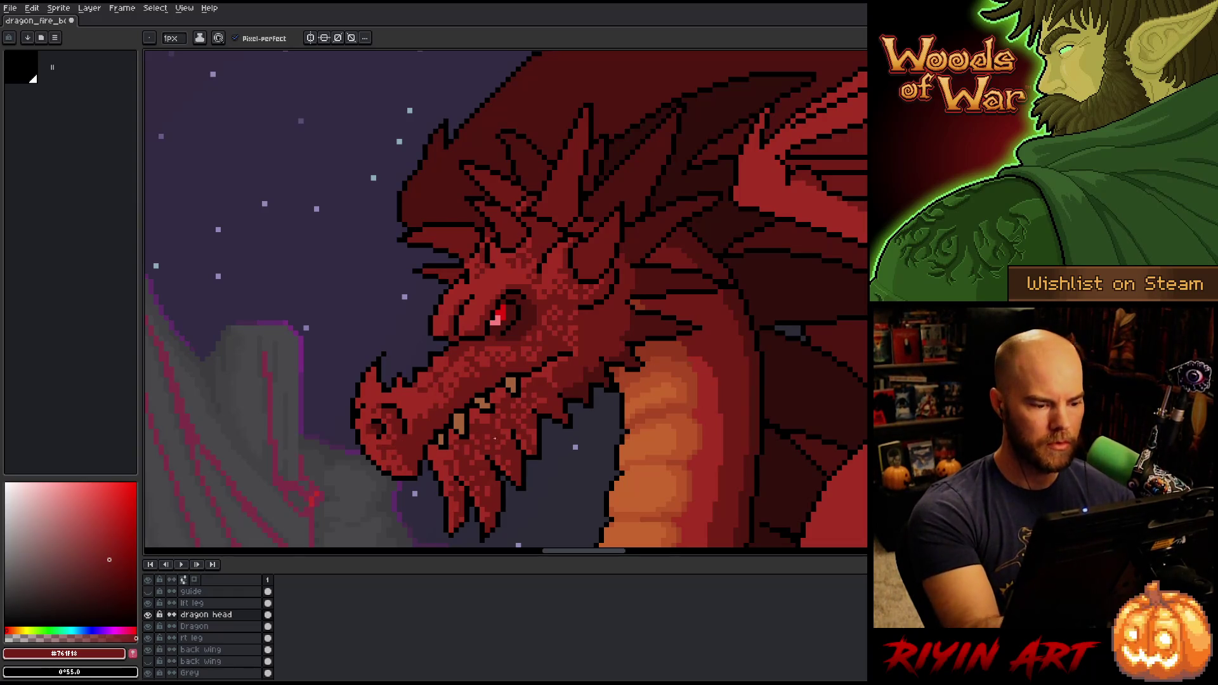
pyautogui.keyDown('alt'); pyautogui.click(448, 411); pyautogui.keyUp('alt')
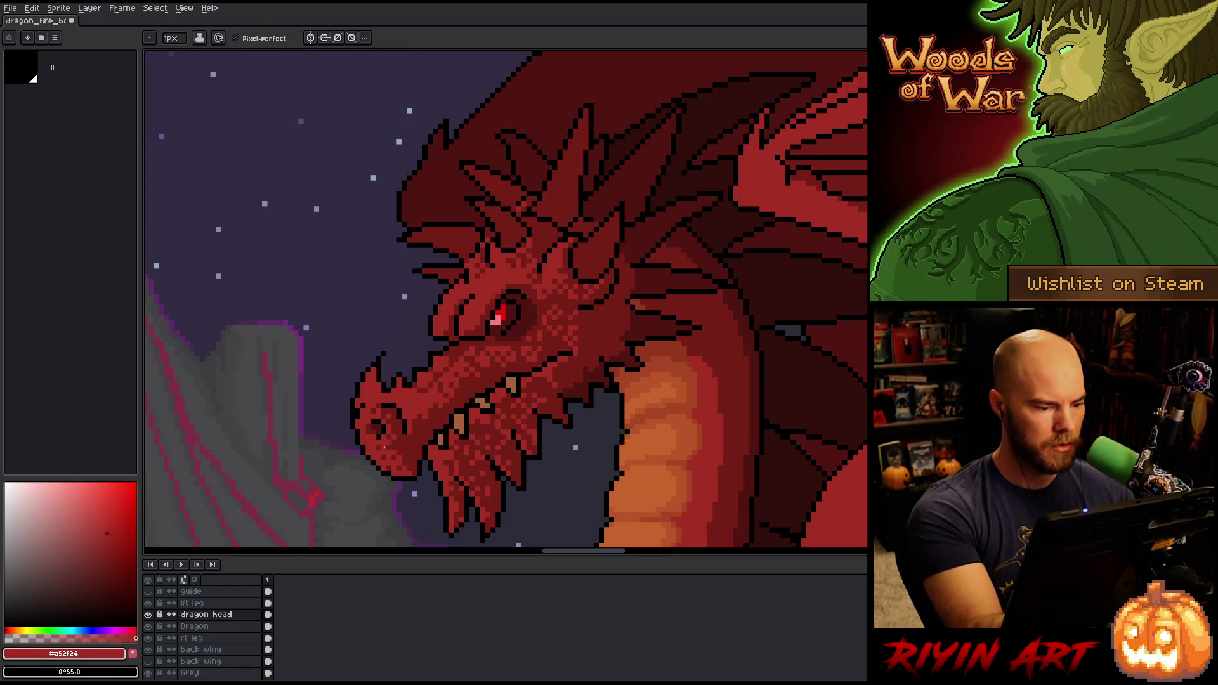
pyautogui.keyDown('alt'); pyautogui.click(376, 403); pyautogui.keyUp('alt')
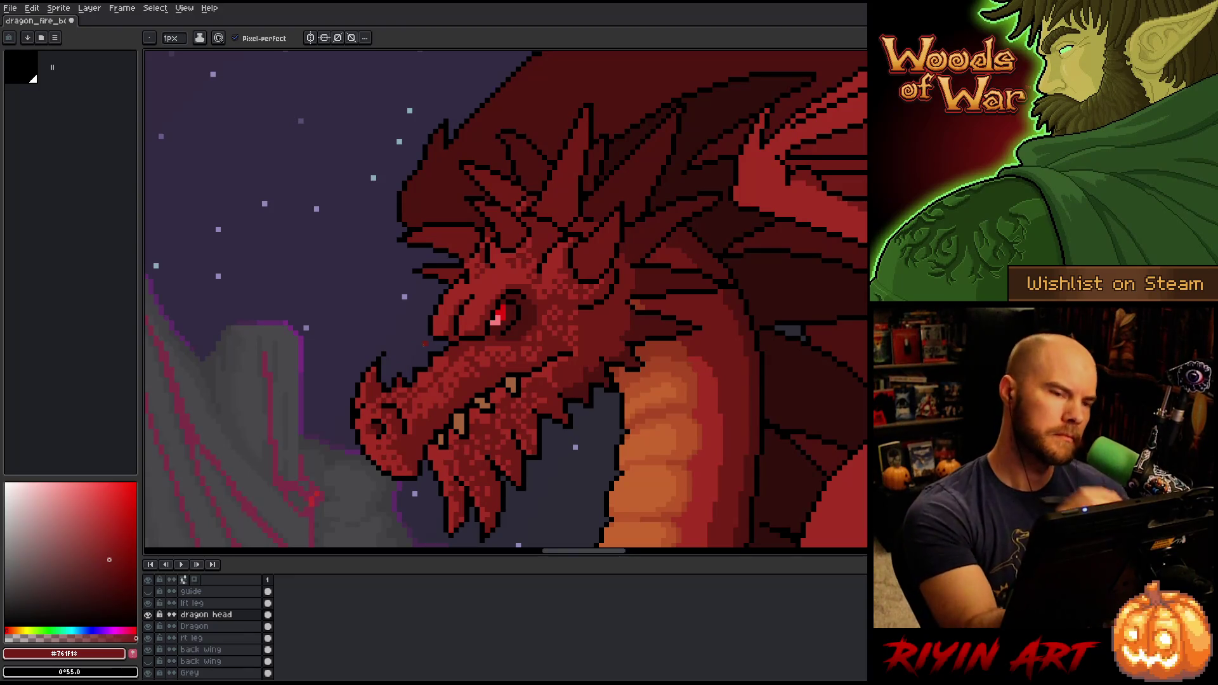
pyautogui.hotkey('ctrl', 's')
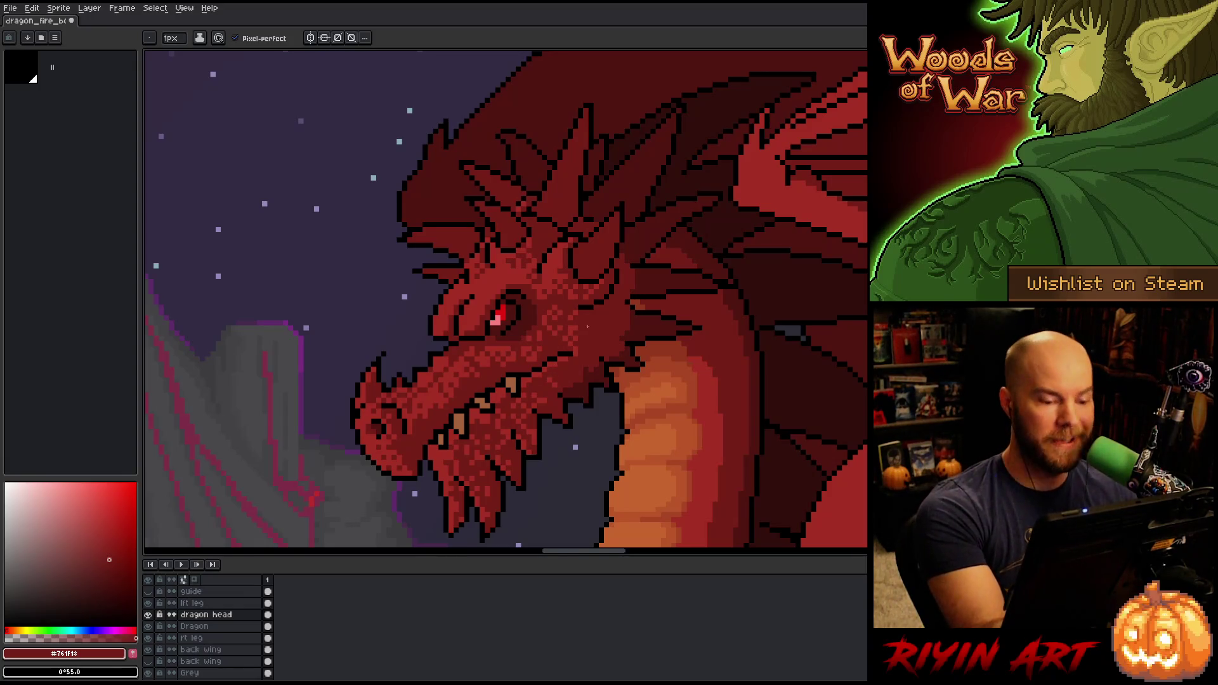
# Sample red and black, then dot three dark specks onto the head near the jaw
pyautogui.keyDown('alt'); pyautogui.click(603, 273); pyautogui.keyUp('alt')
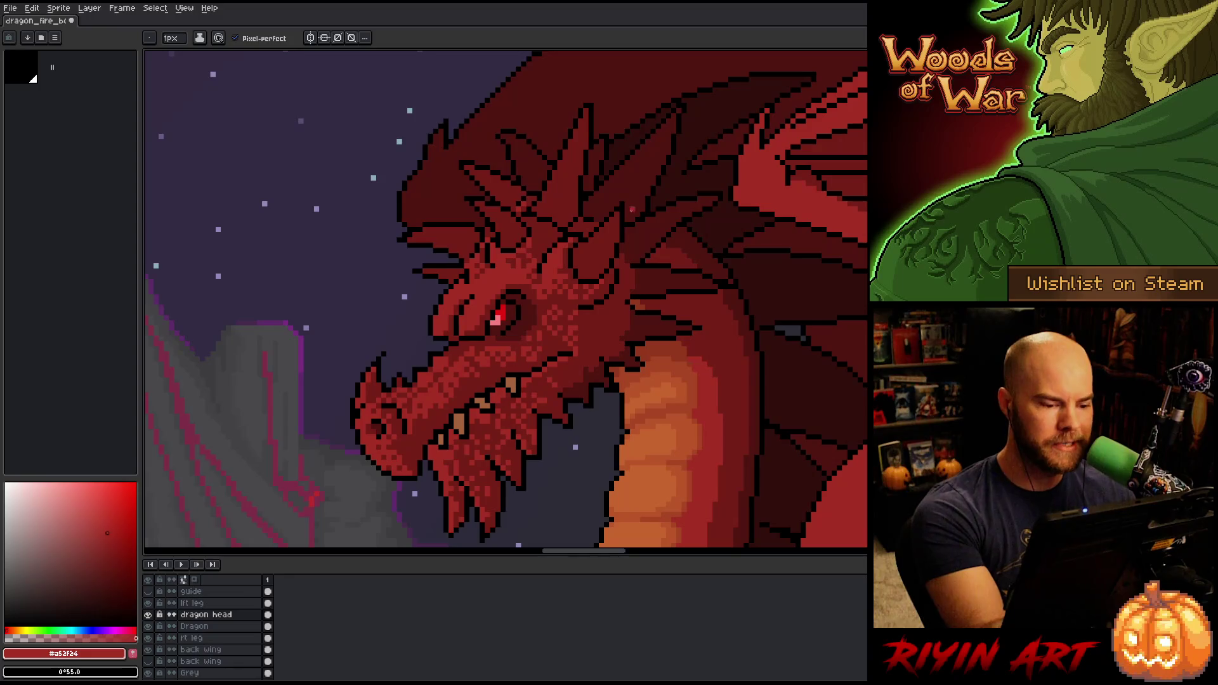
pyautogui.keyDown('alt'); pyautogui.click(544, 364); pyautogui.keyUp('alt')
pyautogui.keyDown('alt'); pyautogui.click(544, 363); pyautogui.keyUp('alt')
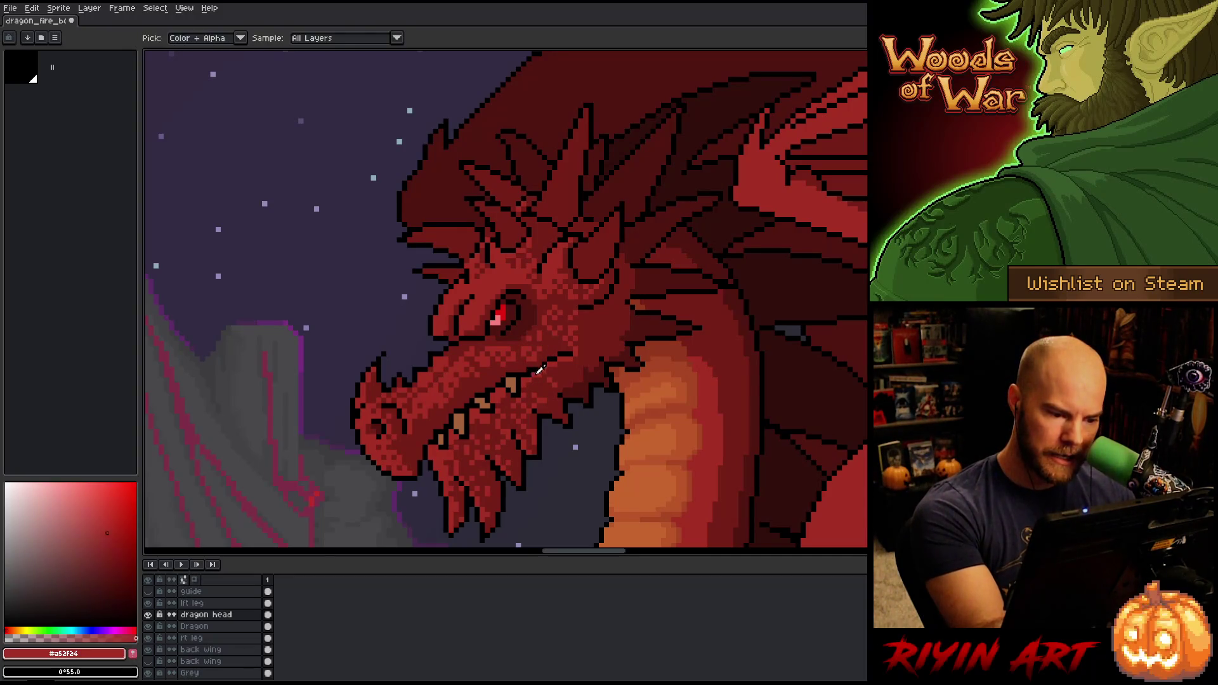
pyautogui.keyDown('alt'); pyautogui.click(543, 362); pyautogui.keyUp('alt')
pyautogui.click(542, 361)
pyautogui.keyDown('alt'); pyautogui.click(540, 368); pyautogui.keyUp('alt')
pyautogui.keyDown('alt'); pyautogui.click(583, 317); pyautogui.keyUp('alt')
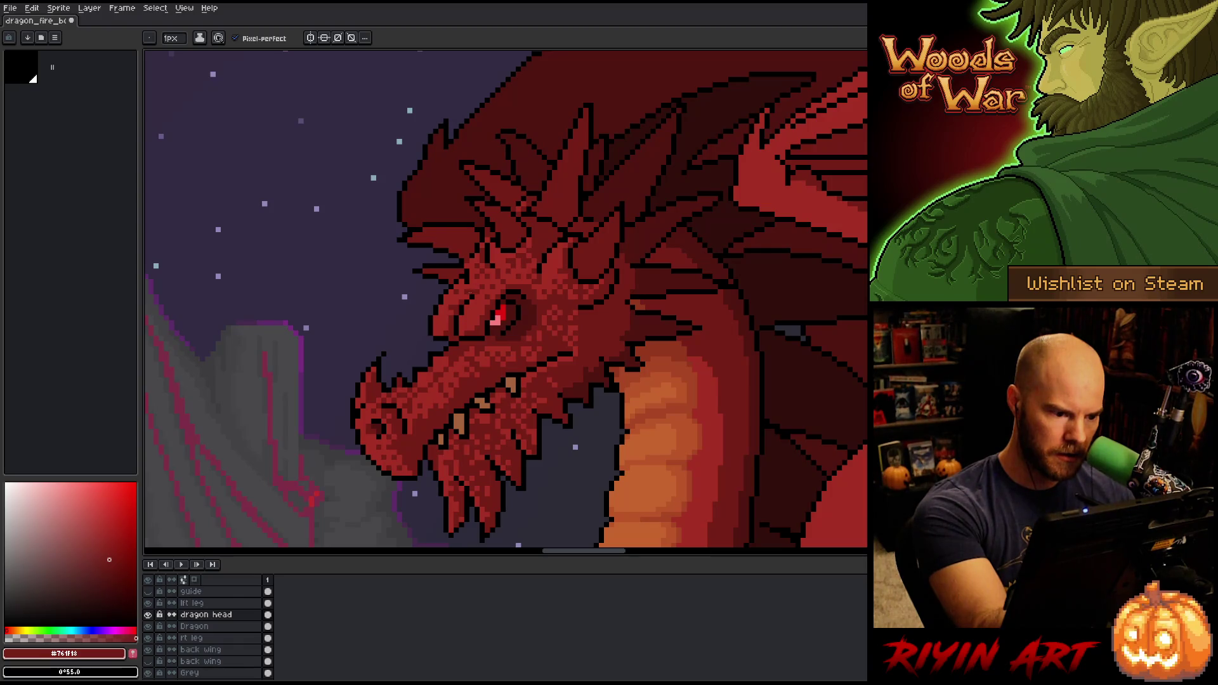
# Alternate sampling mid red #a52f24 and dark red #761f18 from the face, then save
pyautogui.keyDown('alt'); pyautogui.click(475, 294); pyautogui.keyUp('alt')
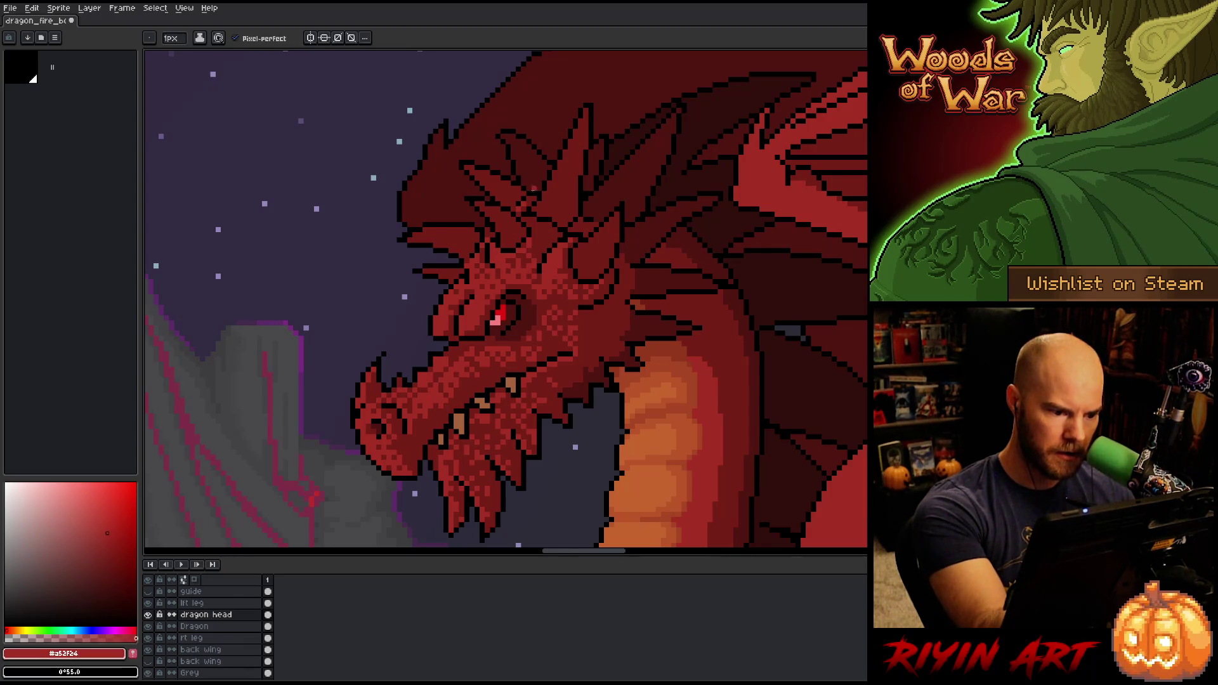
pyautogui.keyDown('alt'); pyautogui.click(718, 358); pyautogui.keyUp('alt')
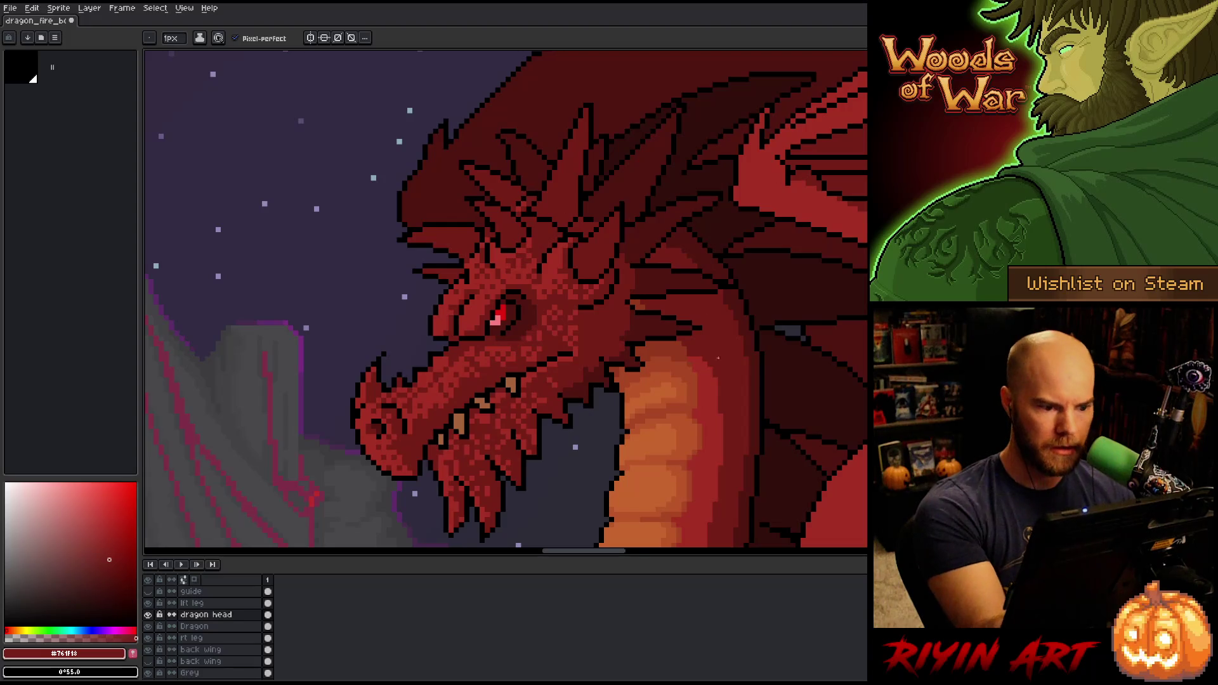
pyautogui.keyDown('alt'); pyautogui.click(698, 377); pyautogui.keyUp('alt')
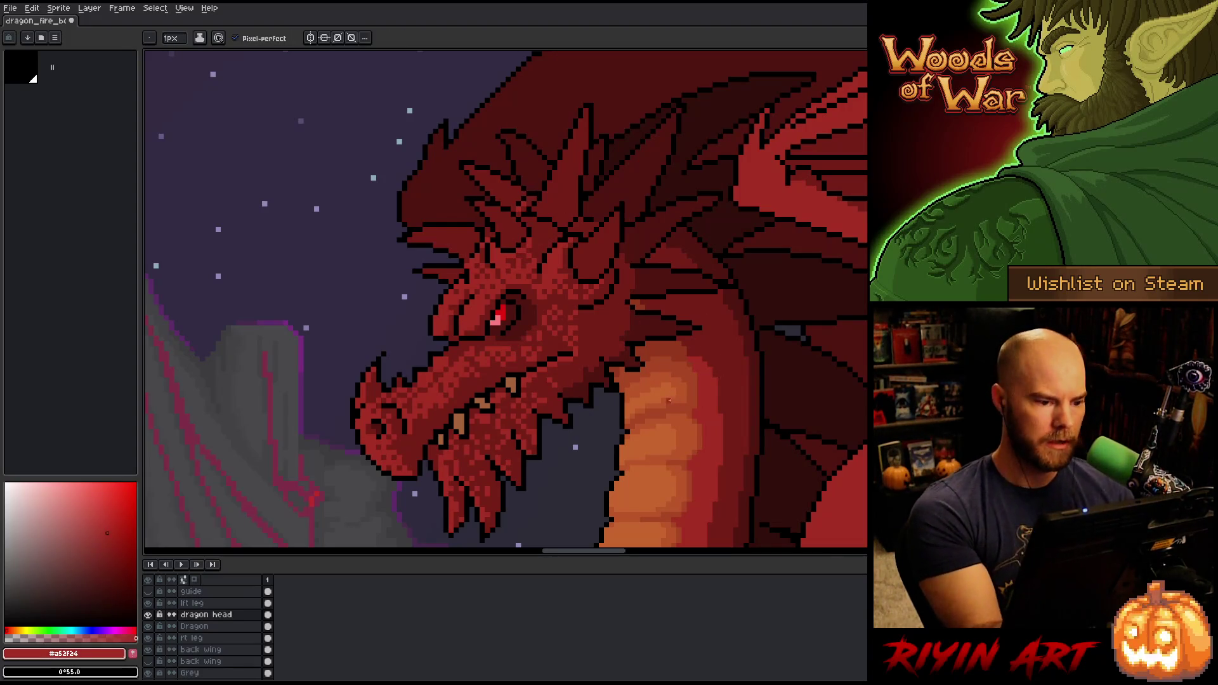
pyautogui.keyDown('alt'); pyautogui.click(478, 272); pyautogui.keyUp('alt')
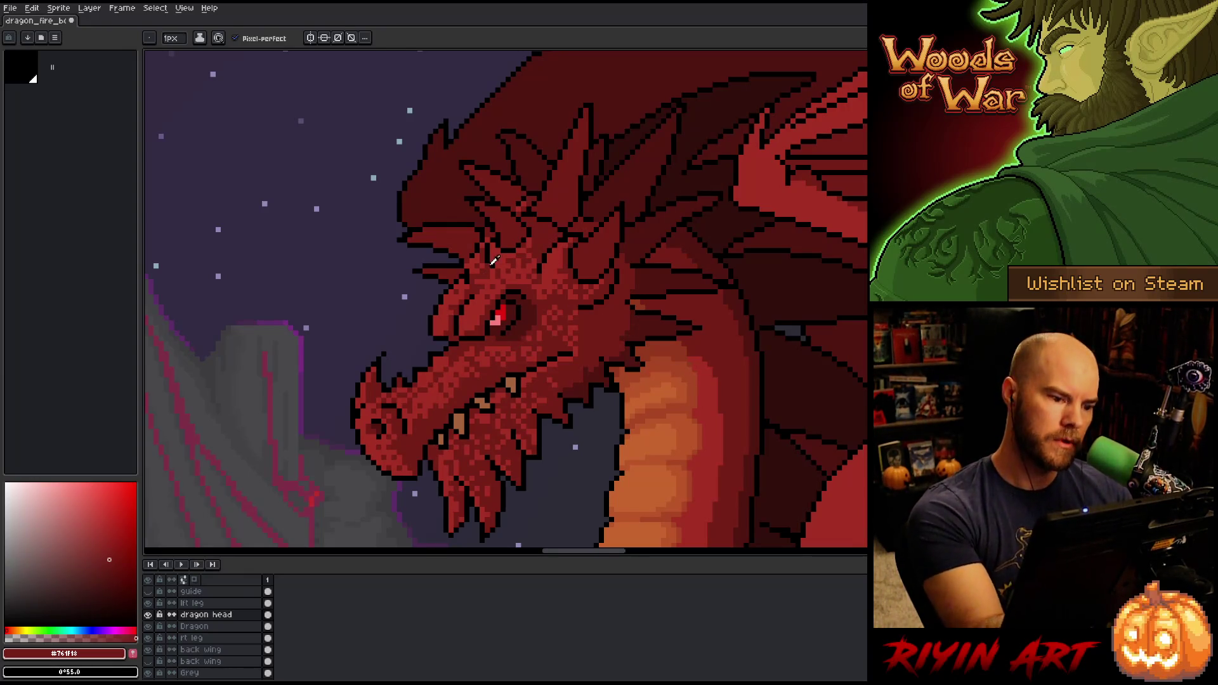
pyautogui.keyDown('alt'); pyautogui.click(485, 276); pyautogui.keyUp('alt')
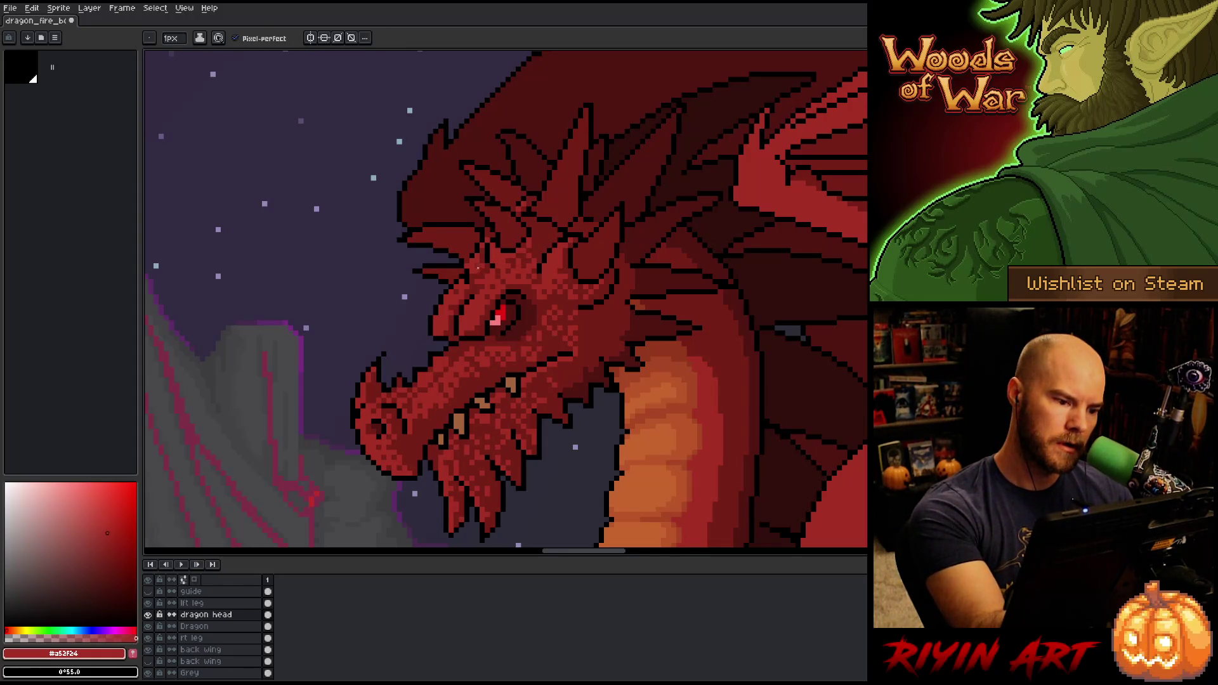
pyautogui.keyDown('alt'); pyautogui.click(490, 235); pyautogui.keyUp('alt')
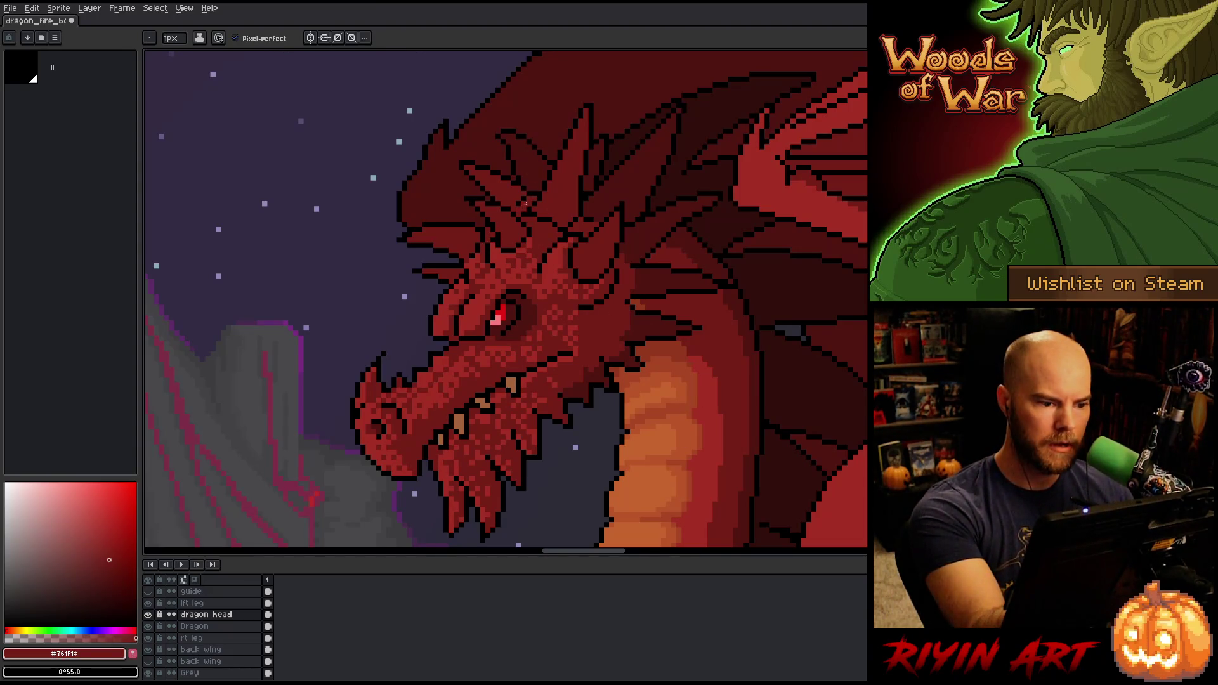
pyautogui.hotkey('ctrl', 's')
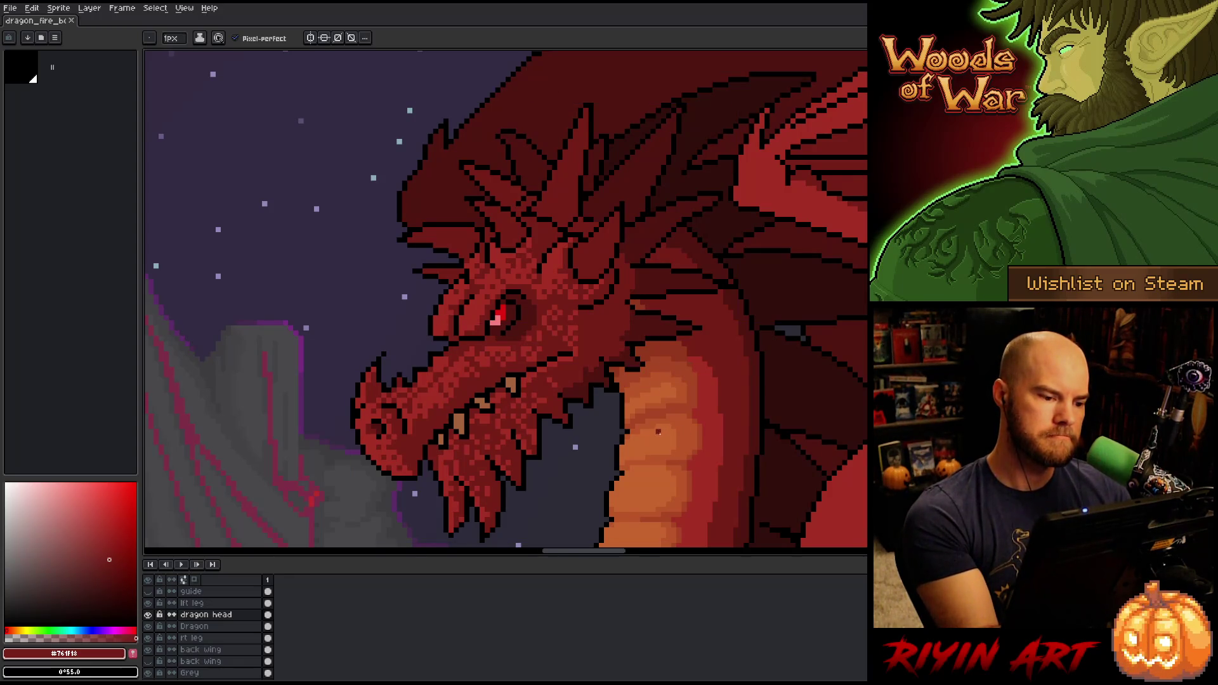
# Add dark scale pixels beside the eye and on the snout
pyautogui.click(467, 320)
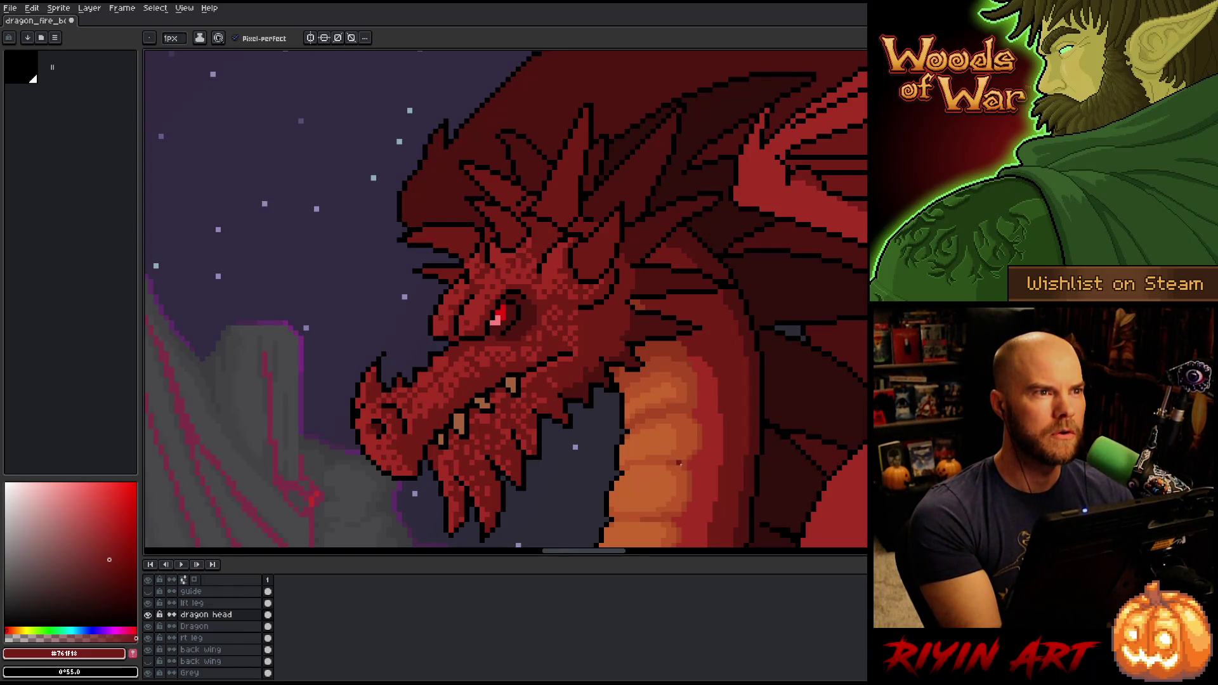
pyautogui.keyDown('alt'); pyautogui.click(418, 395); pyautogui.keyUp('alt')
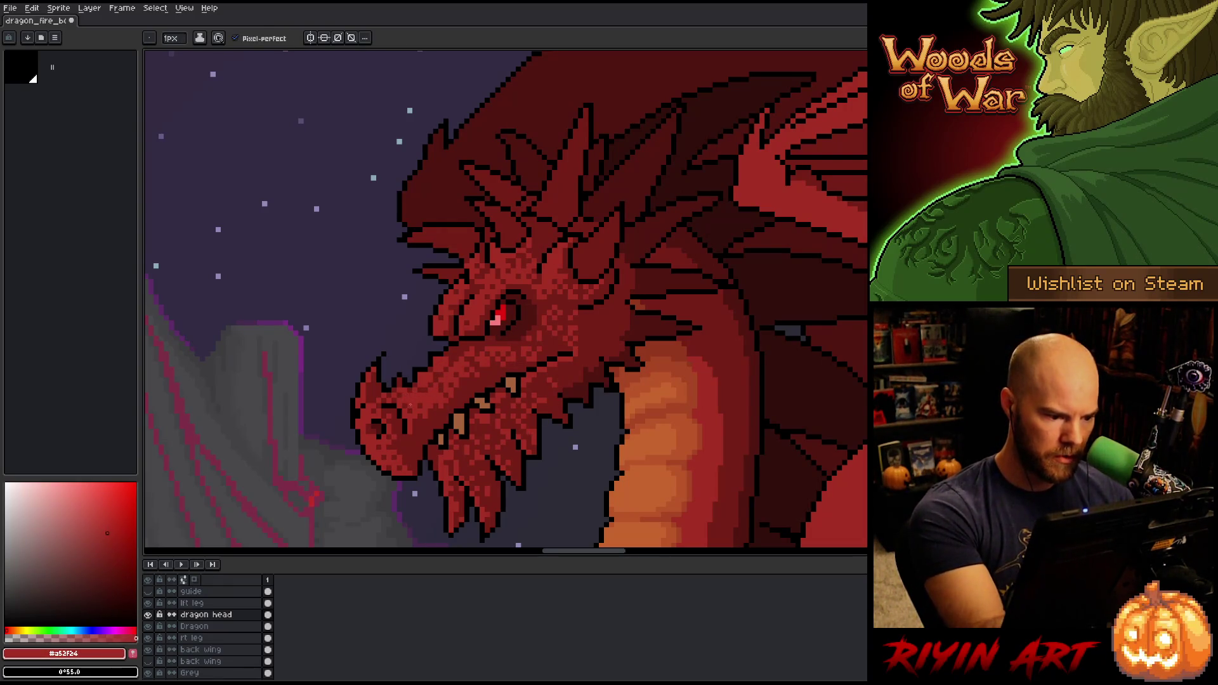
pyautogui.keyDown('alt'); pyautogui.click(416, 415); pyautogui.keyUp('alt')
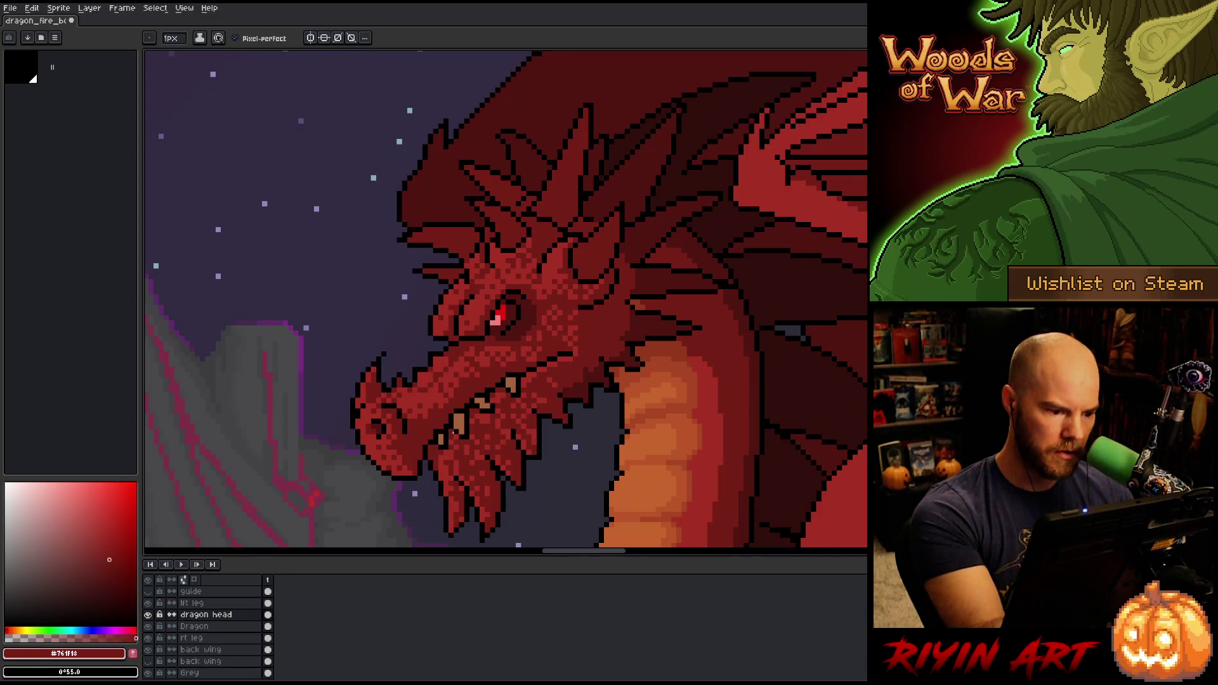
pyautogui.keyDown('alt'); pyautogui.click(447, 373); pyautogui.keyUp('alt')
pyautogui.keyDown('alt'); pyautogui.click(455, 387); pyautogui.keyUp('alt')
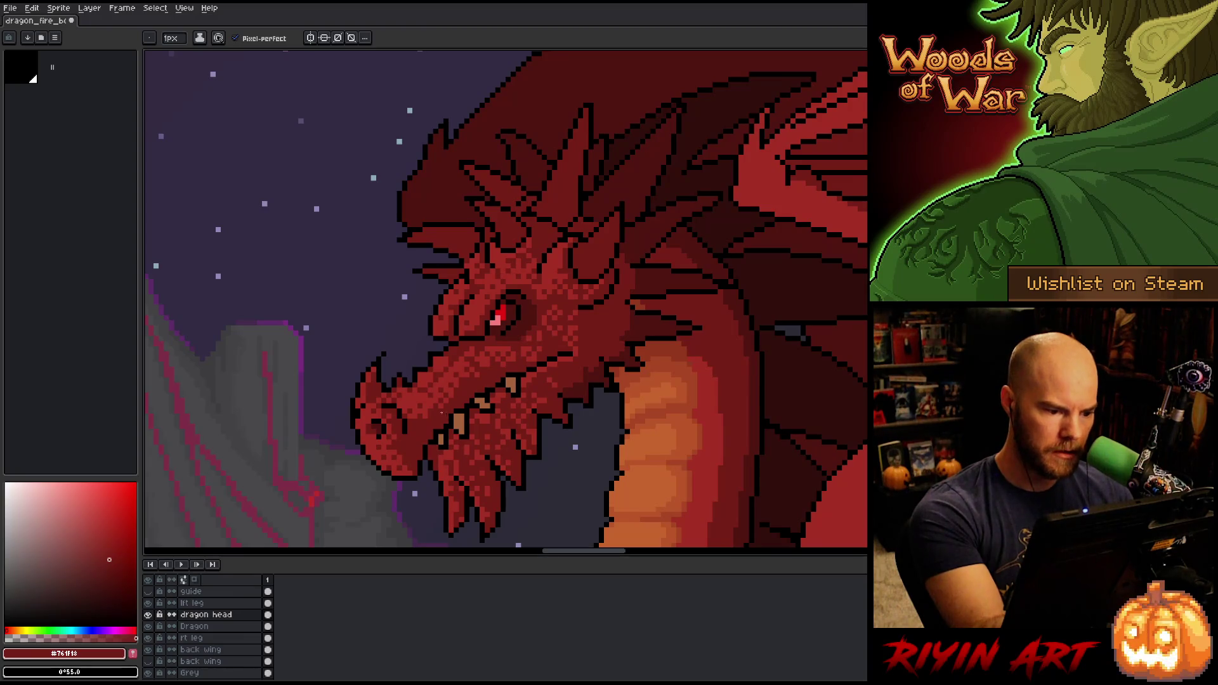
# Alternate mid and dark reds on the face, save, then pick the orange-brown by the fangs
pyautogui.keyDown('alt'); pyautogui.click(445, 392); pyautogui.keyUp('alt')
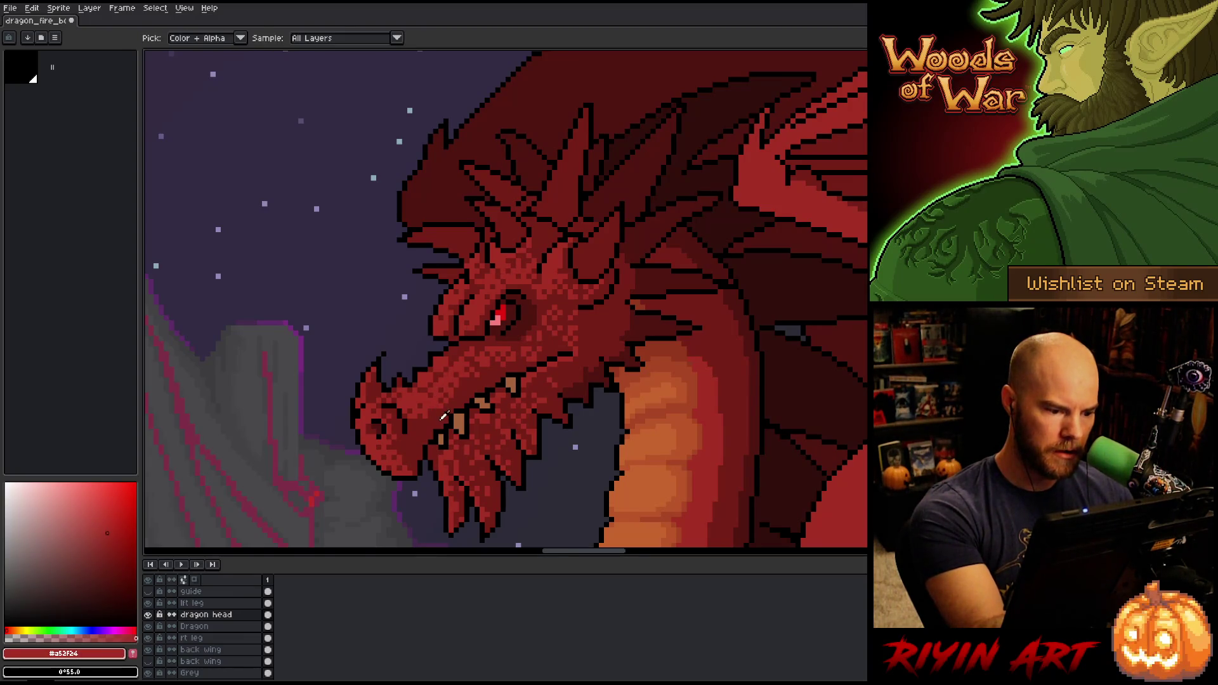
pyautogui.keyDown('alt'); pyautogui.click(429, 403); pyautogui.keyUp('alt')
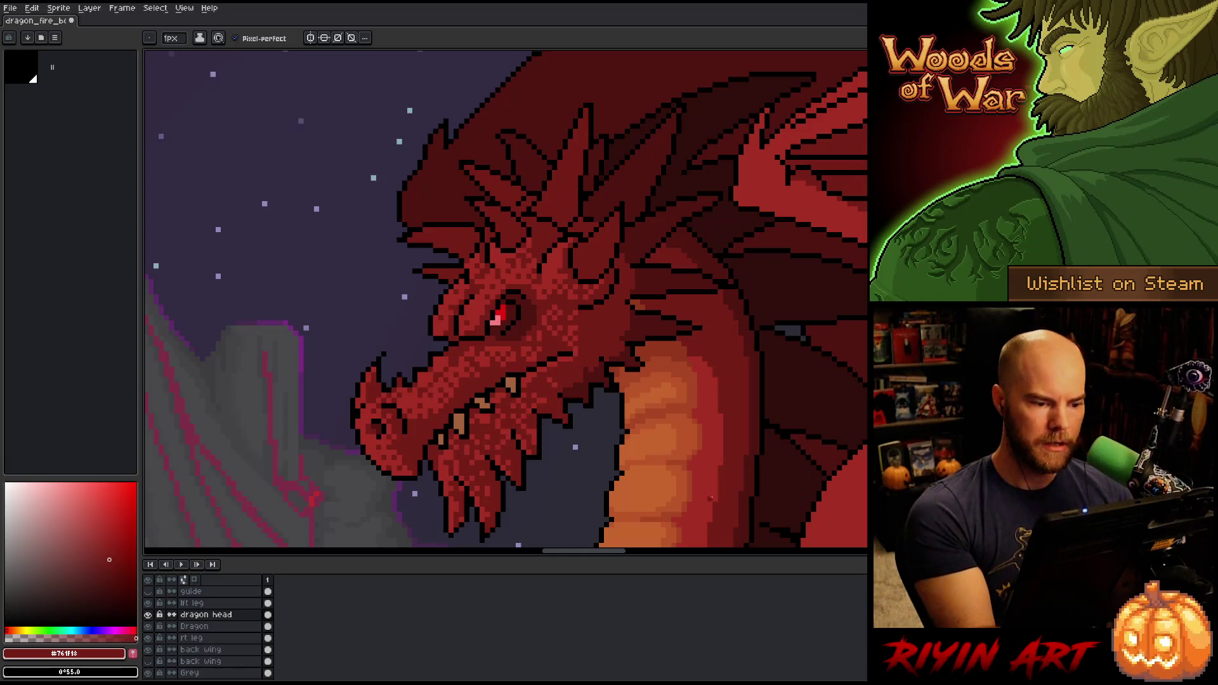
pyautogui.keyDown('alt'); pyautogui.click(461, 343); pyautogui.keyUp('alt')
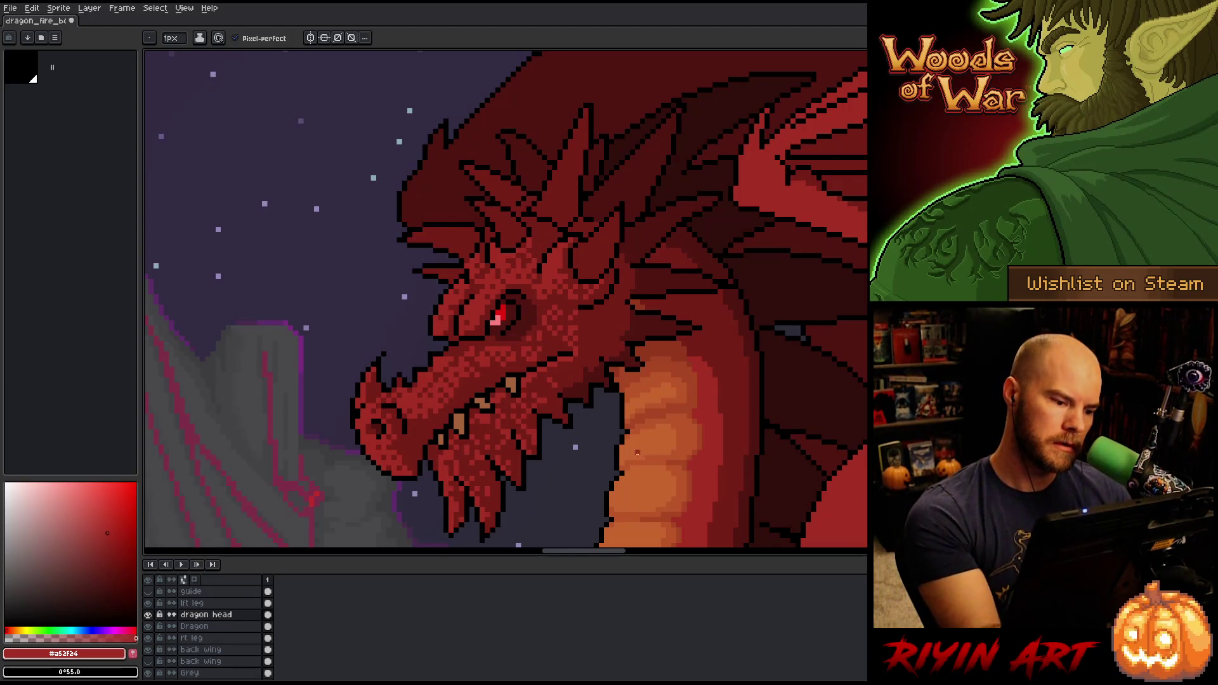
pyautogui.keyDown('alt'); pyautogui.click(505, 328); pyautogui.keyUp('alt')
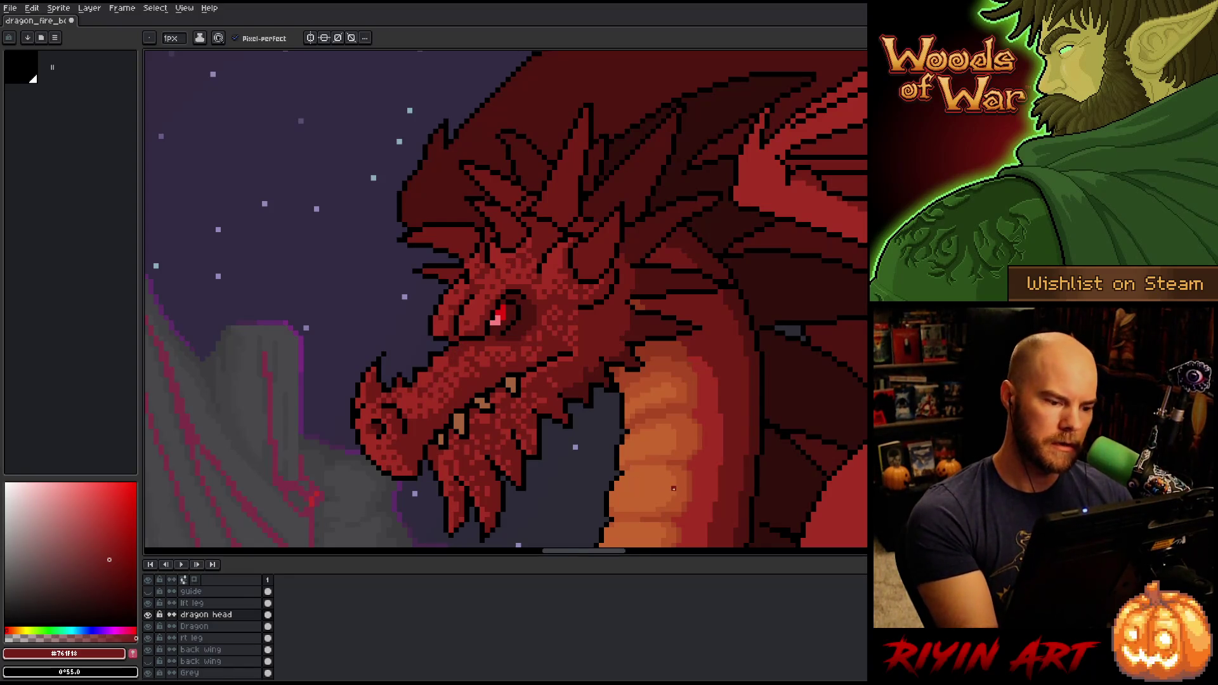
pyautogui.hotkey('ctrl', 's')
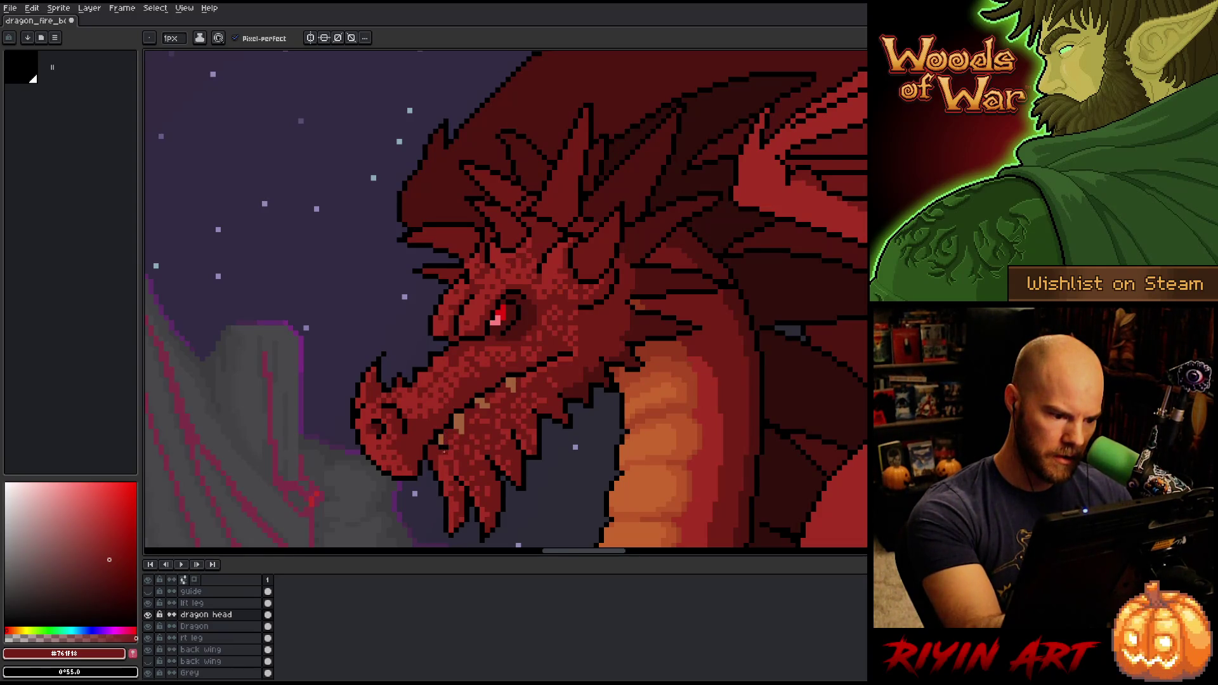
pyautogui.keyDown('alt'); pyautogui.click(451, 426); pyautogui.keyUp('alt')
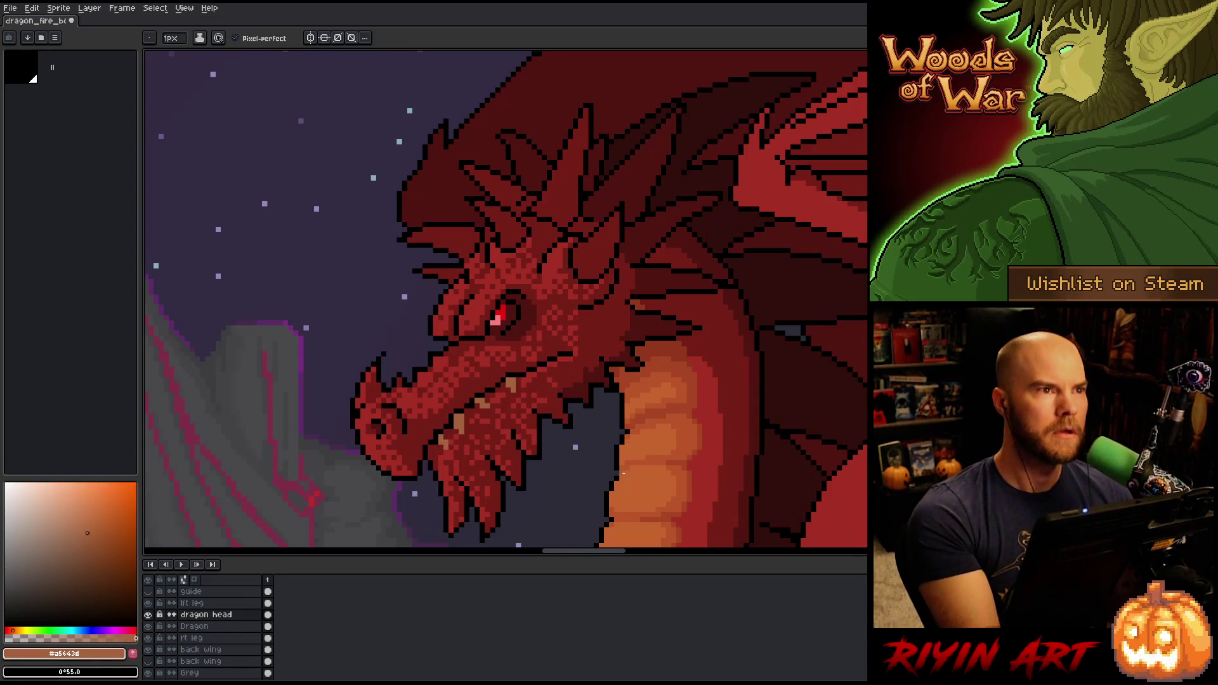
# Save the dragon artwork, check the whole volcano scene zoomed out, then zoom back in on the head
pyautogui.hotkey('ctrl', 's')
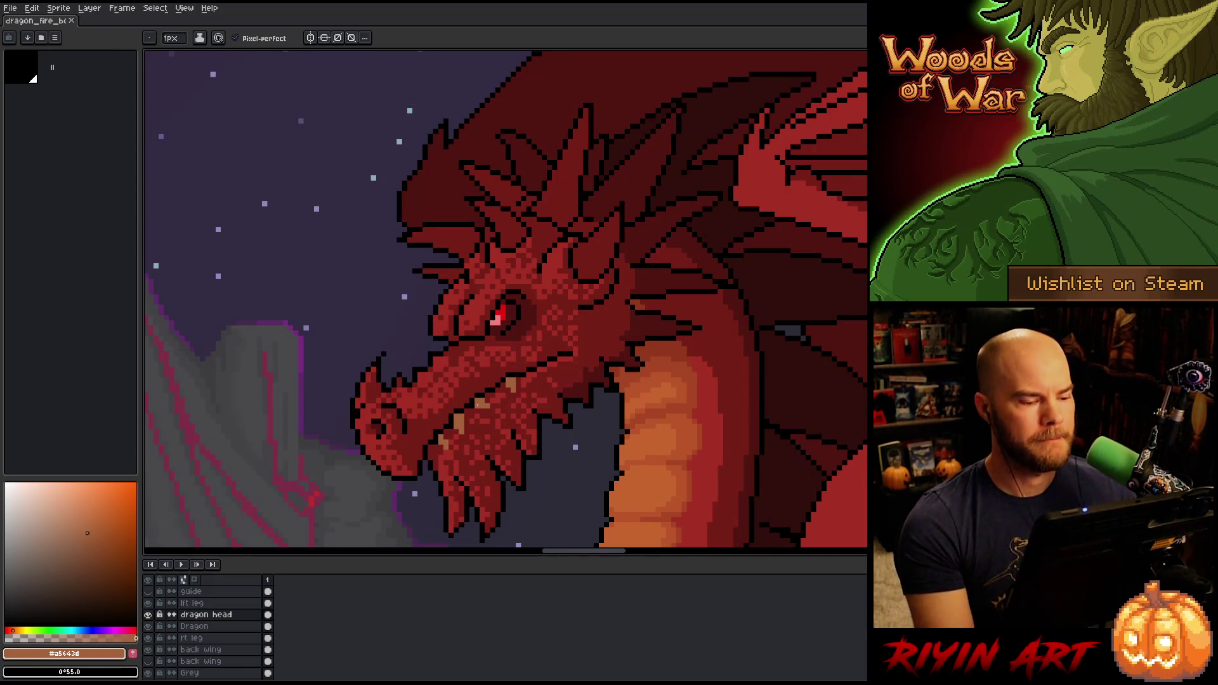
pyautogui.press('-')
pyautogui.scroll(3, 454, 378)
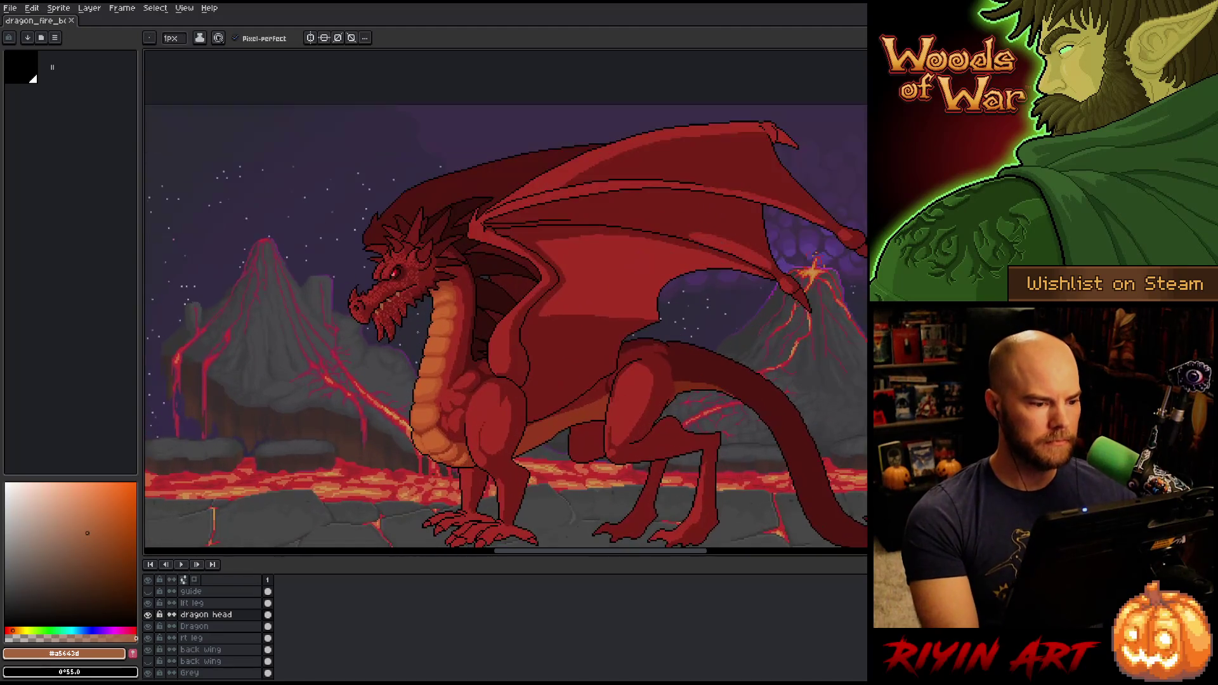
pyautogui.scroll(3, 444, 305)
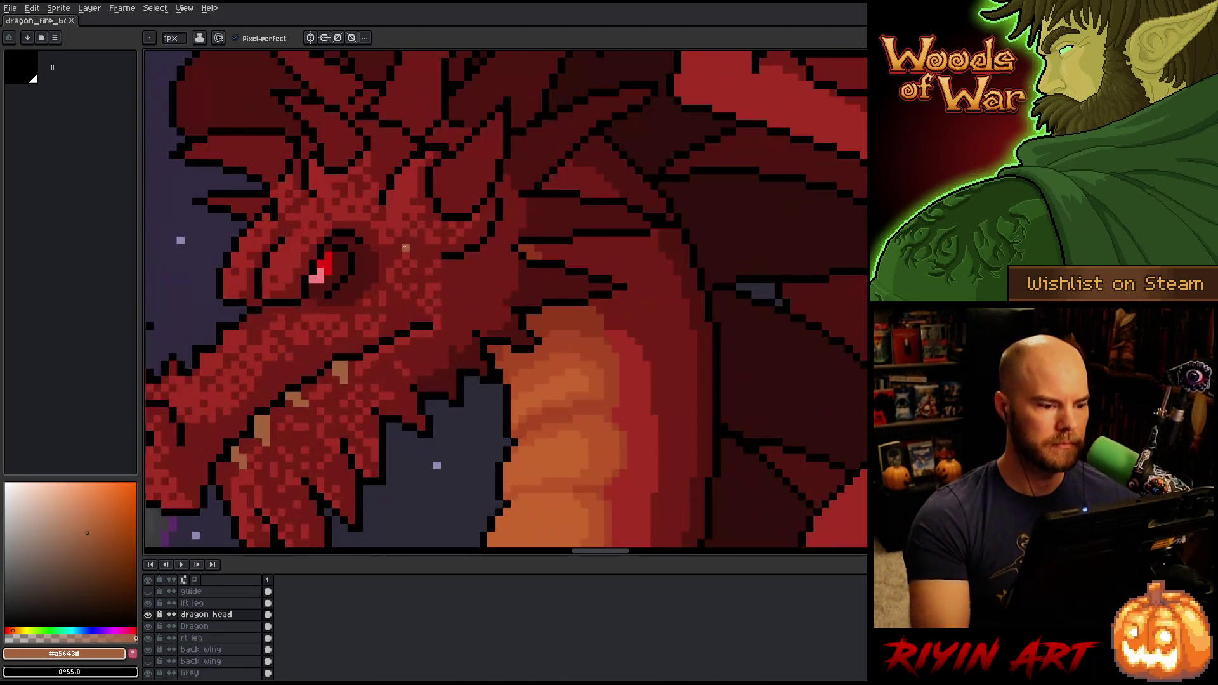
# Touch up a few dragon head pixels in mid red
pyautogui.keyDown('alt'); pyautogui.click(435, 290); pyautogui.keyUp('alt')
pyautogui.keyDown('alt'); pyautogui.click(434, 293); pyautogui.keyUp('alt')
pyautogui.click(403, 309)
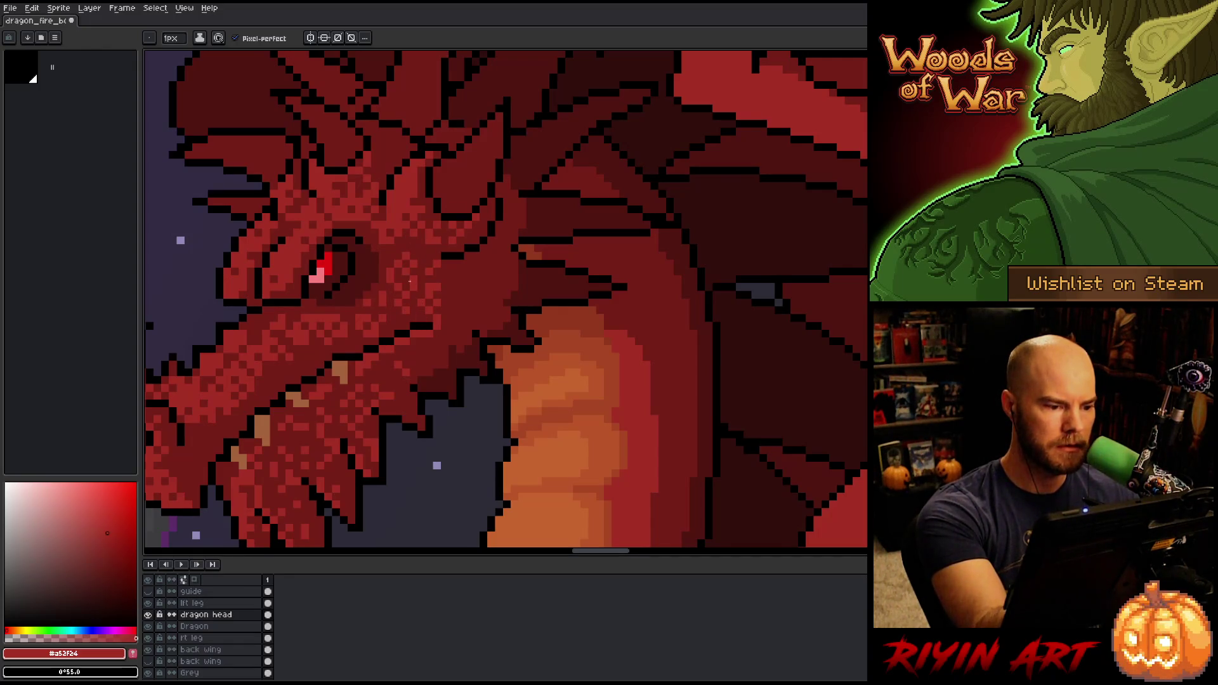
# Sample the mid red and paint lighter highlight strokes along the horn
pyautogui.press('alt')
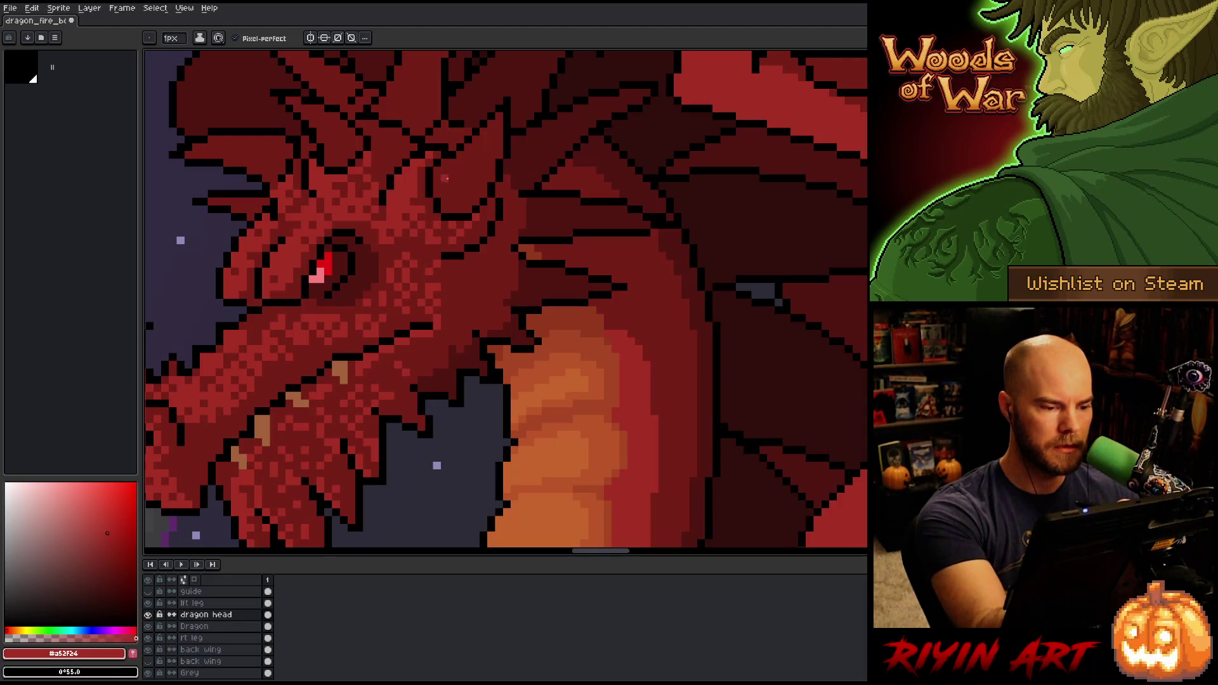
pyautogui.keyDown('alt'); pyautogui.click(436, 287); pyautogui.keyUp('alt')
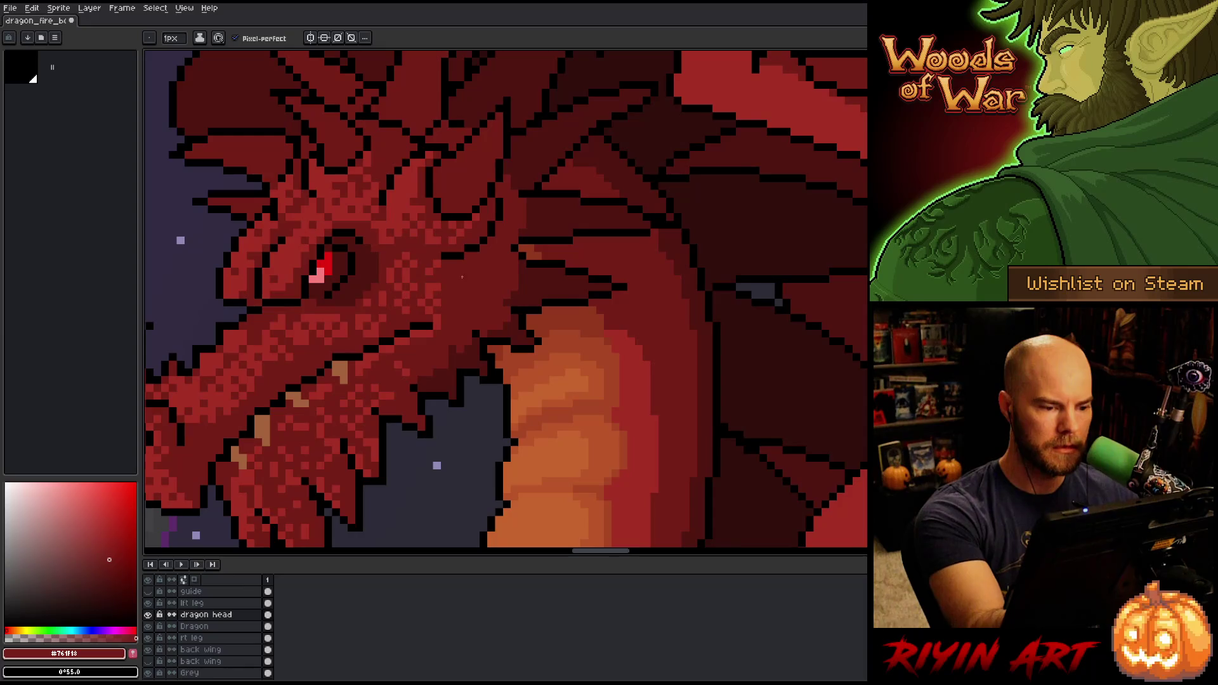
pyautogui.keyDown('alt'); pyautogui.click(436, 284); pyautogui.keyUp('alt')
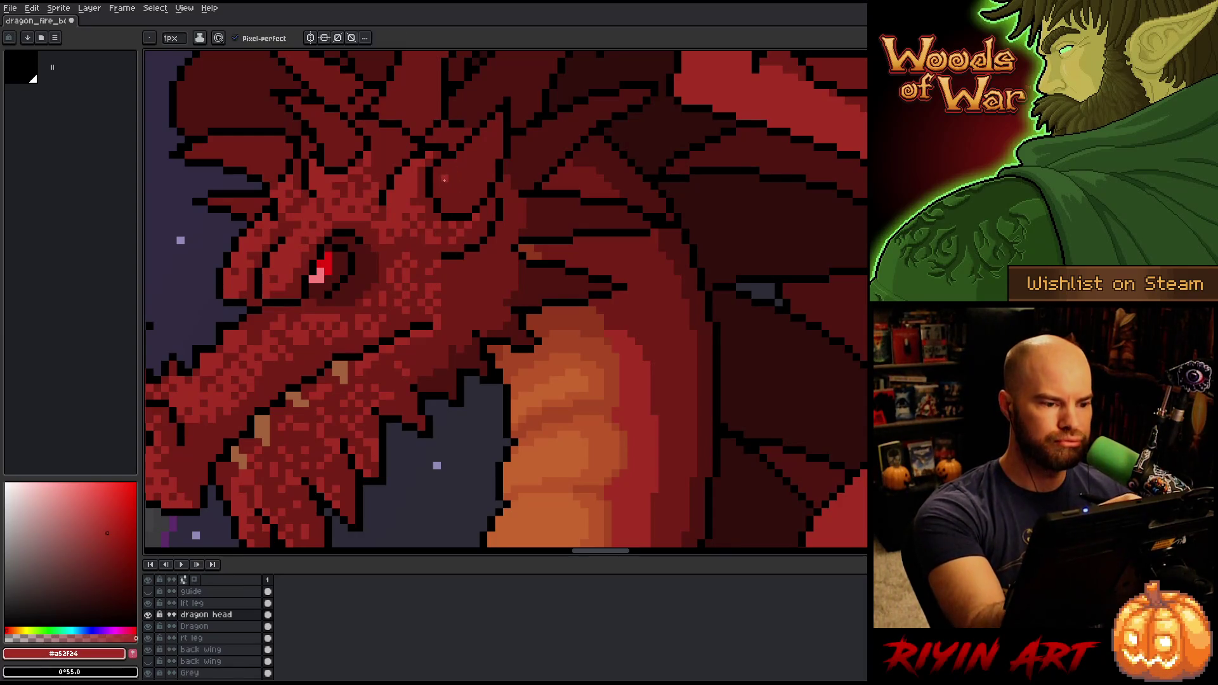
pyautogui.moveTo(443, 179); pyautogui.dragTo(492, 117)
pyautogui.moveTo(444, 186); pyautogui.dragTo(486, 137)
pyautogui.scroll(-2, 521, 127)
pyautogui.scroll(2, 433, 255)
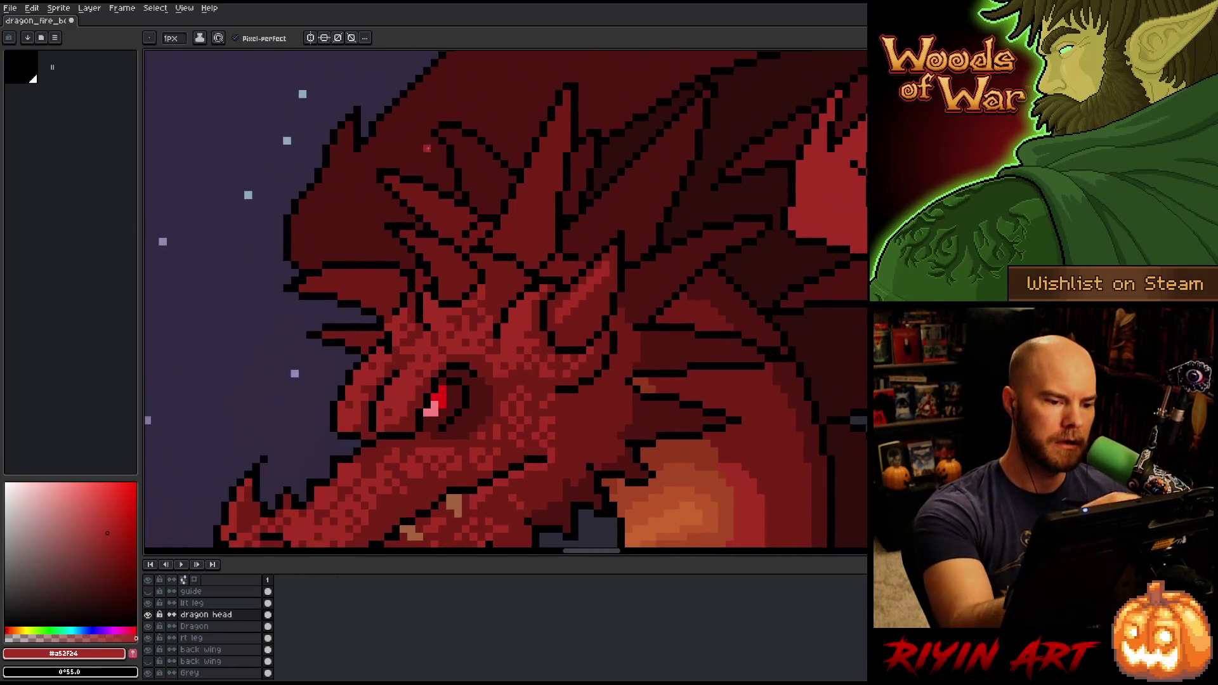
pyautogui.moveTo(434, 255); pyautogui.dragTo(452, 282)
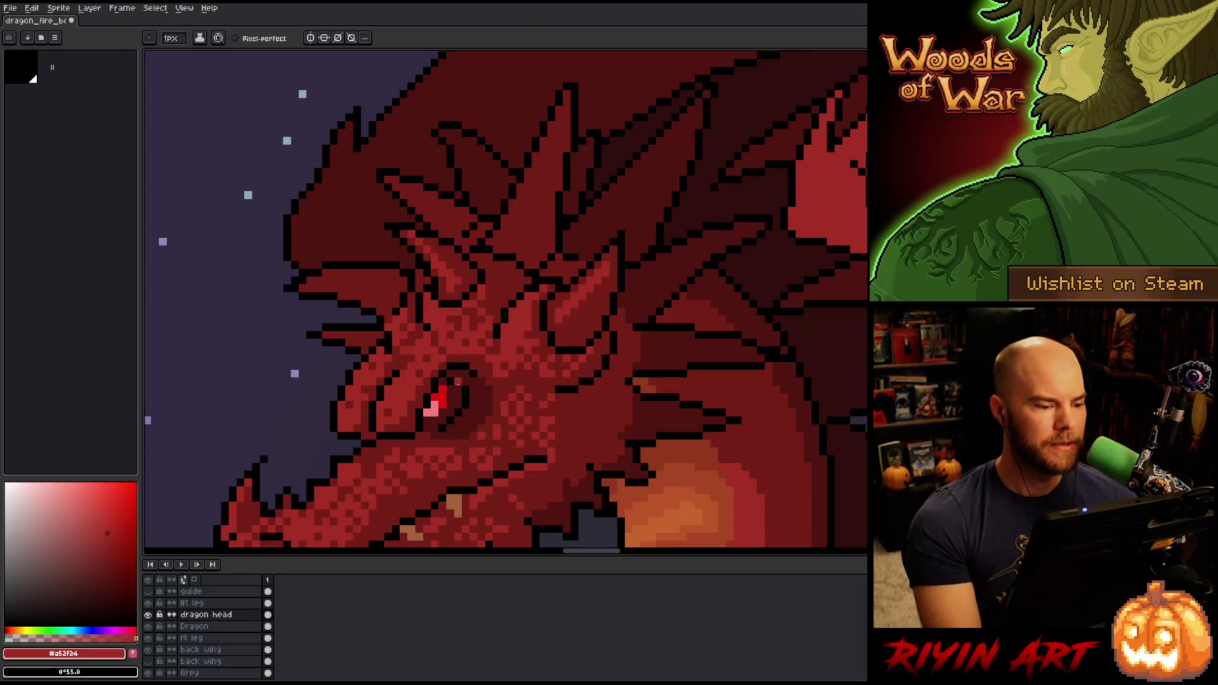
pyautogui.scroll(-5, 433, 338)
pyautogui.scroll(1, 433, 337)
pyautogui.scroll(2, 461, 327)
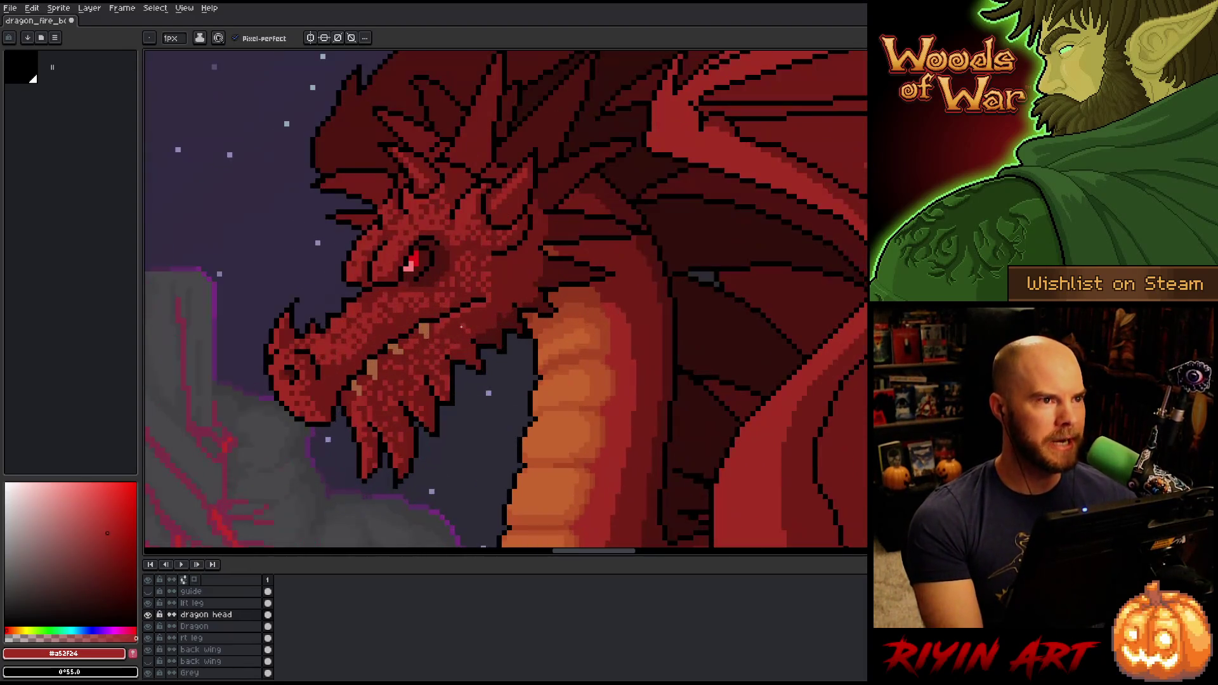
# Dot lighter dither pixels onto the dragon's head
pyautogui.scroll(2, 518, 312)
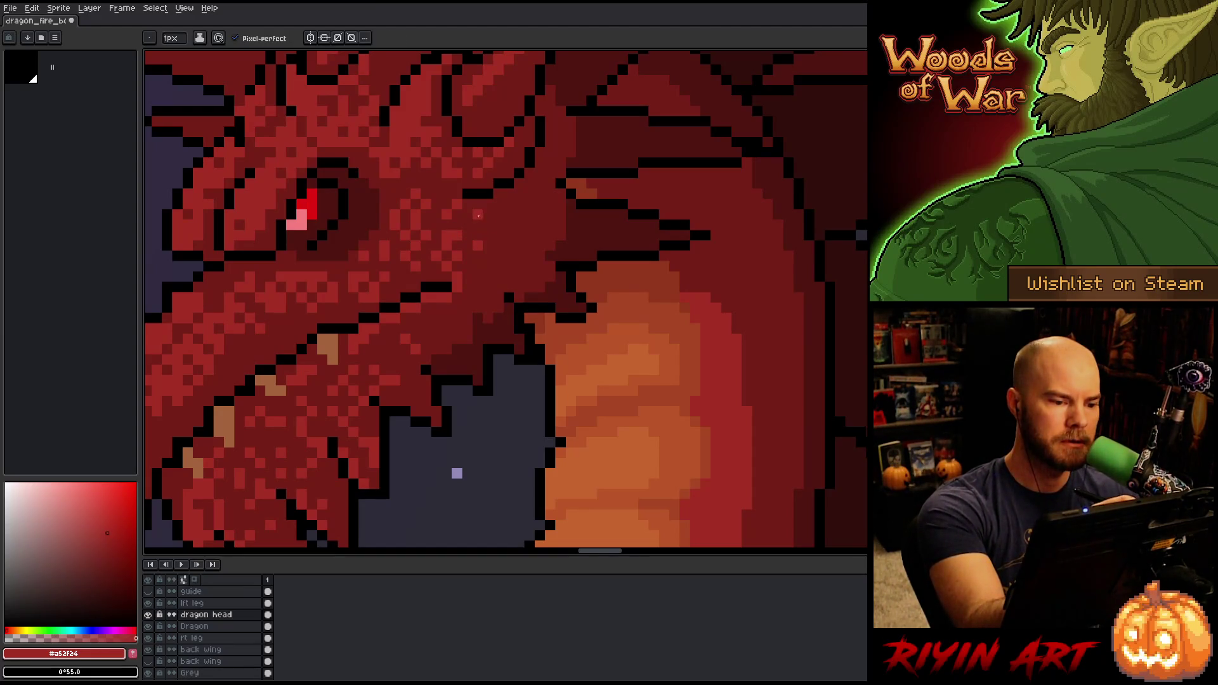
pyautogui.click(519, 266)
pyautogui.click(529, 215)
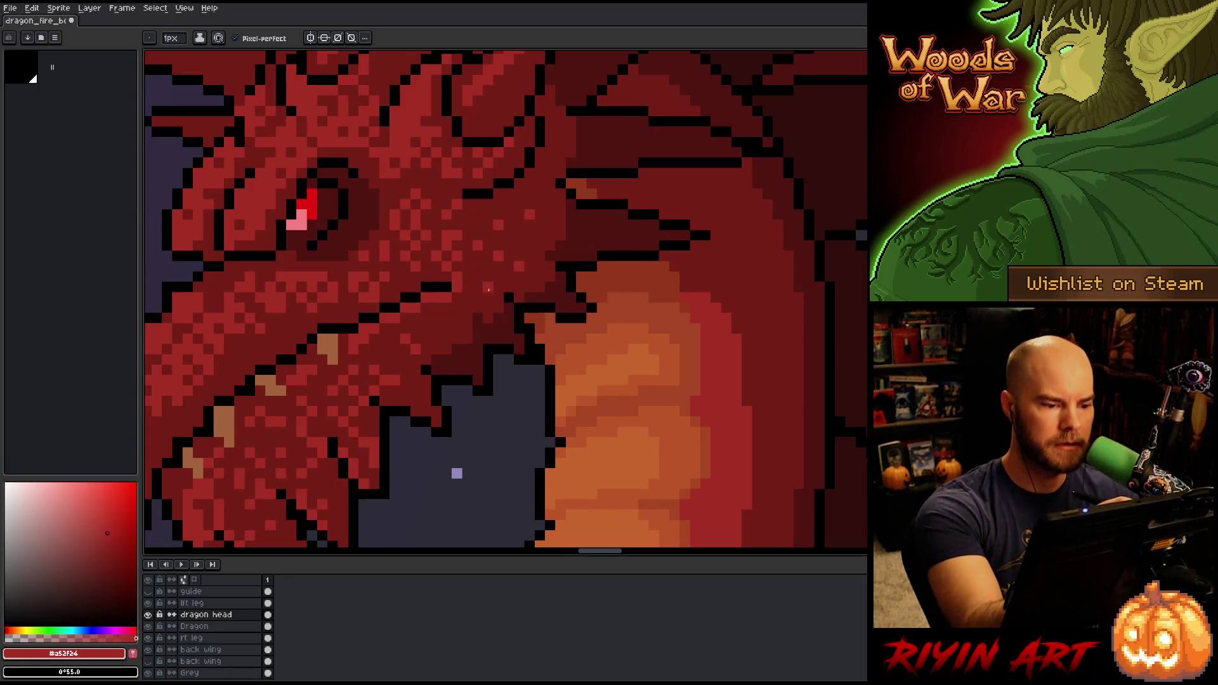
# Bring the top of the head into view and draw brighter red highlights along the horn edges
pyautogui.press('space')
pyautogui.scroll(-2, 595, 393)
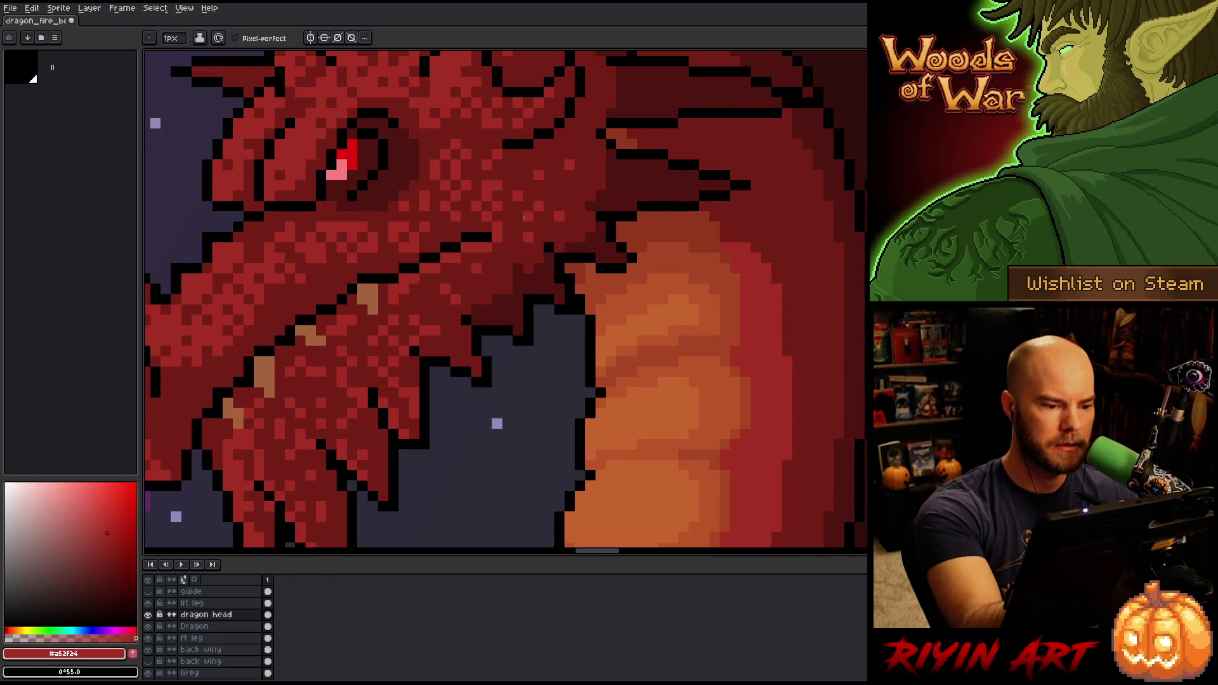
pyautogui.scroll(2, 750, 507)
pyautogui.moveTo(692, 361); pyautogui.dragTo(737, 461)
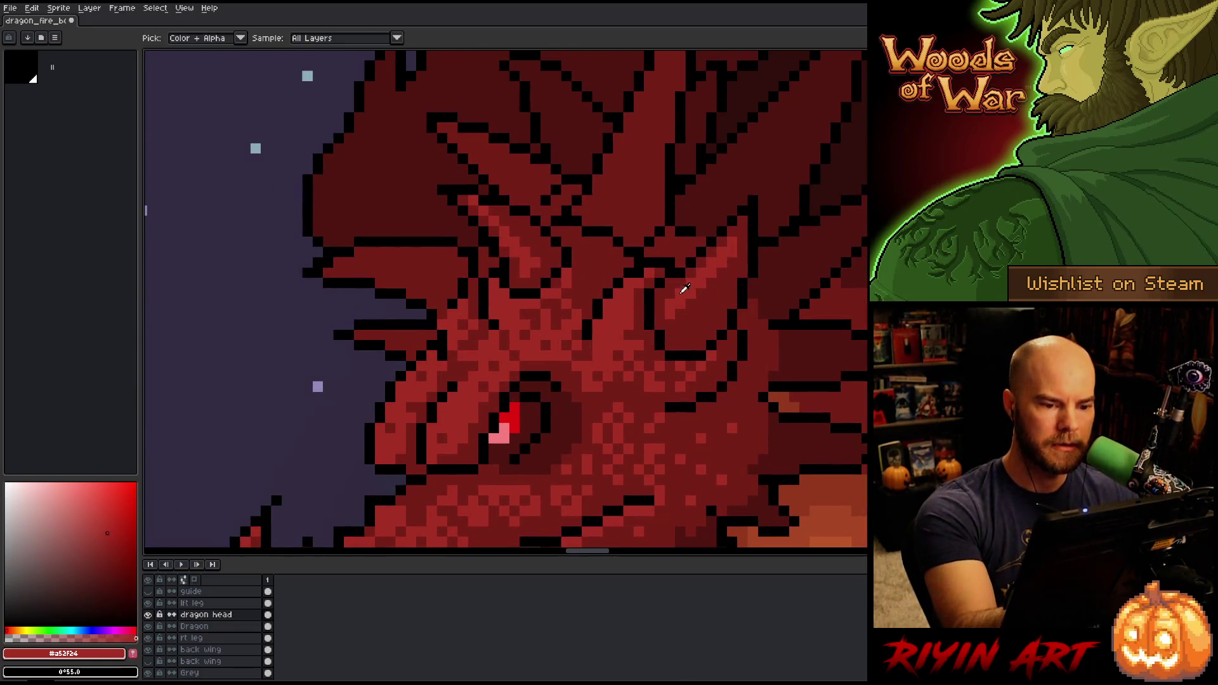
pyautogui.moveTo(359, 262)
pyautogui.mouseDown()
pyautogui.moveTo(345, 270)
pyautogui.moveTo(437, 299)
pyautogui.mouseUp()
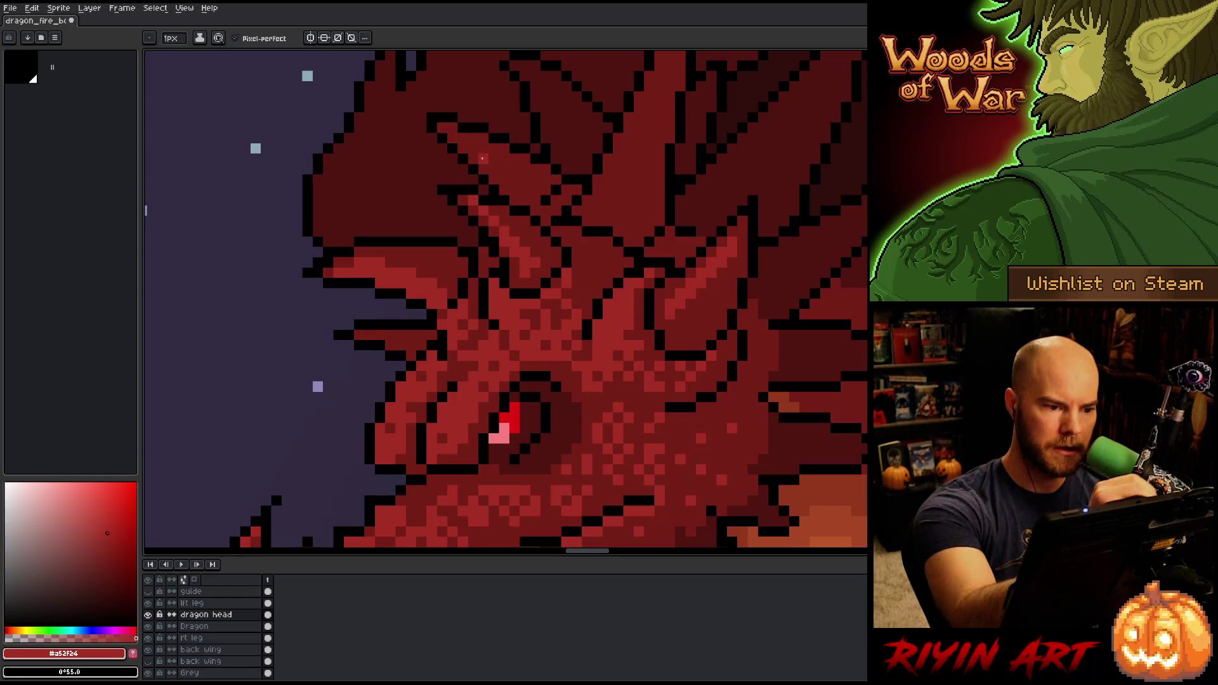
pyautogui.moveTo(469, 203); pyautogui.dragTo(517, 262)
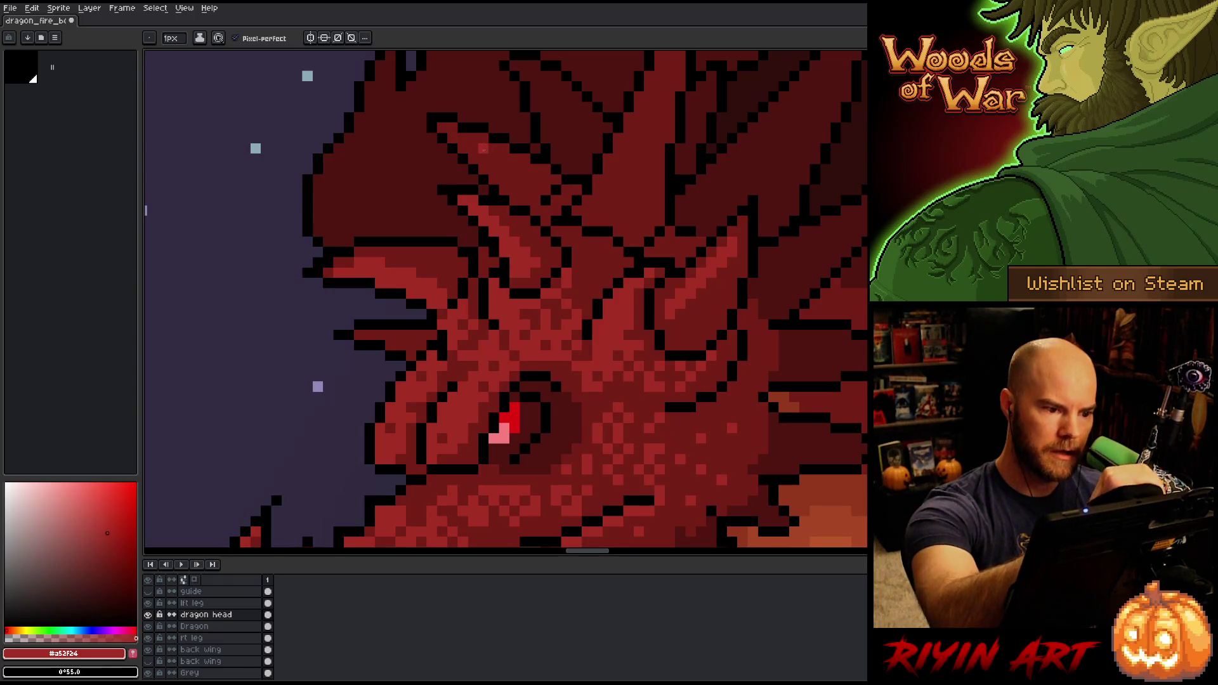
pyautogui.moveTo(452, 134)
pyautogui.mouseDown()
pyautogui.moveTo(514, 179)
pyautogui.moveTo(489, 174)
pyautogui.moveTo(514, 200)
pyautogui.mouseUp()
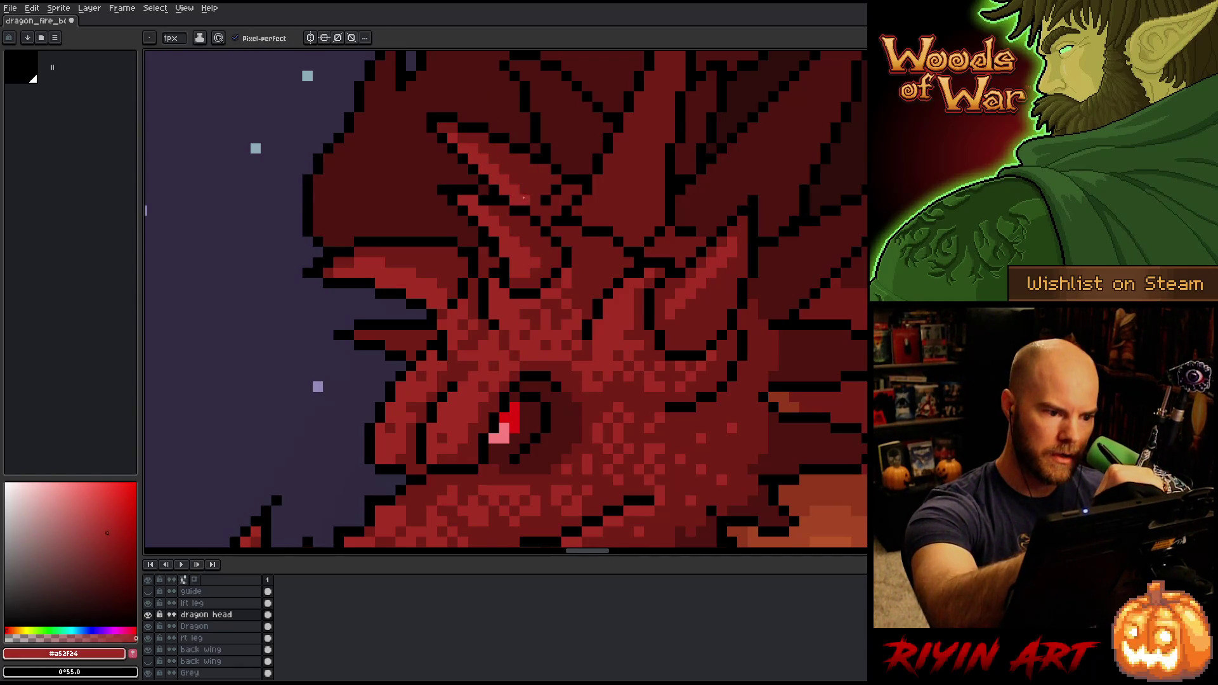
pyautogui.scroll(4, 556, 117)
# Paint a lighter red #a52f24 stripe up the horn to near its tip
pyautogui.keyDown('alt'); pyautogui.click(588, 293); pyautogui.keyUp('alt')
pyautogui.moveTo(501, 201)
pyautogui.mouseDown()
pyautogui.moveTo(544, 287)
pyautogui.moveTo(509, 229)
pyautogui.mouseUp()
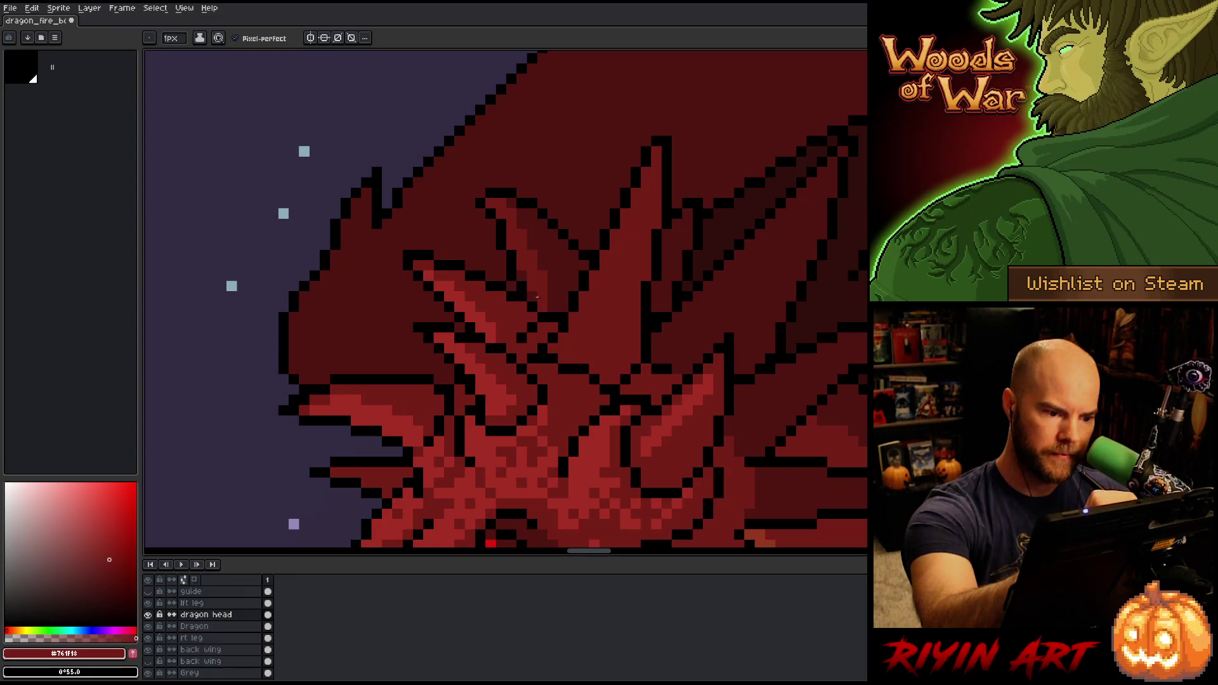
pyautogui.moveTo(707, 304); pyautogui.dragTo(584, 275)
pyautogui.keyDown('alt'); pyautogui.click(367, 285); pyautogui.keyUp('alt')
pyautogui.moveTo(461, 311); pyautogui.dragTo(512, 181)
pyautogui.click(513, 176)
pyautogui.click(523, 164)
pyautogui.click(523, 154)
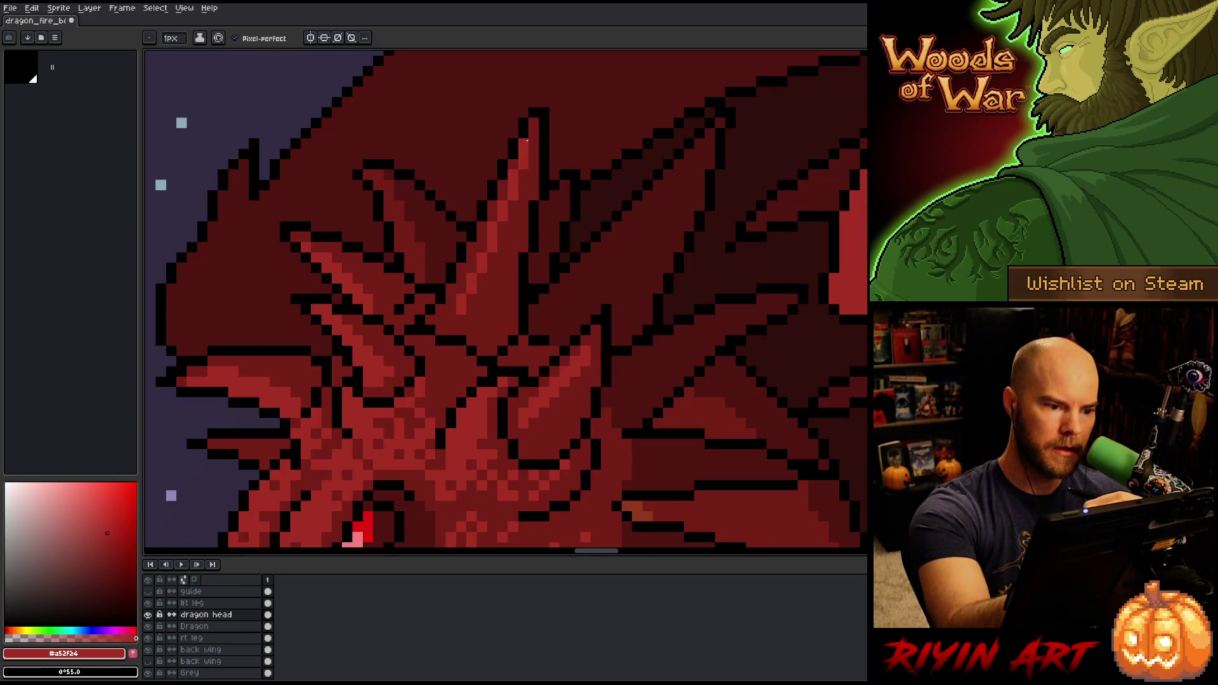
pyautogui.click(524, 175)
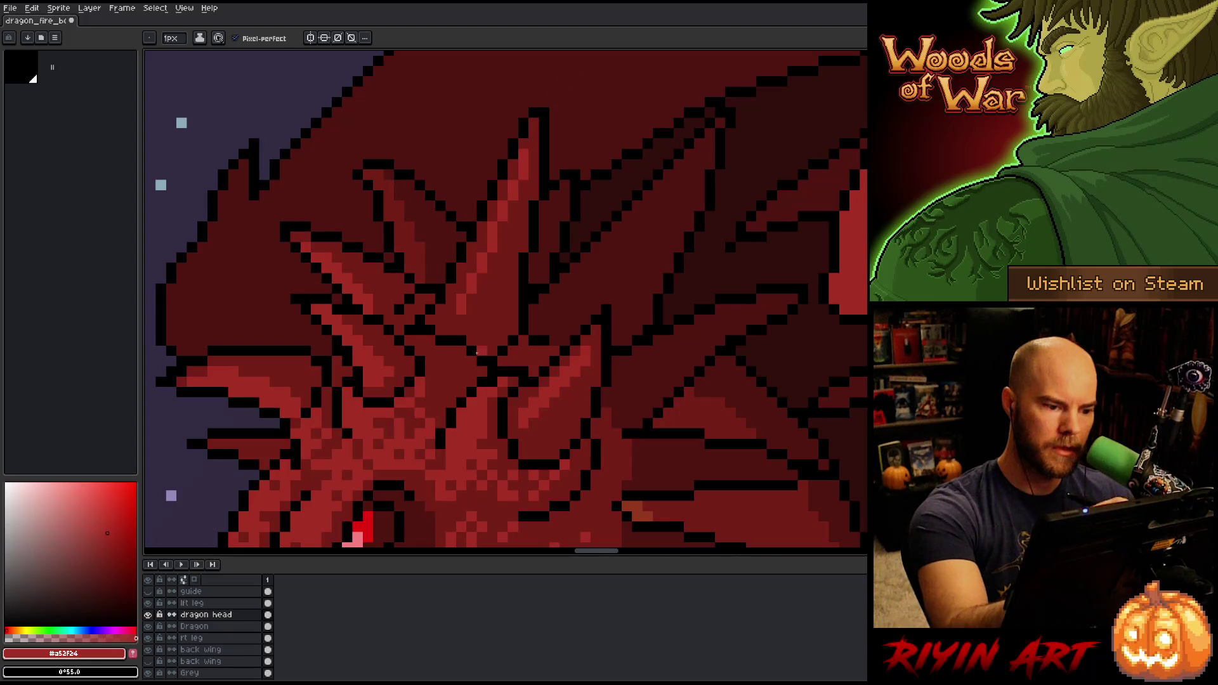
# Try a diagonal stripe on another horn, undo it, and bring the eye and horns into view
pyautogui.keyDown('alt'); pyautogui.click(564, 154); pyautogui.keyUp('alt')
pyautogui.moveTo(574, 310)
pyautogui.mouseDown()
pyautogui.moveTo(564, 298)
pyautogui.moveTo(616, 242)
pyautogui.mouseUp()
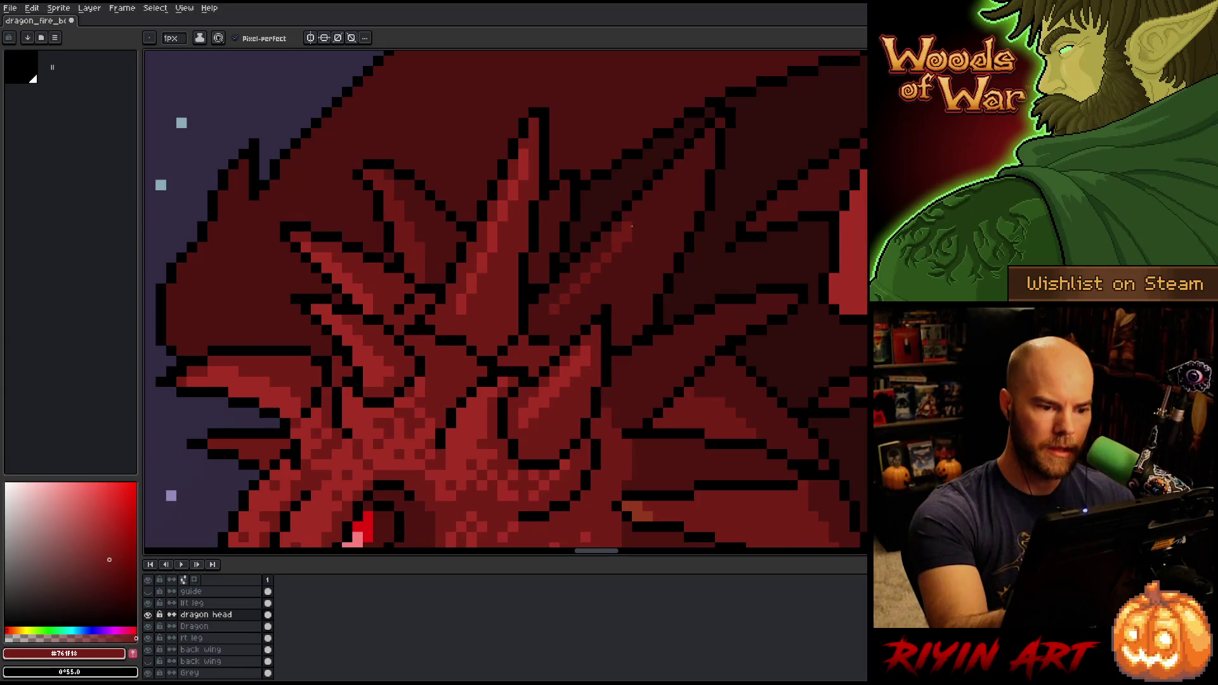
pyautogui.hotkey('ctrl', 'z')
pyautogui.moveTo(658, 321); pyautogui.dragTo(708, 226)
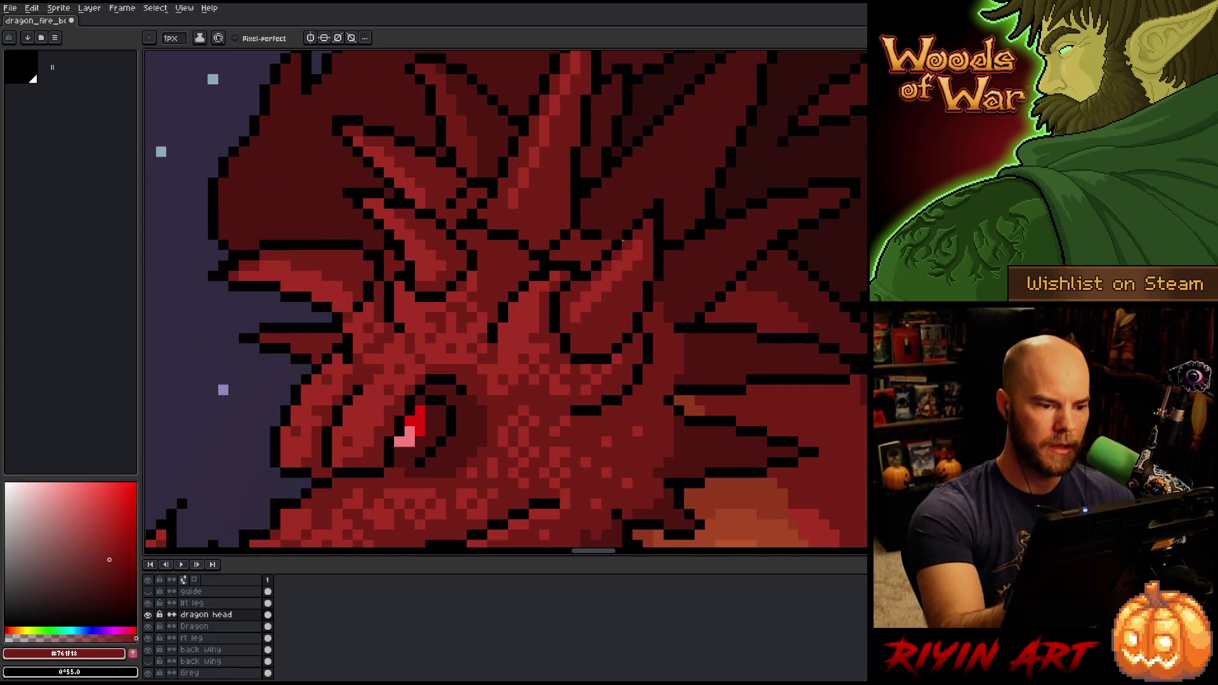
# Sample very dark red #501612 and paint shadow pixels at the horn base
pyautogui.press('alt')
pyautogui.keyDown('alt'); pyautogui.click(472, 420); pyautogui.keyUp('alt')
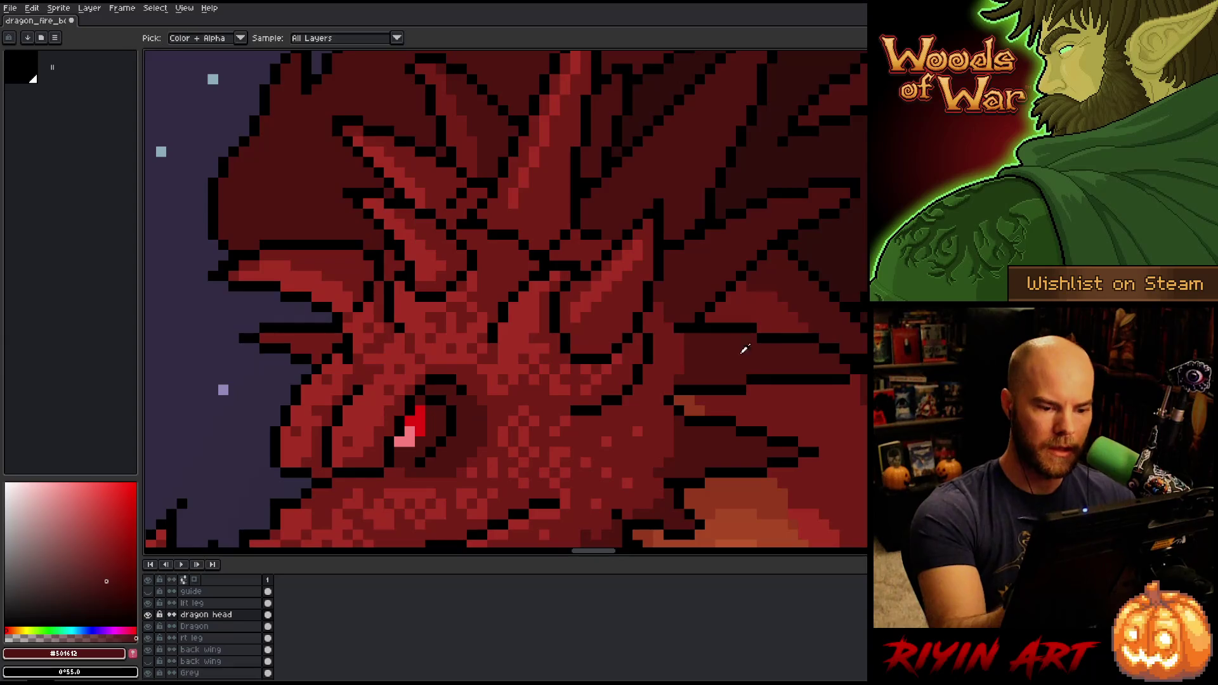
pyautogui.moveTo(508, 243); pyautogui.dragTo(525, 263)
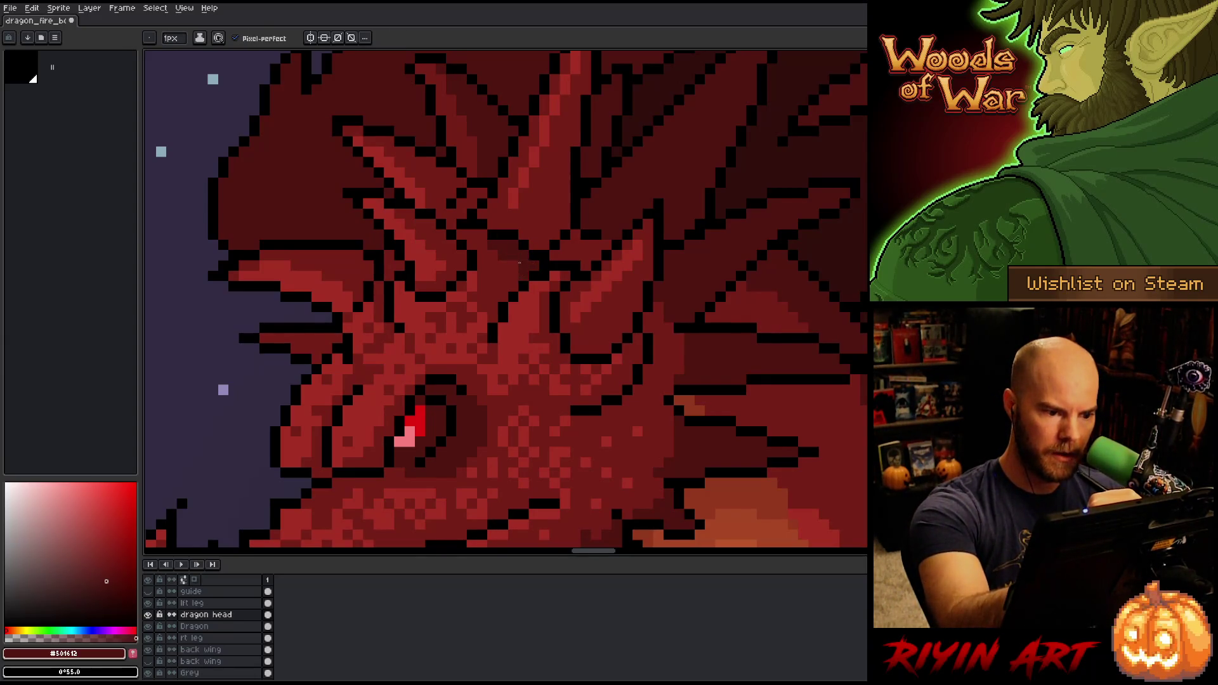
pyautogui.click(542, 244)
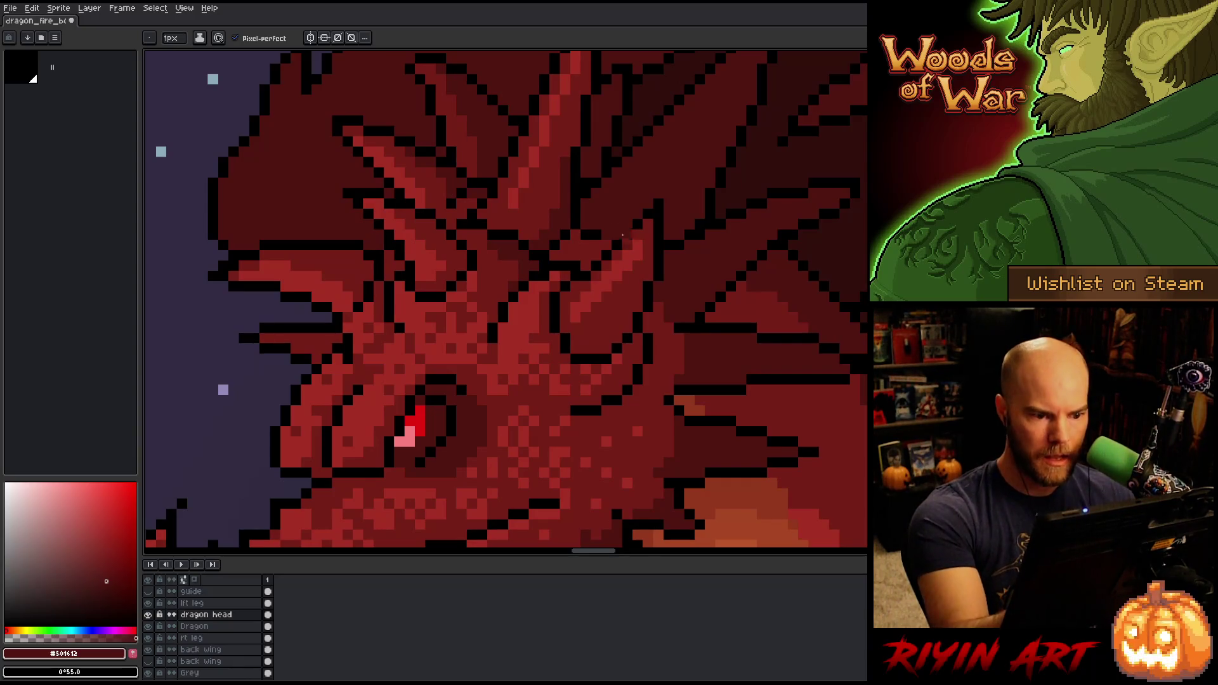
# Try a Paint Bucket fill near the eye, undo it, and return to the pencil
pyautogui.press('g')
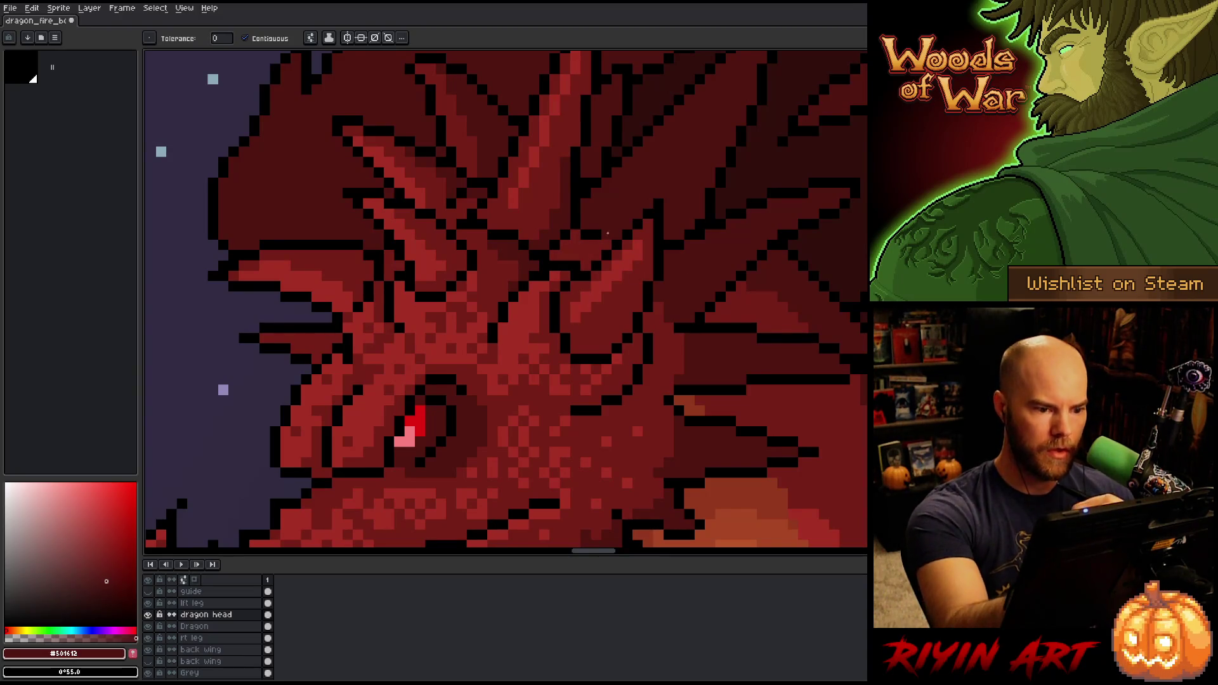
pyautogui.scroll(-2, 647, 258)
pyautogui.scroll(2, 647, 258)
pyautogui.click(613, 267)
pyautogui.hotkey('ctrl', 'z')
pyautogui.press('b')
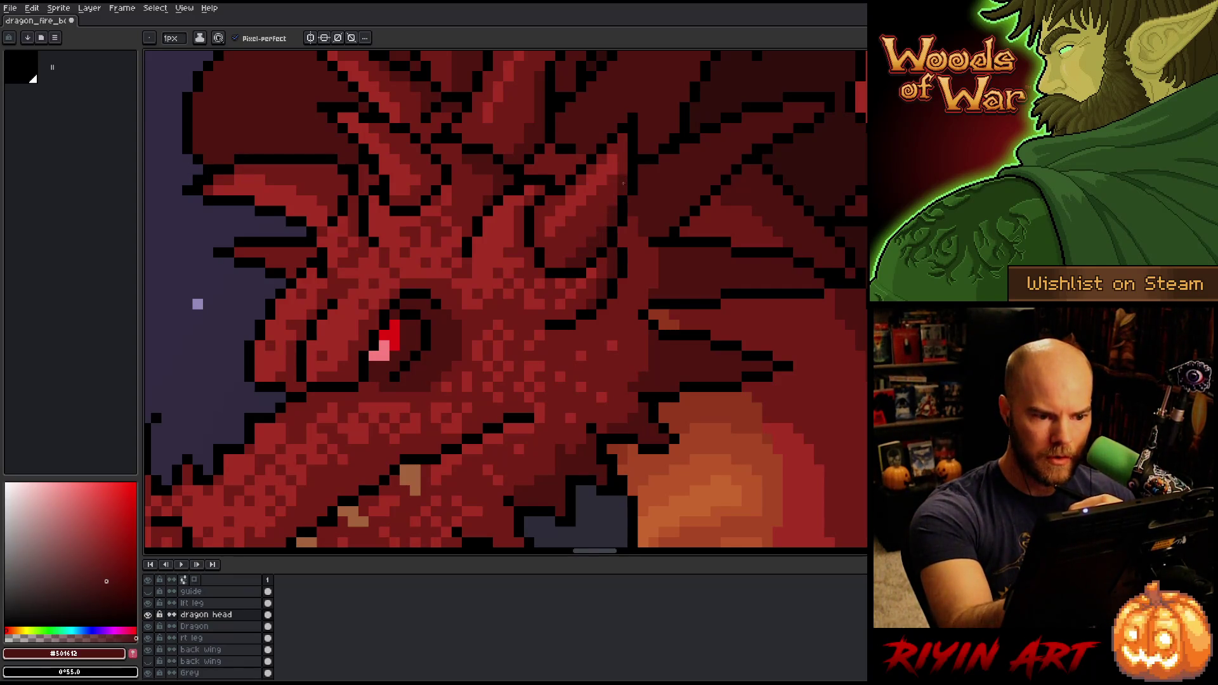
# Darken two pixels on the dragon's brow, then view the whole scene
pyautogui.moveTo(539, 151); pyautogui.dragTo(666, 252)
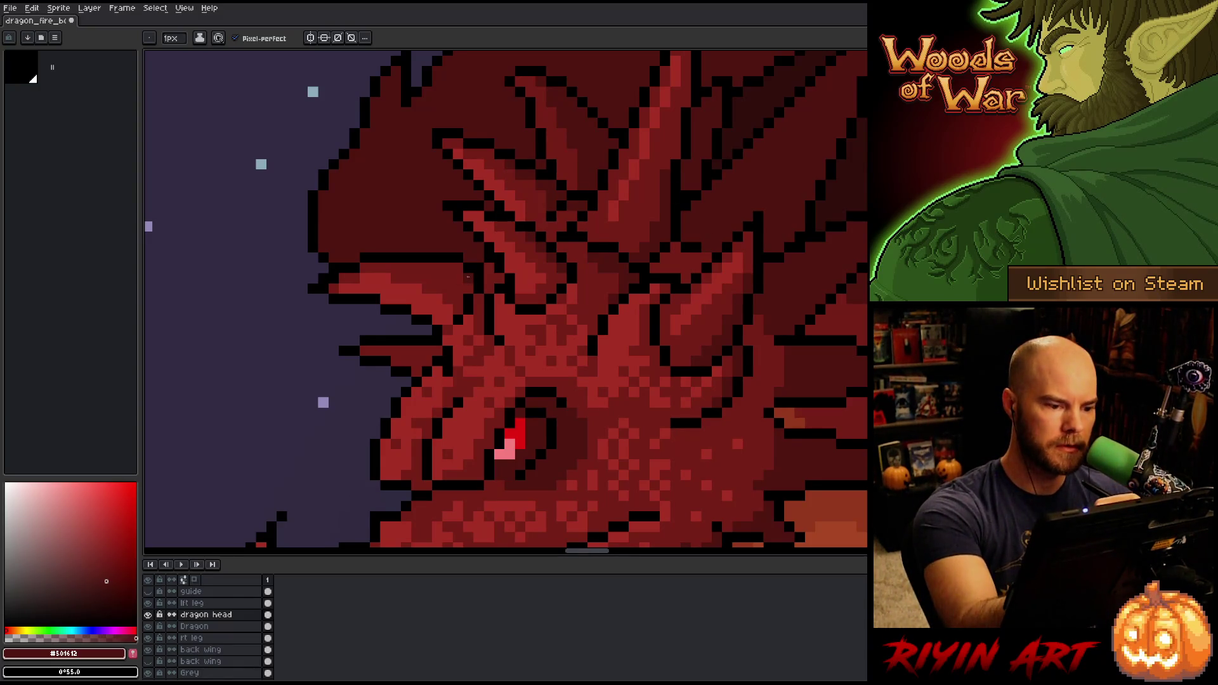
pyautogui.moveTo(442, 267); pyautogui.dragTo(425, 267)
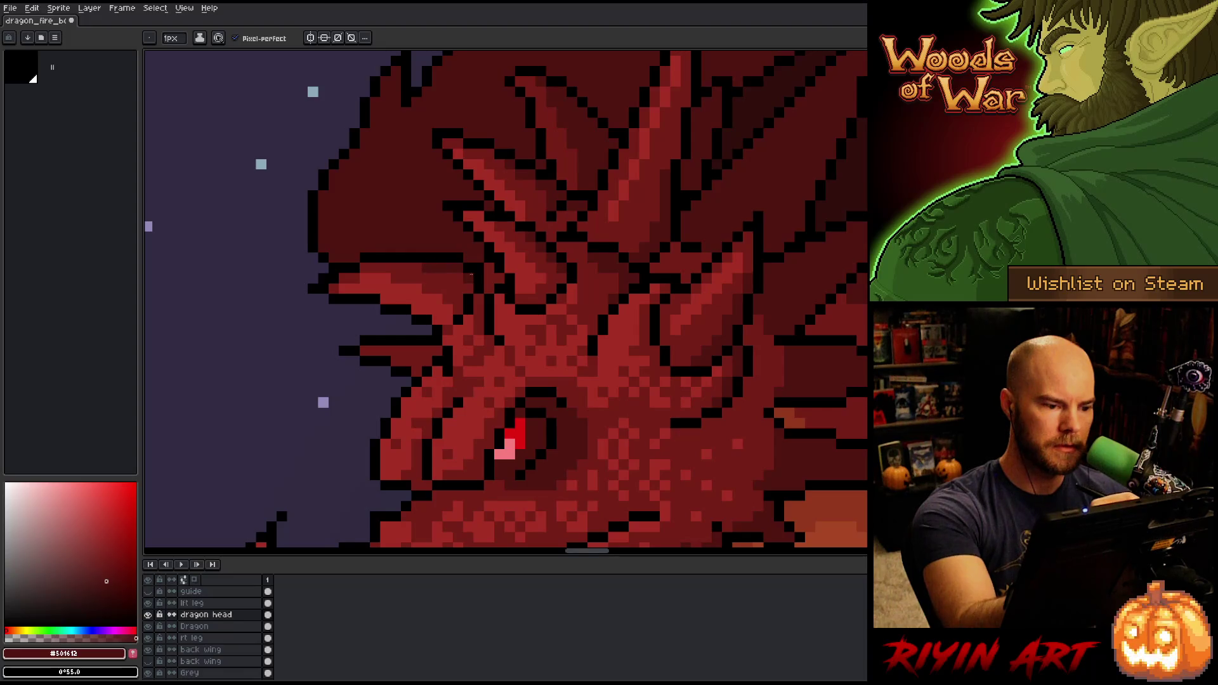
pyautogui.scroll(-5, 467, 288)
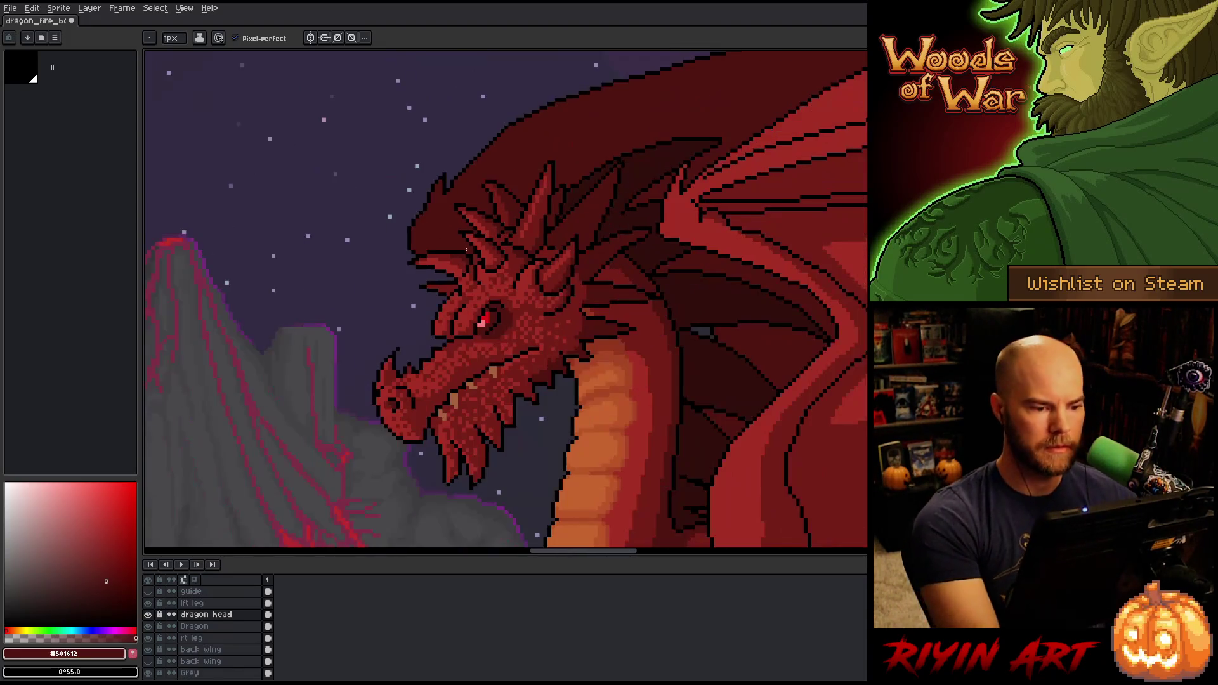
pyautogui.scroll(4, 478, 257)
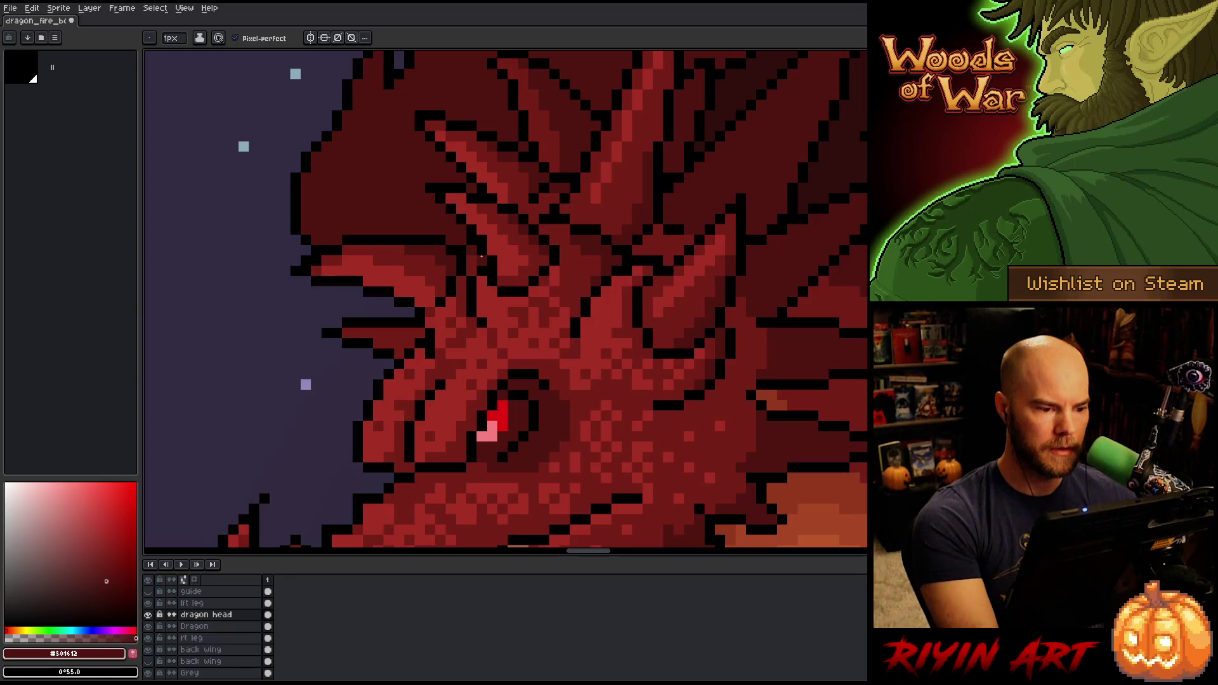
pyautogui.scroll(-5, 482, 256)
pyautogui.moveTo(630, 397)
pyautogui.mouseDown()
pyautogui.moveTo(503, 244)
pyautogui.moveTo(432, 341)
pyautogui.mouseUp()
pyautogui.scroll(-2, 530, 281)
pyautogui.scroll(3, 492, 261)
pyautogui.scroll(-2, 491, 261)
pyautogui.scroll(2, 432, 340)
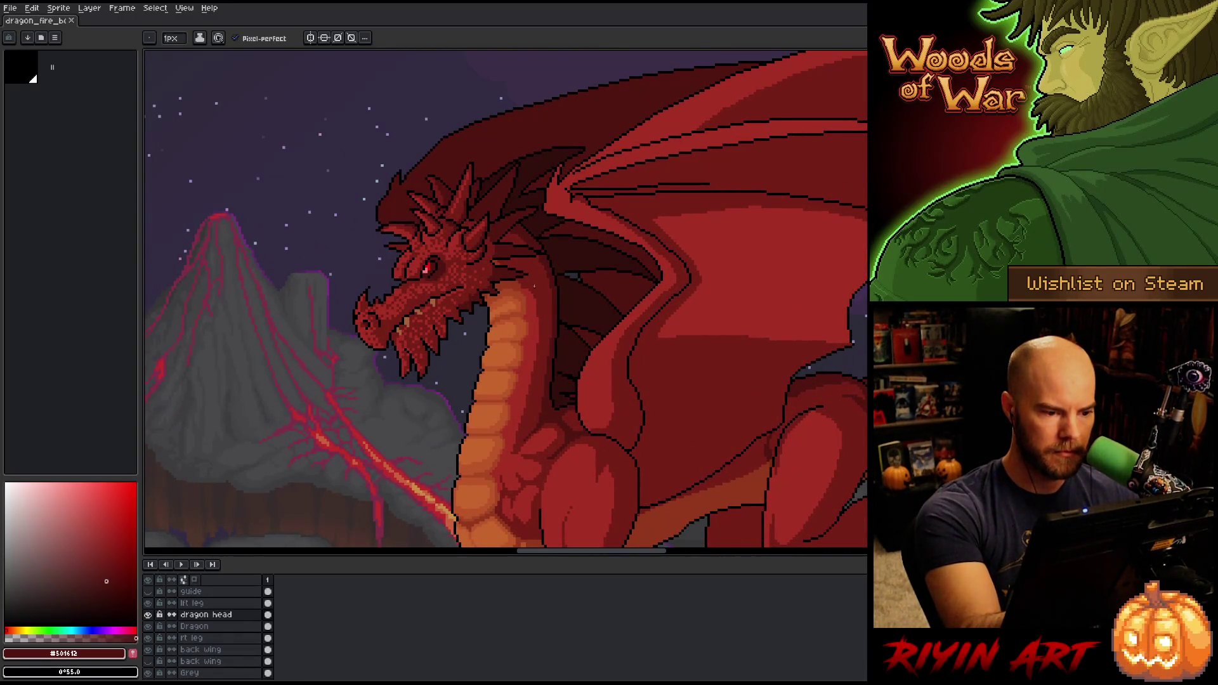
# Sample reds alternating between #761f18 and #a52f24 on the dragon, ending on #761f18
pyautogui.keyDown('alt'); pyautogui.click(443, 327); pyautogui.keyUp('alt')
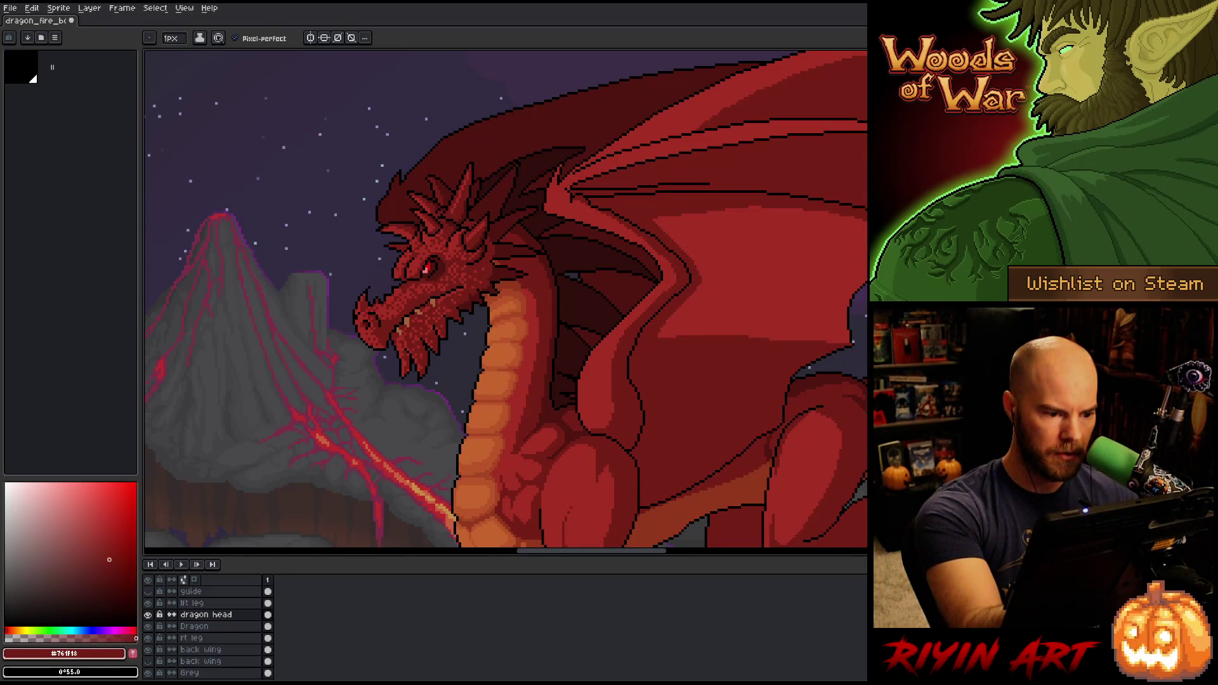
pyautogui.keyDown('alt'); pyautogui.click(452, 305); pyautogui.keyUp('alt')
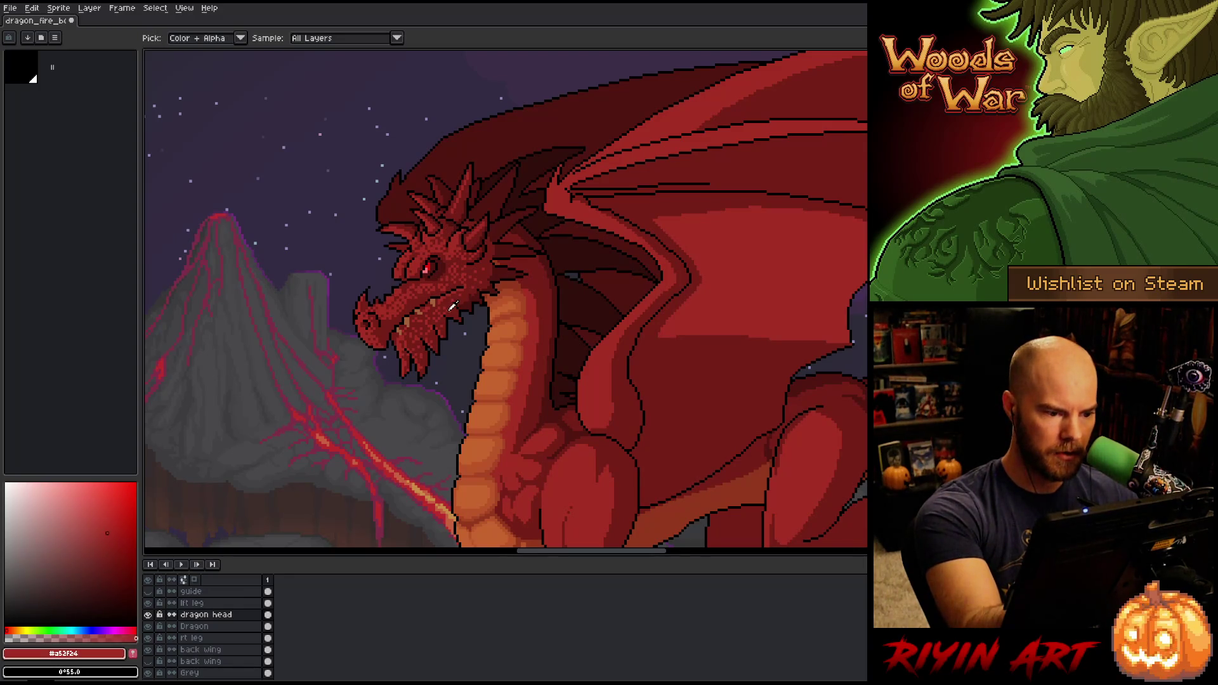
pyautogui.keyDown('alt'); pyautogui.click(513, 334); pyautogui.keyUp('alt')
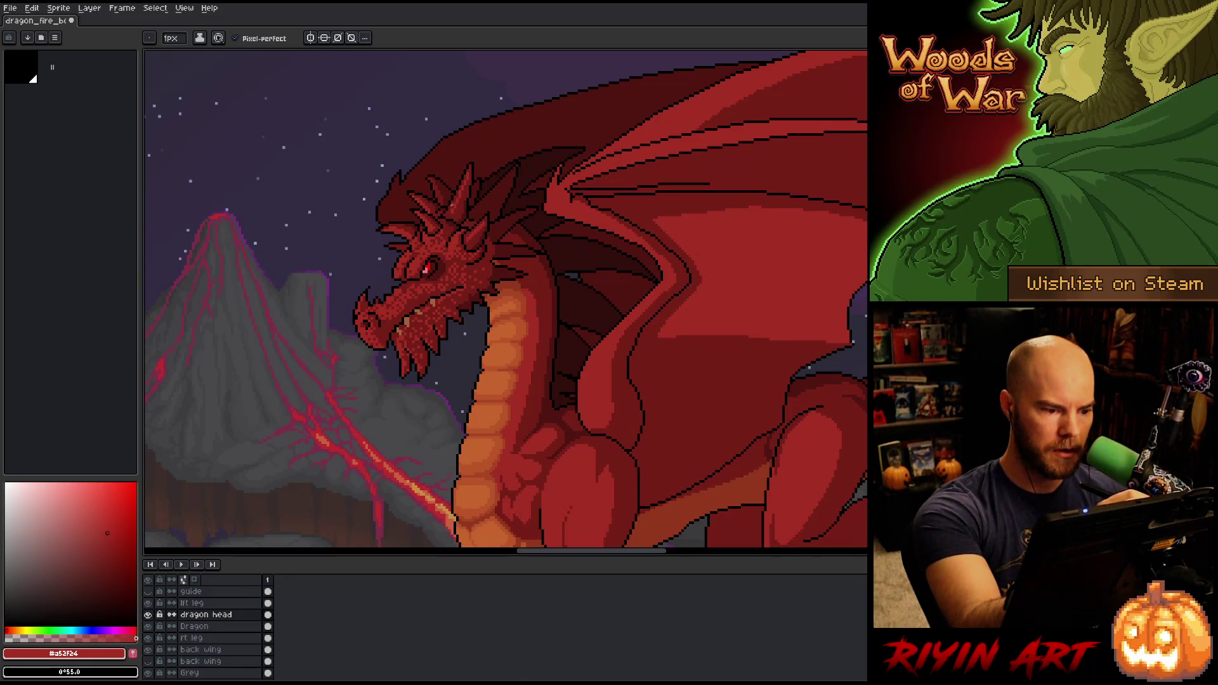
pyautogui.keyDown('alt'); pyautogui.click(444, 203); pyautogui.keyUp('alt')
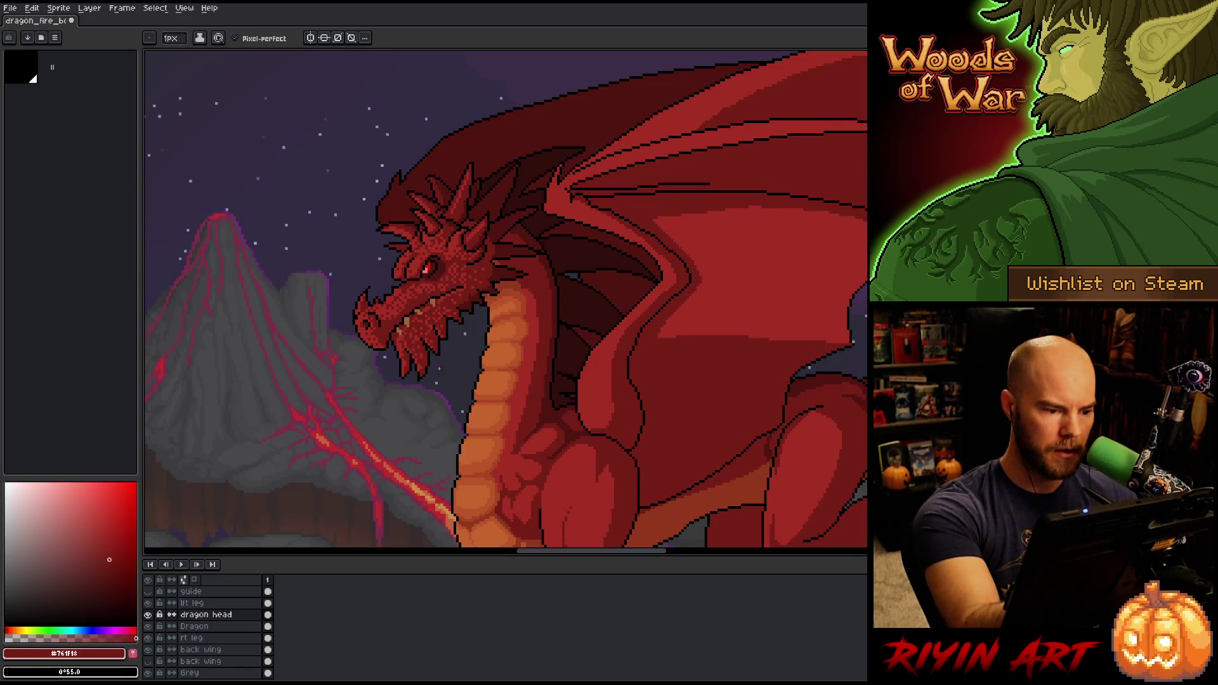
pyautogui.keyDown('alt'); pyautogui.click(423, 360); pyautogui.keyUp('alt')
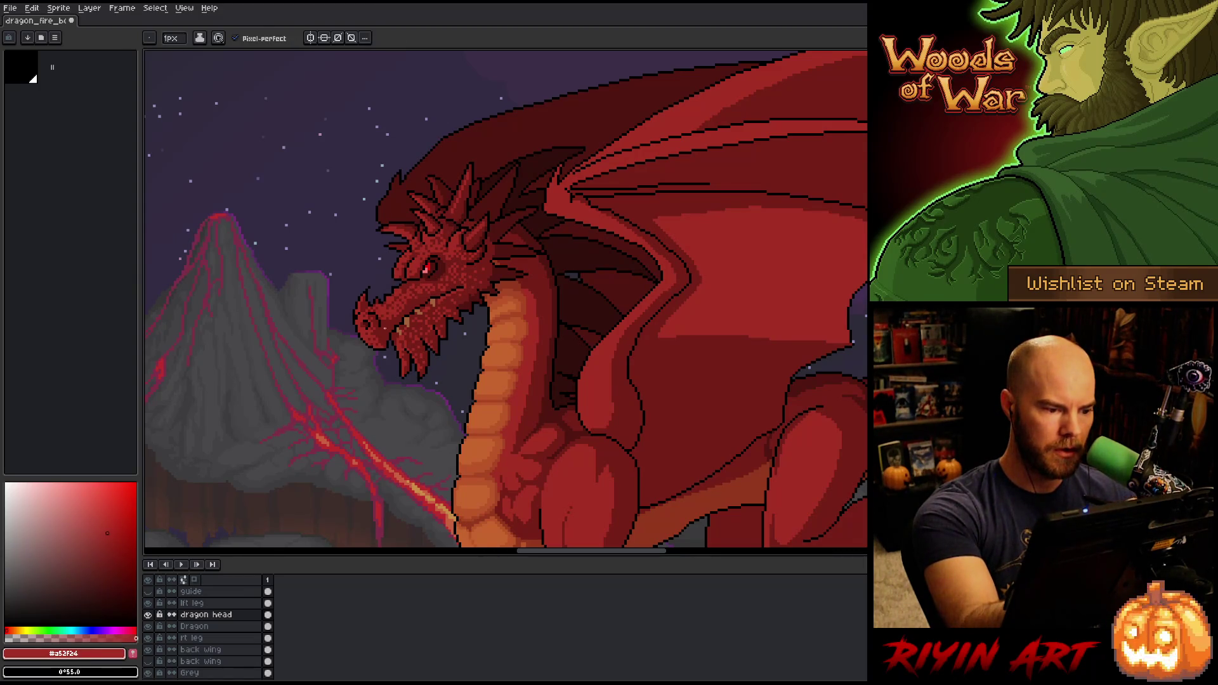
pyautogui.keyDown('alt'); pyautogui.click(384, 324); pyautogui.keyUp('alt')
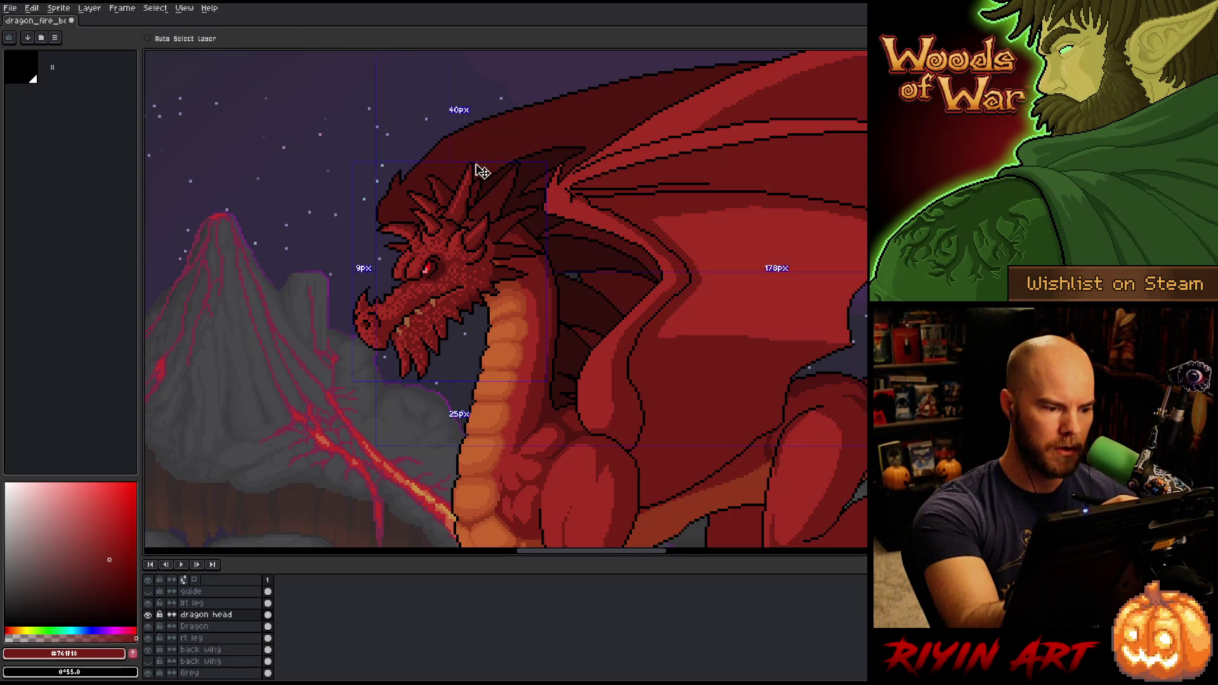
# Save the dragon artwork and scroll down to reveal the lava-lit ground
pyautogui.hotkey('ctrl', 's')
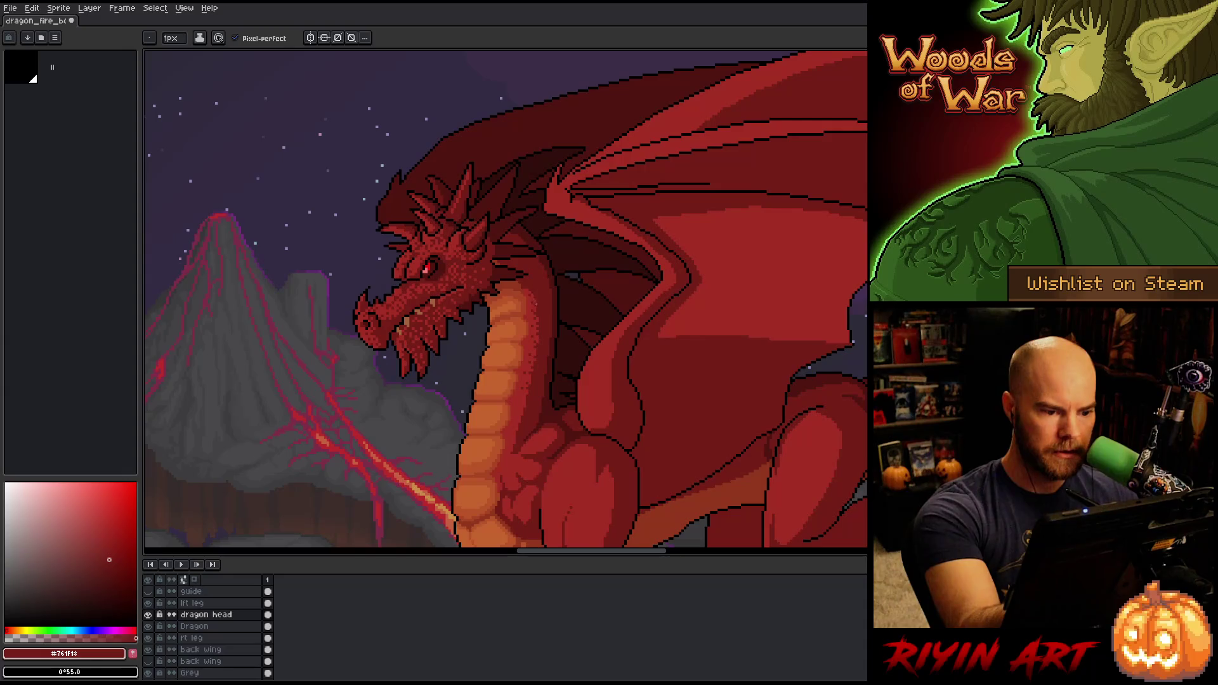
pyautogui.scroll(-3, 543, 349)
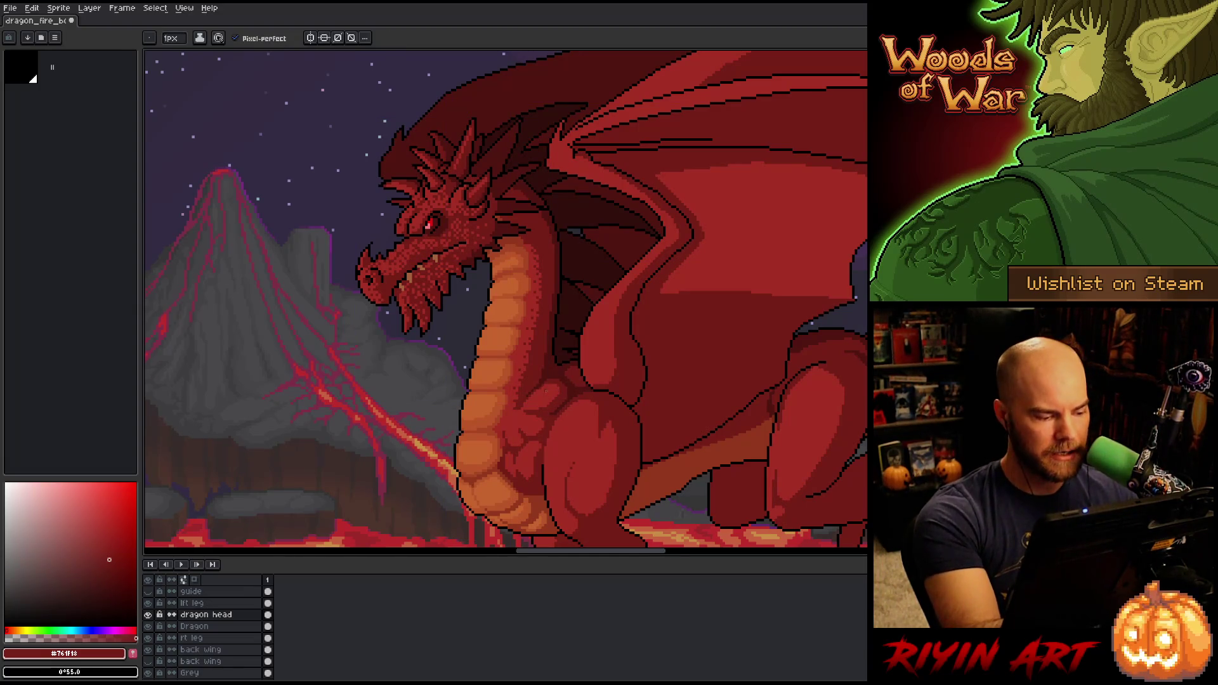
# Isolate the dragon head layer, lasso and delete its stray red pixels, then restore all layers
pyautogui.keyDown('alt'); pyautogui.click(148, 615); pyautogui.keyUp('alt')
pyautogui.press('q')
pyautogui.moveTo(606, 441)
pyautogui.mouseDown()
pyautogui.moveTo(610, 300)
pyautogui.moveTo(544, 241)
pyautogui.moveTo(482, 440)
pyautogui.moveTo(595, 465)
pyautogui.mouseUp()
pyautogui.press('Delete')
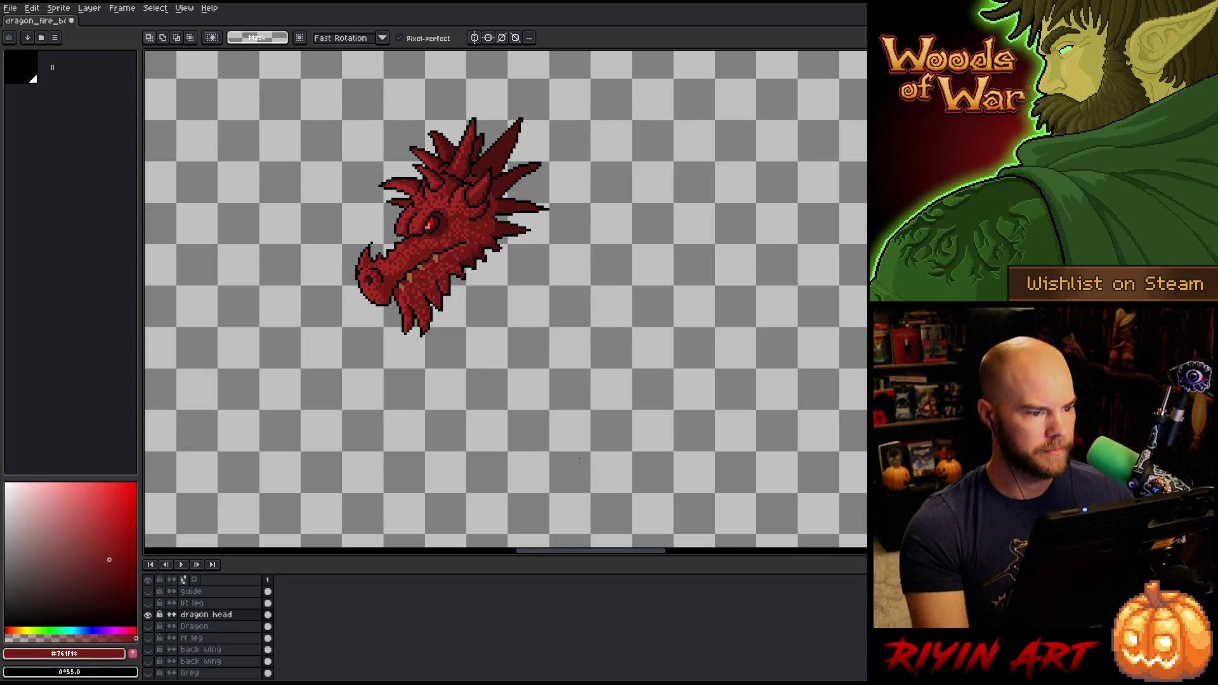
pyautogui.keyDown('alt'); pyautogui.click(147, 615); pyautogui.keyUp('alt')
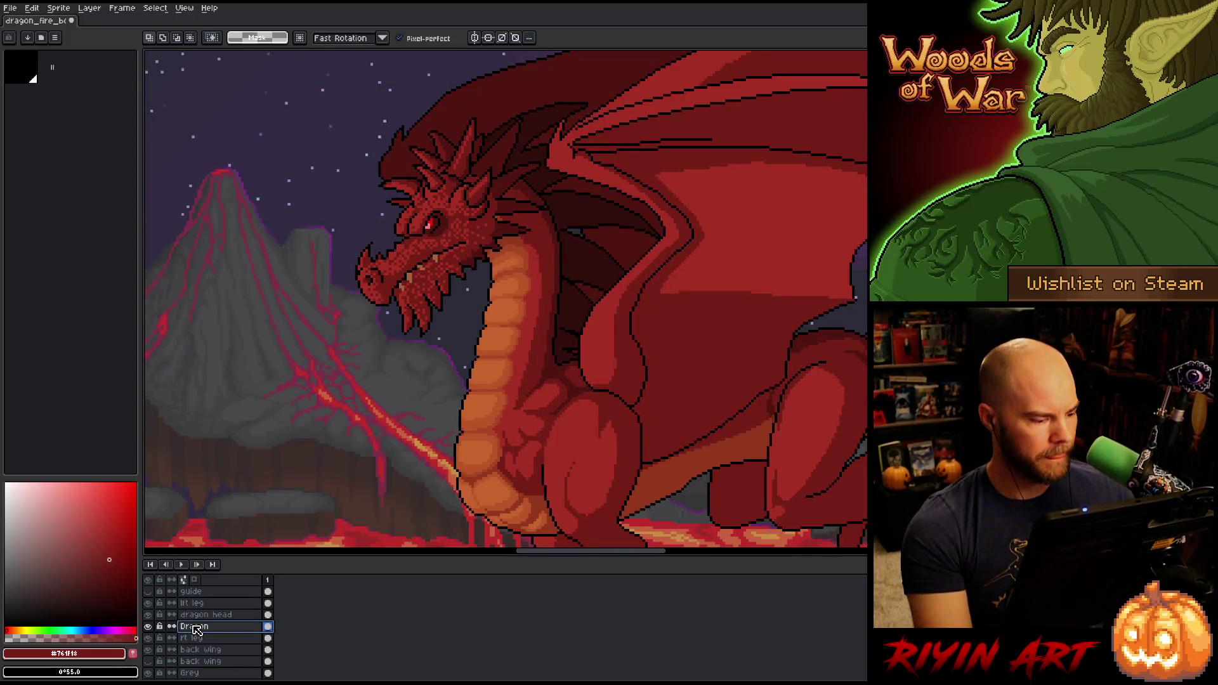
pyautogui.click(194, 626)
pyautogui.hotkey('ctrl', 'd')
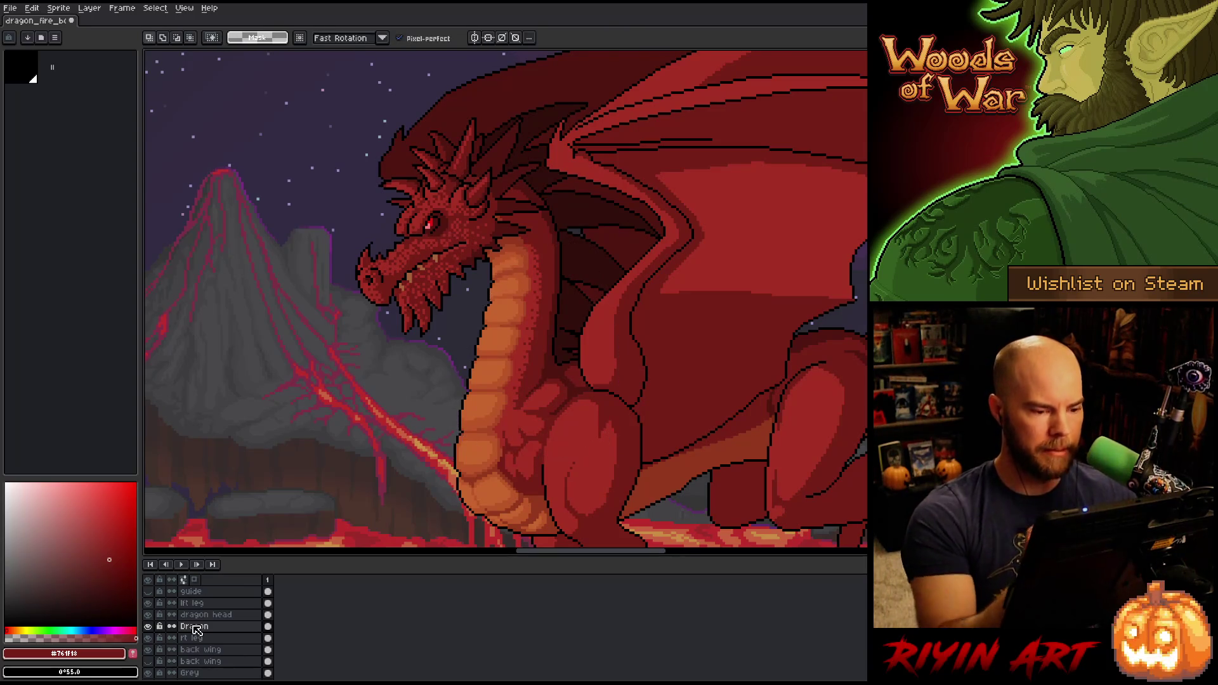
pyautogui.press('b')
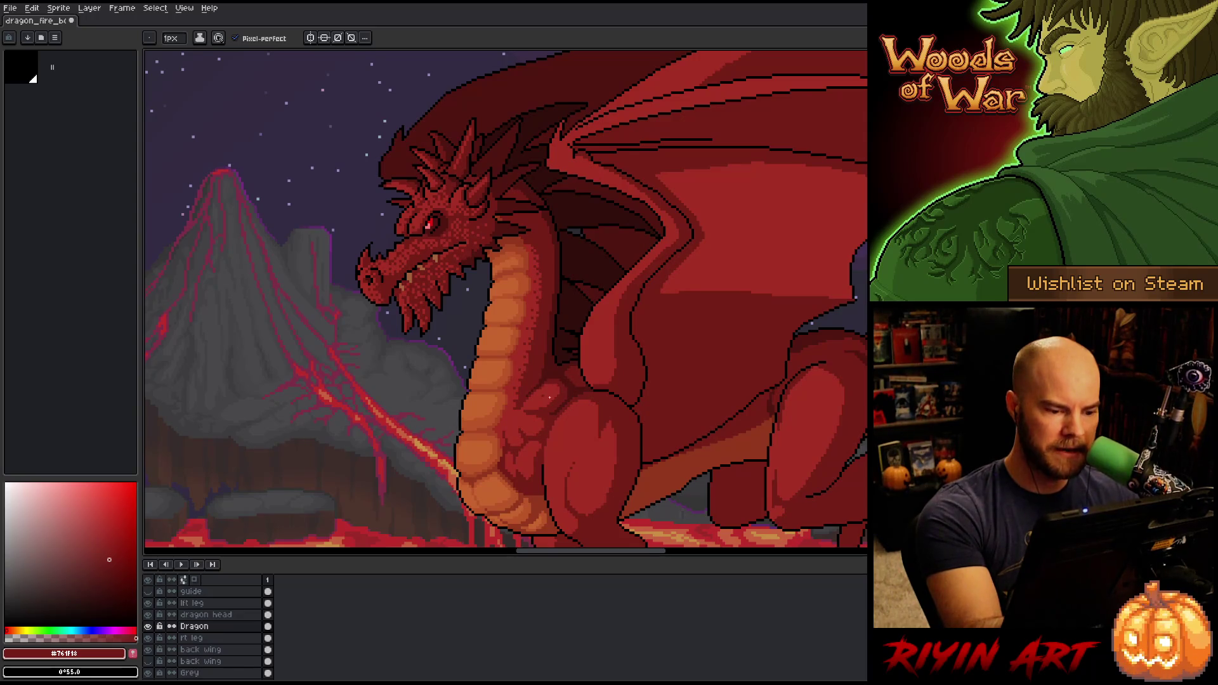
# On the lft leg layer, lasso and delete the stray red stroke, then reselect the Dragon layer
pyautogui.keyDown('alt'); pyautogui.click(147, 626); pyautogui.keyUp('alt')
pyautogui.keyDown('alt'); pyautogui.click(148, 626); pyautogui.keyUp('alt')
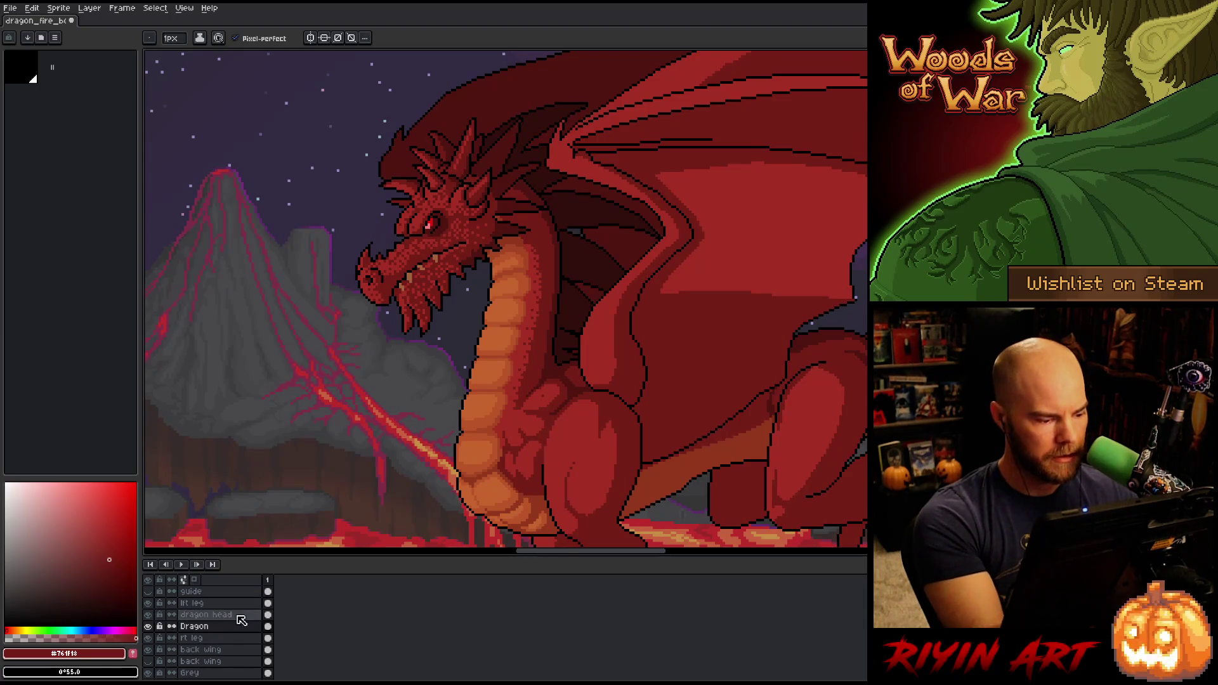
pyautogui.click(191, 603)
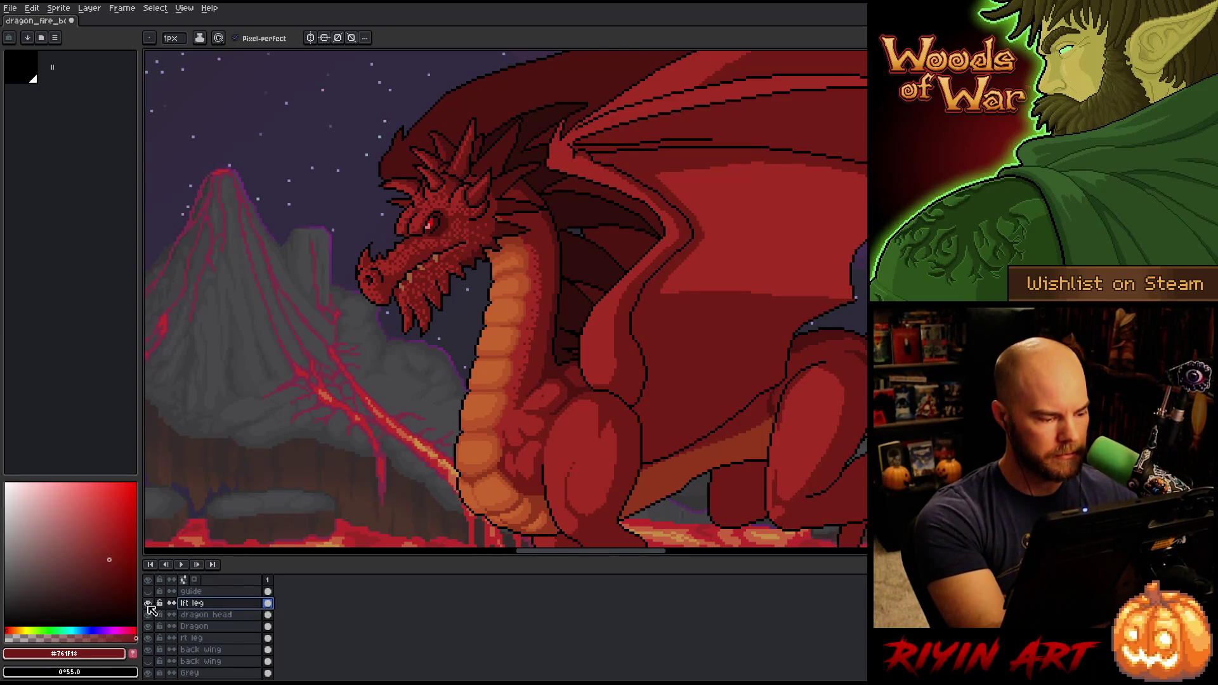
pyautogui.keyDown('alt'); pyautogui.click(148, 603); pyautogui.keyUp('alt')
pyautogui.press('m')
pyautogui.moveTo(556, 375); pyautogui.dragTo(537, 402)
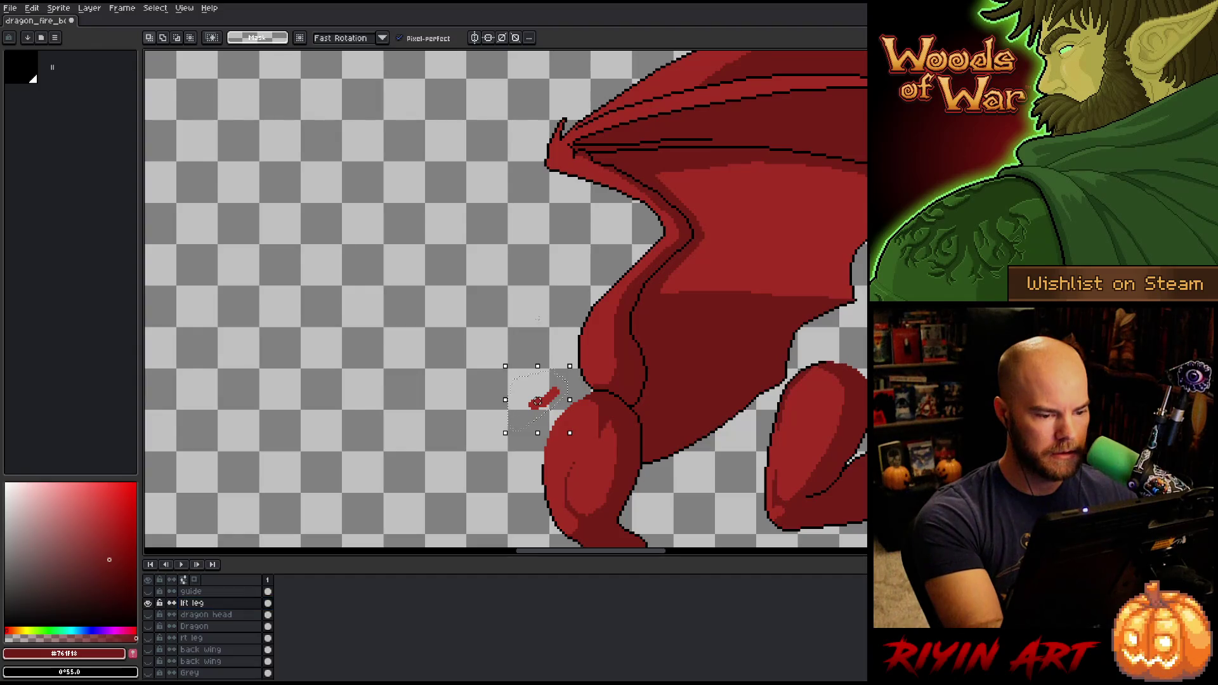
pyautogui.press('Delete')
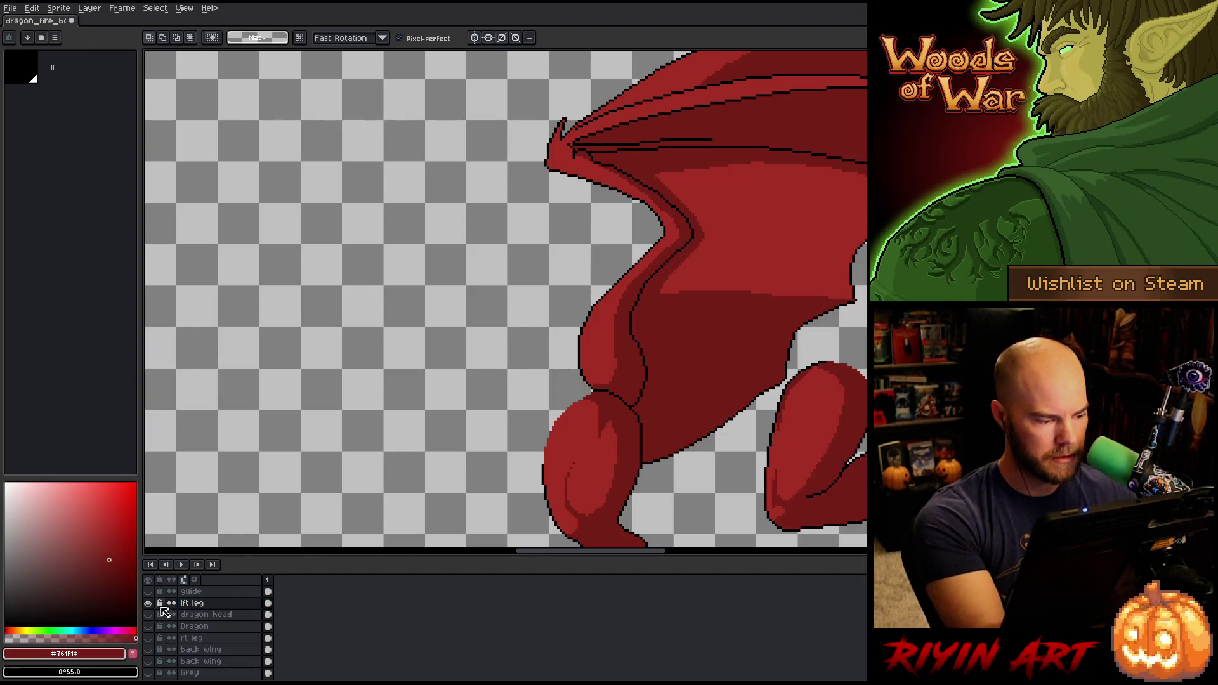
pyautogui.keyDown('alt'); pyautogui.click(147, 602); pyautogui.keyUp('alt')
pyautogui.click(195, 626)
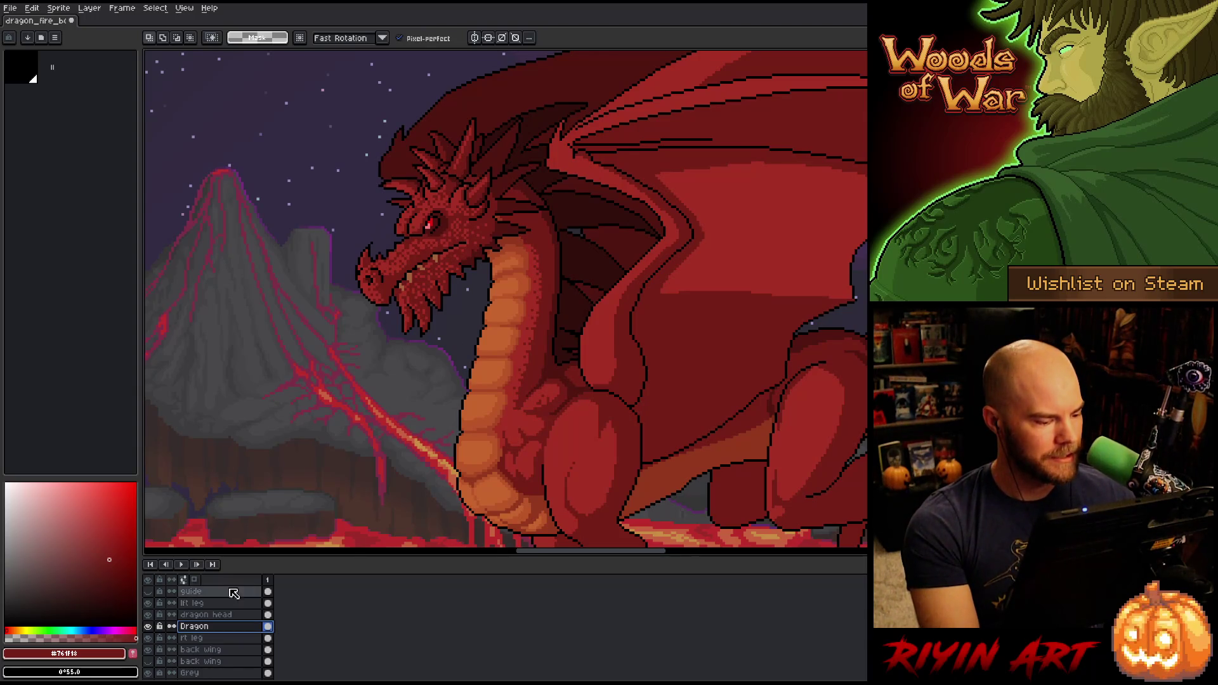
# Dither shading onto the chest near the shoulder, alternating the body's lighter and darker reds
pyautogui.click(148, 627)
pyautogui.click(149, 626)
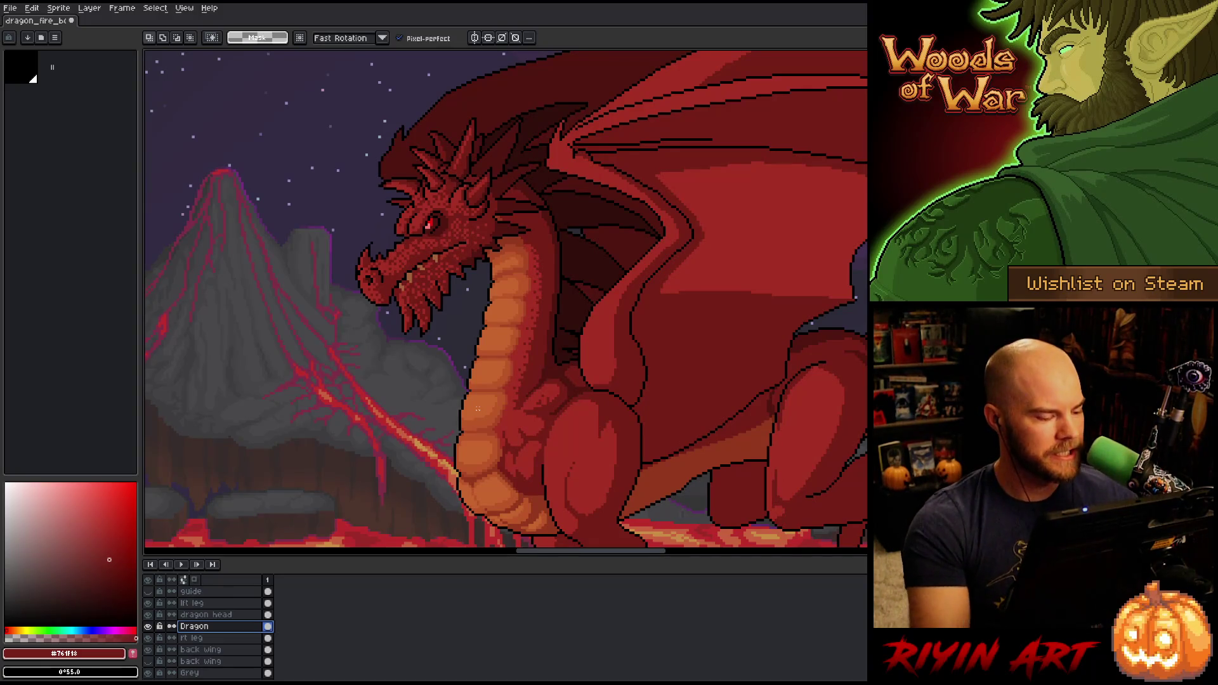
pyautogui.press('b')
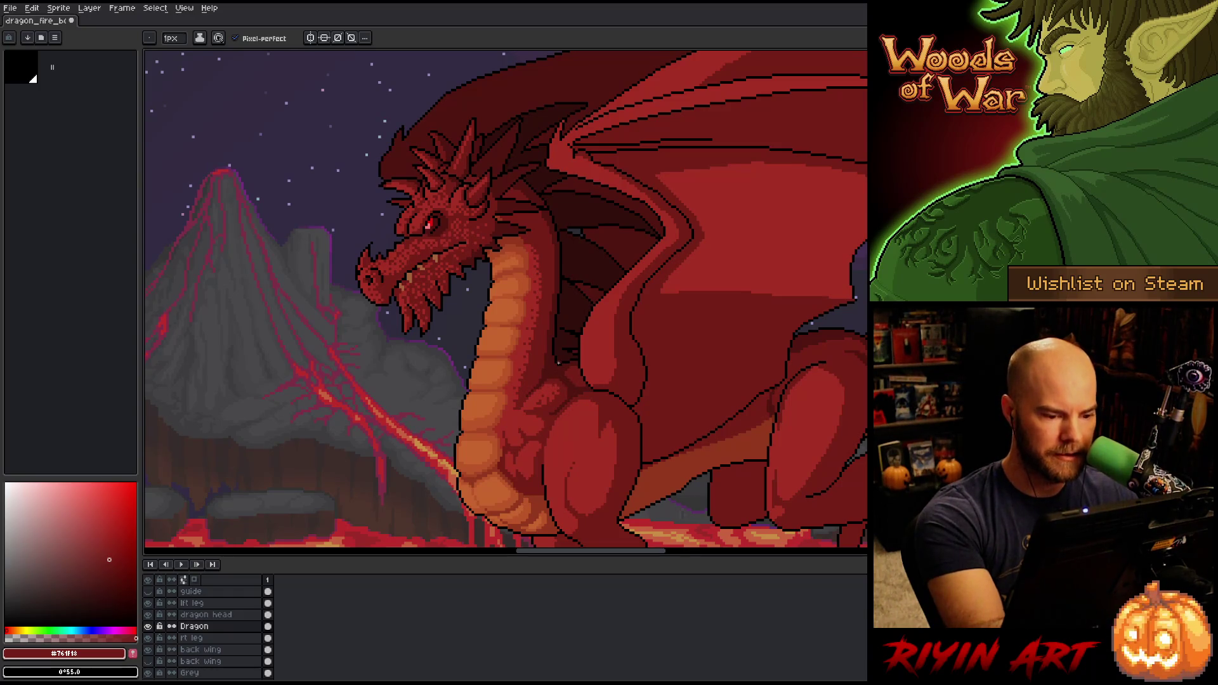
pyautogui.keyDown('alt'); pyautogui.click(549, 398); pyautogui.keyUp('alt')
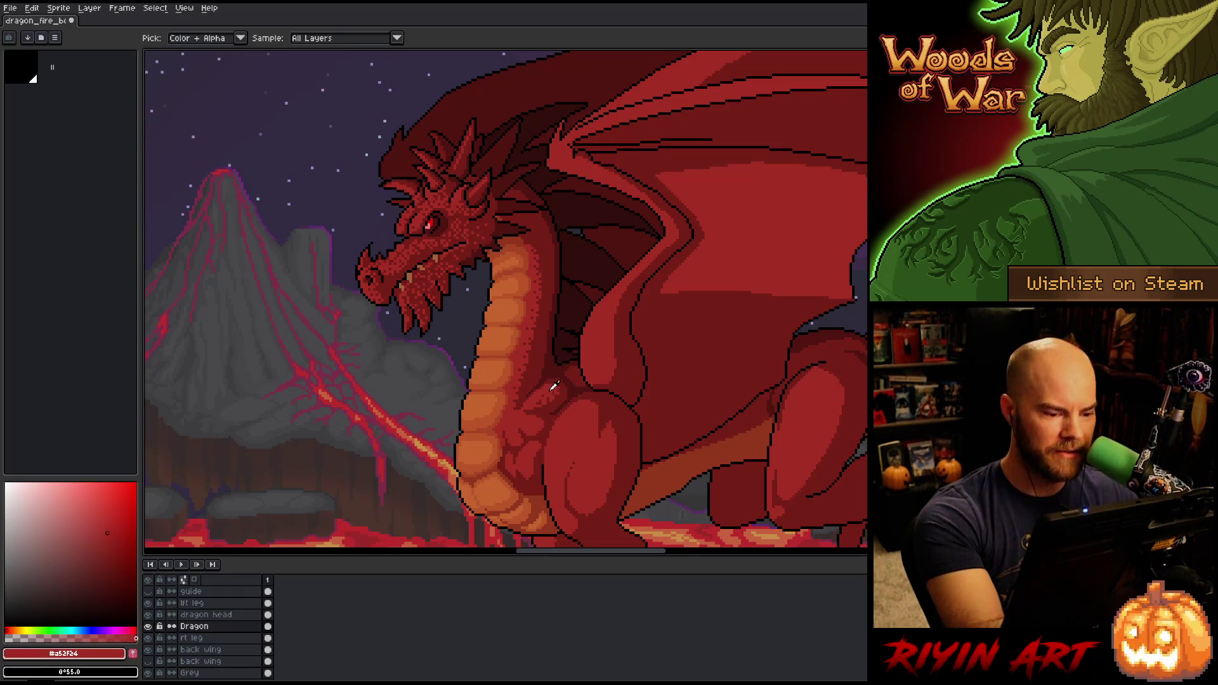
pyautogui.keyDown('alt'); pyautogui.click(549, 398); pyautogui.keyUp('alt')
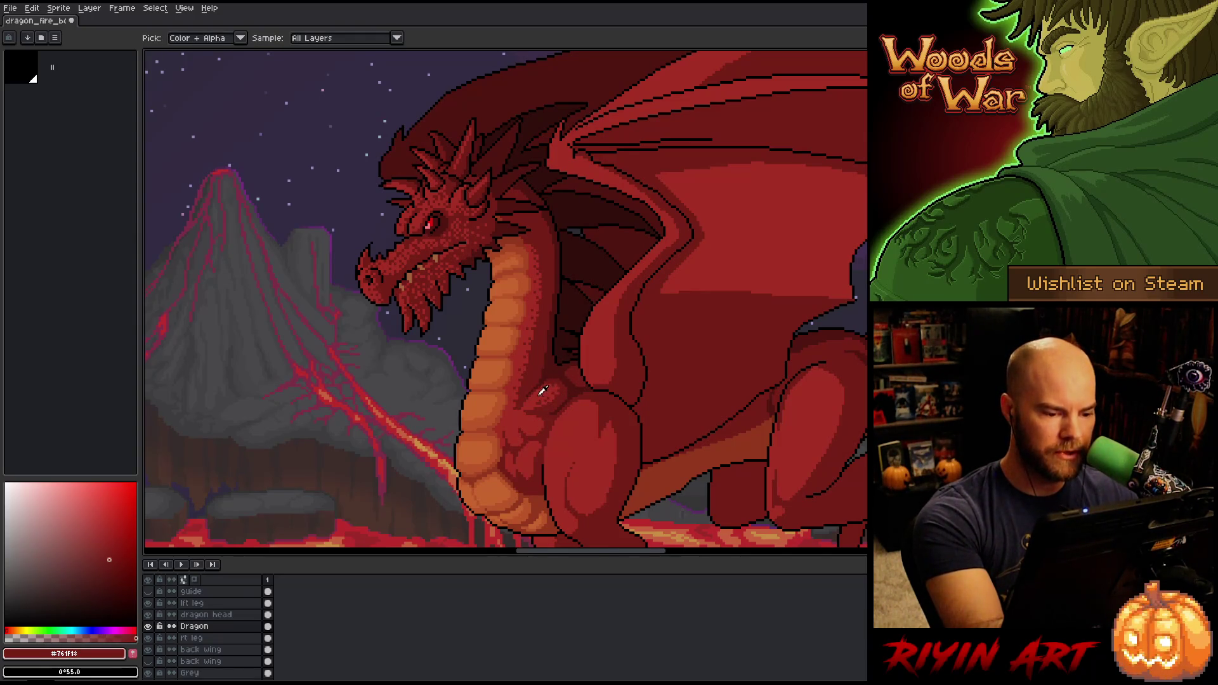
pyautogui.keyDown('alt'); pyautogui.click(540, 403); pyautogui.keyUp('alt')
pyautogui.keyDown('alt'); pyautogui.click(556, 385); pyautogui.keyUp('alt')
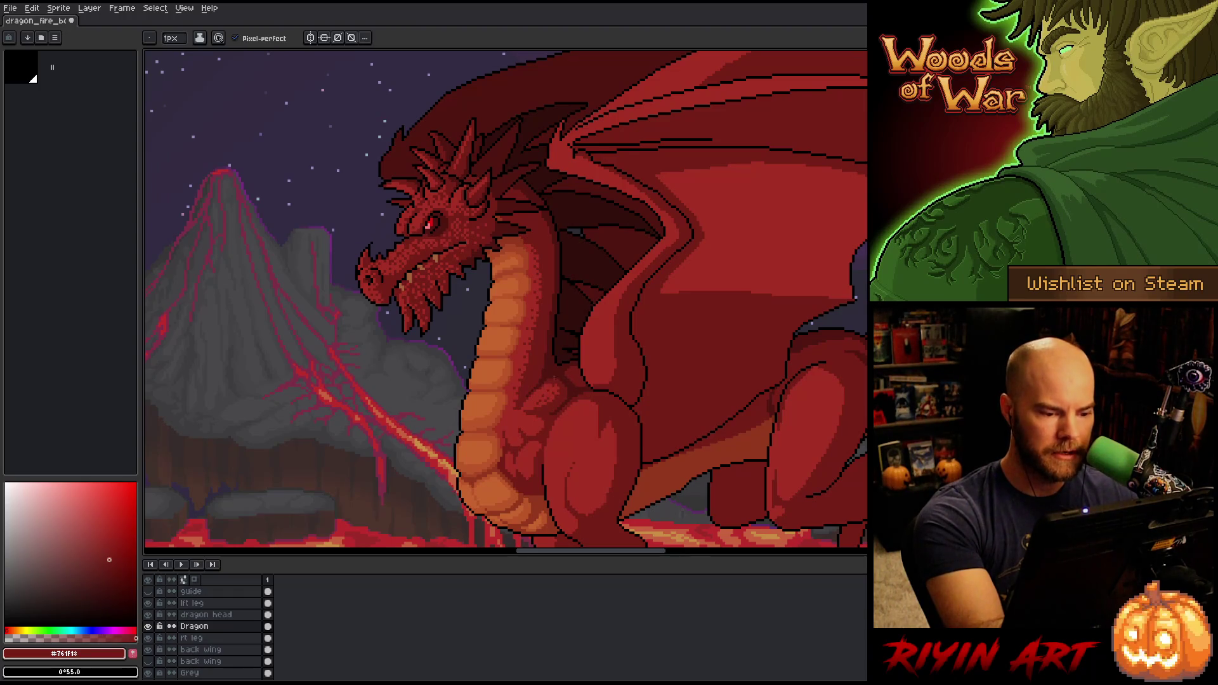
pyautogui.keyDown('alt'); pyautogui.click(539, 399); pyautogui.keyUp('alt')
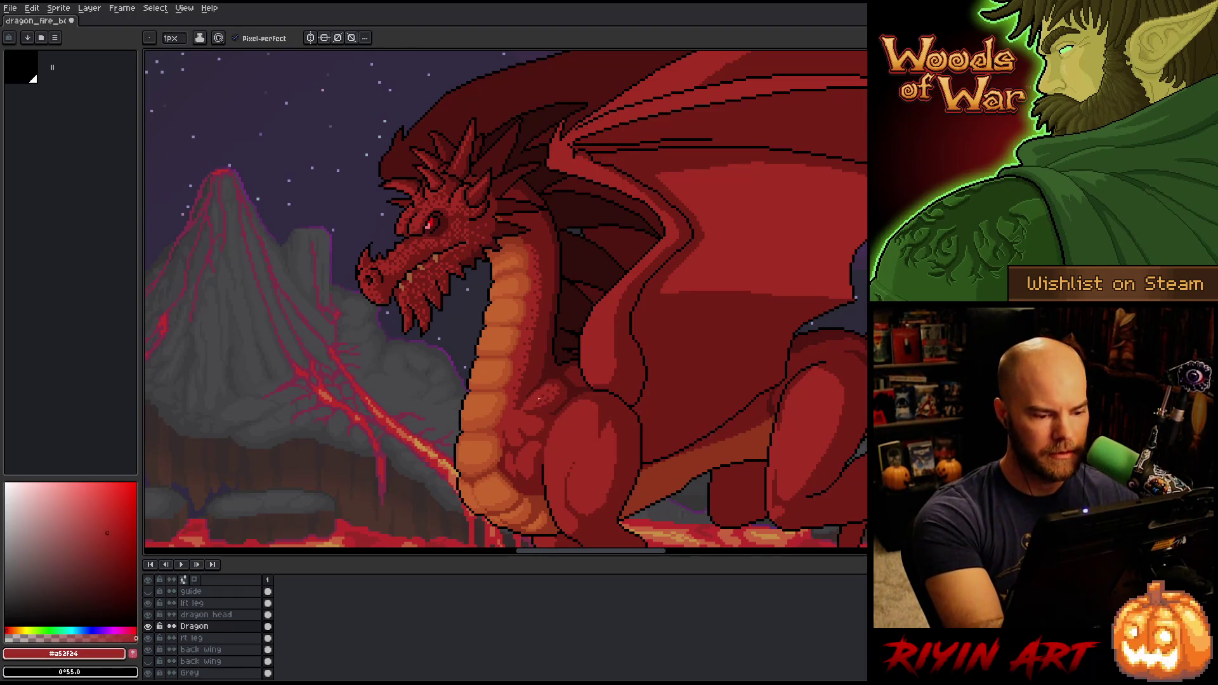
pyautogui.keyDown('alt'); pyautogui.click(540, 404); pyautogui.keyUp('alt')
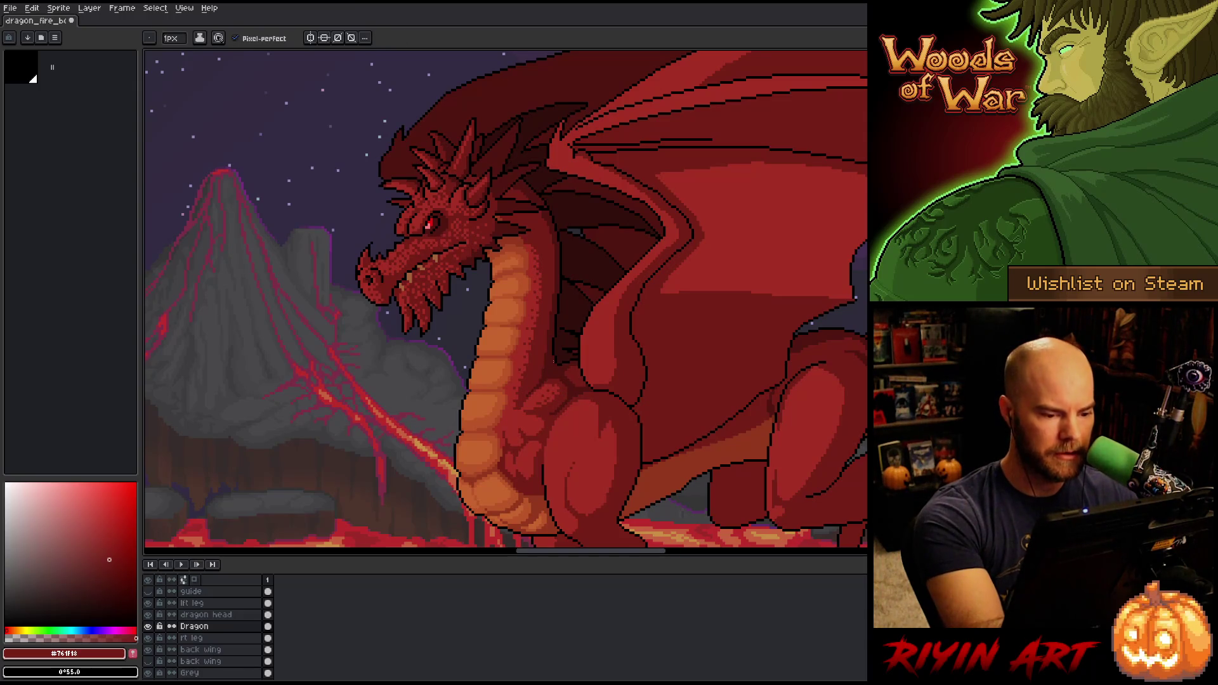
pyautogui.keyDown('alt'); pyautogui.click(541, 398); pyautogui.keyUp('alt')
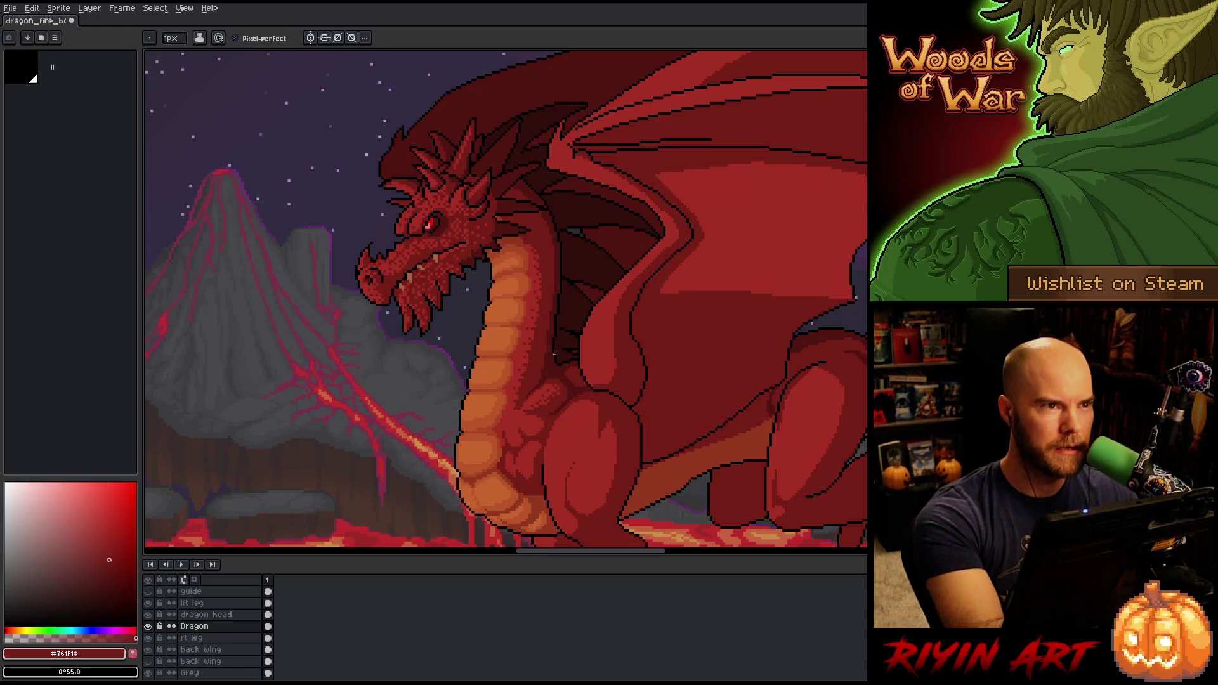
pyautogui.scroll(2, 553, 354)
# Zoom onto the upper neck and dither light and dark red scales behind the head
pyautogui.scroll(-1, 562, 324)
pyautogui.moveTo(563, 316); pyautogui.dragTo(570, 323)
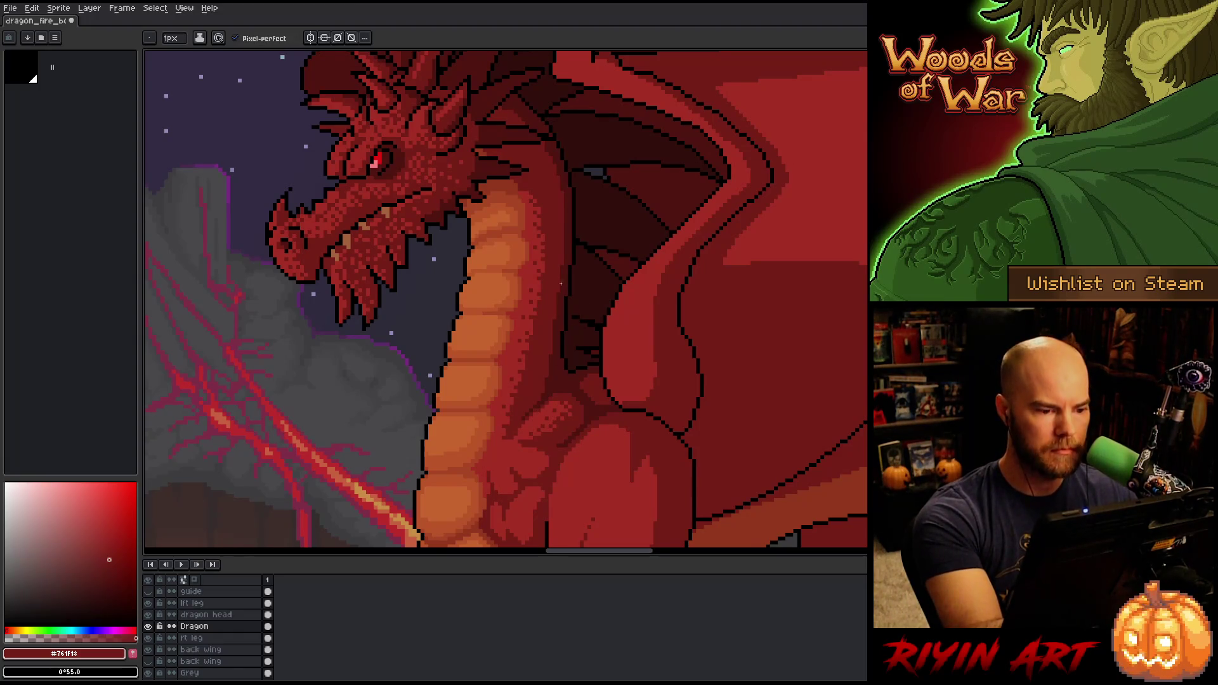
pyautogui.keyDown('alt'); pyautogui.click(534, 326); pyautogui.keyUp('alt')
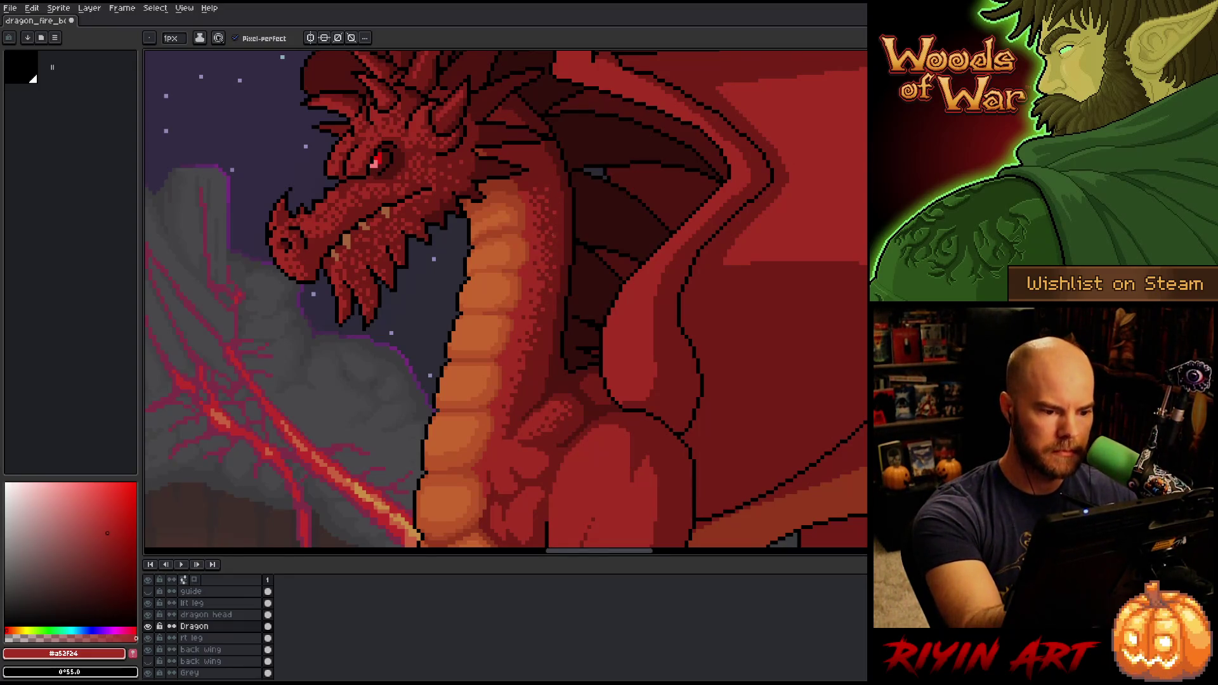
pyautogui.keyDown('alt'); pyautogui.click(542, 286); pyautogui.keyUp('alt')
pyautogui.keyDown('alt'); pyautogui.click(544, 283); pyautogui.keyUp('alt')
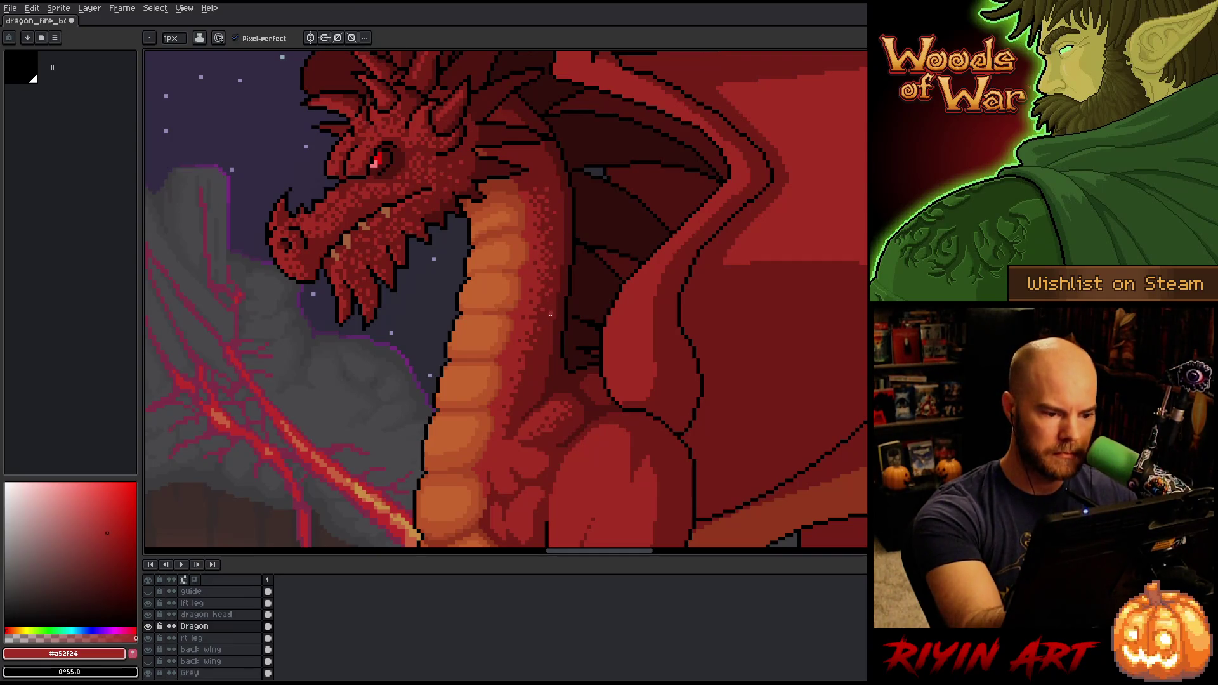
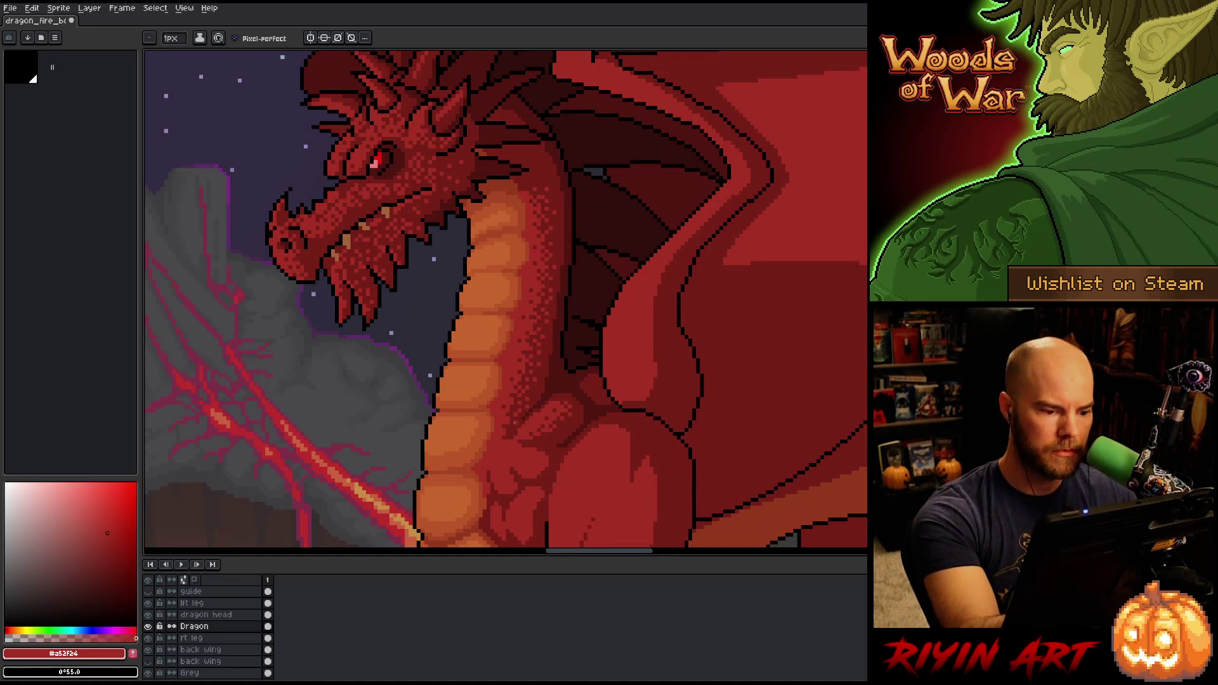
# Dither #761f18 and #a52f24 pixels into the chest below the neck, saving with Ctrl+S
pyautogui.keyDown('alt'); pyautogui.click(508, 420); pyautogui.keyUp('alt')
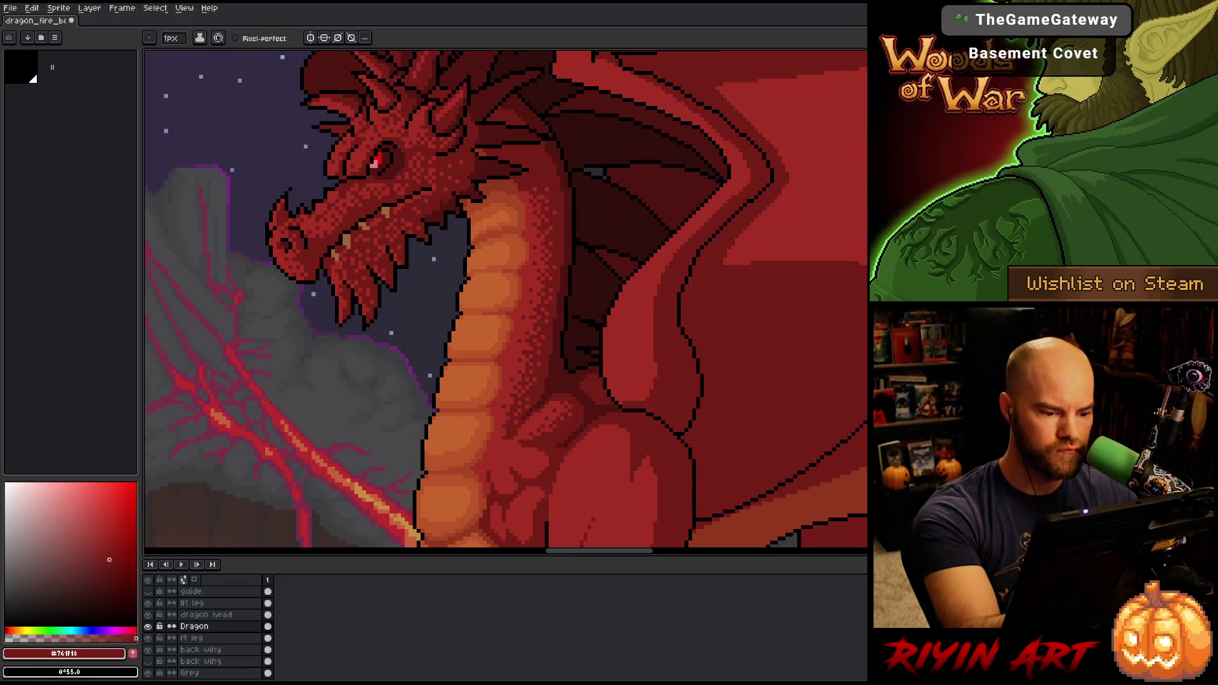
pyautogui.keyDown('alt'); pyautogui.click(513, 423); pyautogui.keyUp('alt')
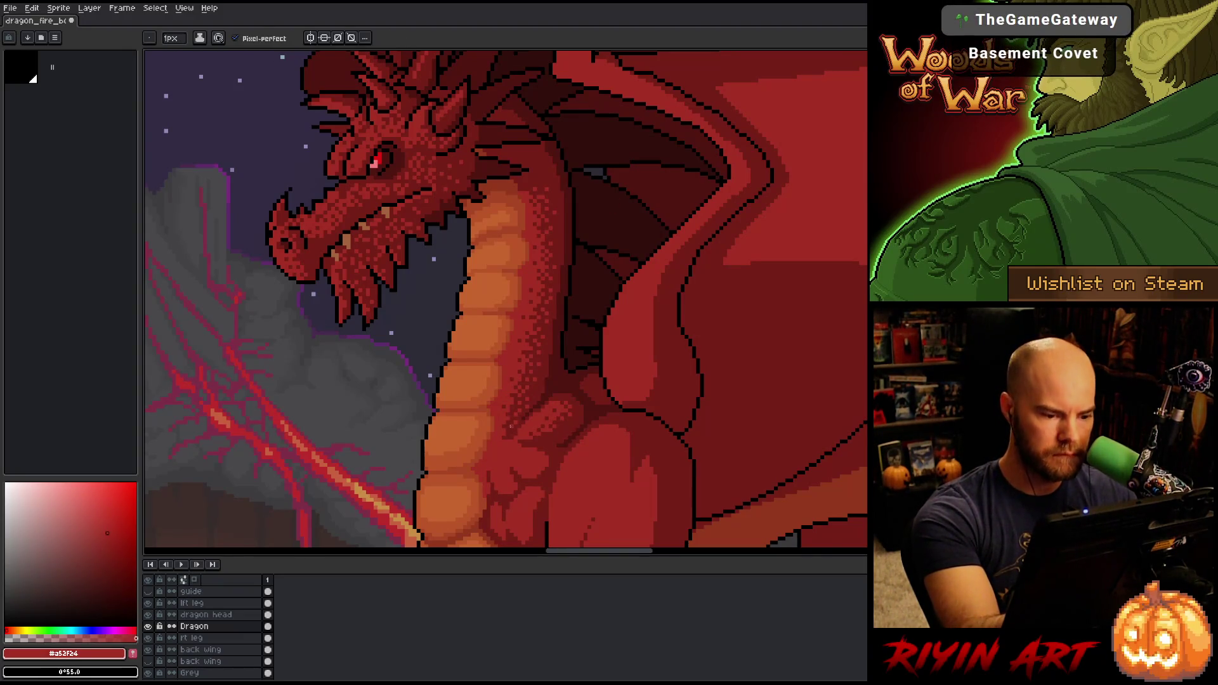
pyautogui.rightClick(527, 343)
pyautogui.hotkey('ctrl', 's')
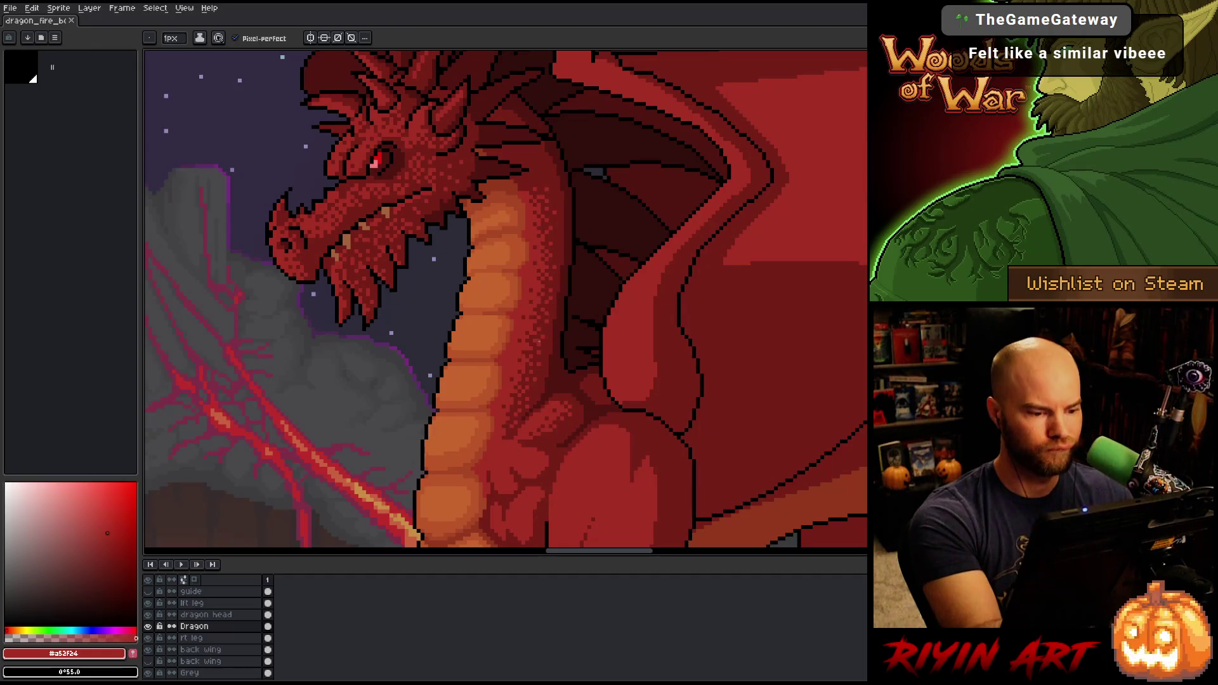
pyautogui.keyDown('alt'); pyautogui.click(538, 384); pyautogui.keyUp('alt')
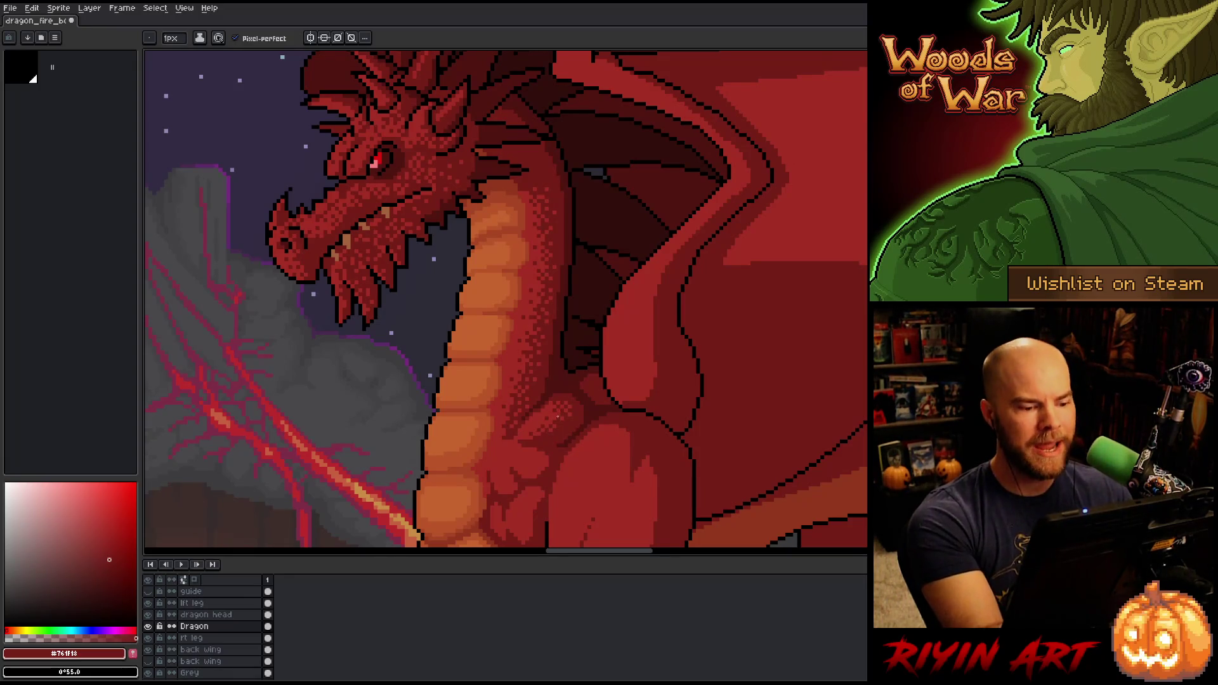
pyautogui.keyDown('alt'); pyautogui.click(557, 406); pyautogui.keyUp('alt')
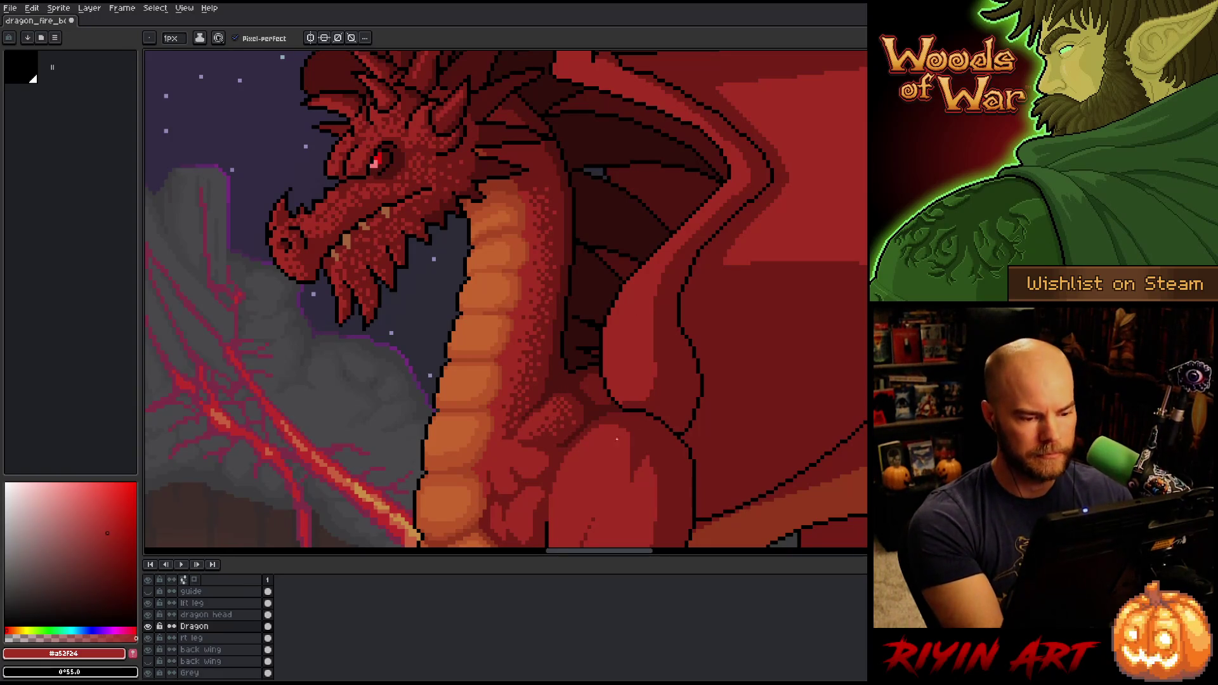
# Alternate the dark and light chest reds to dither more dark-red pixels across the upper chest
pyautogui.moveTo(554, 398); pyautogui.dragTo(624, 366)
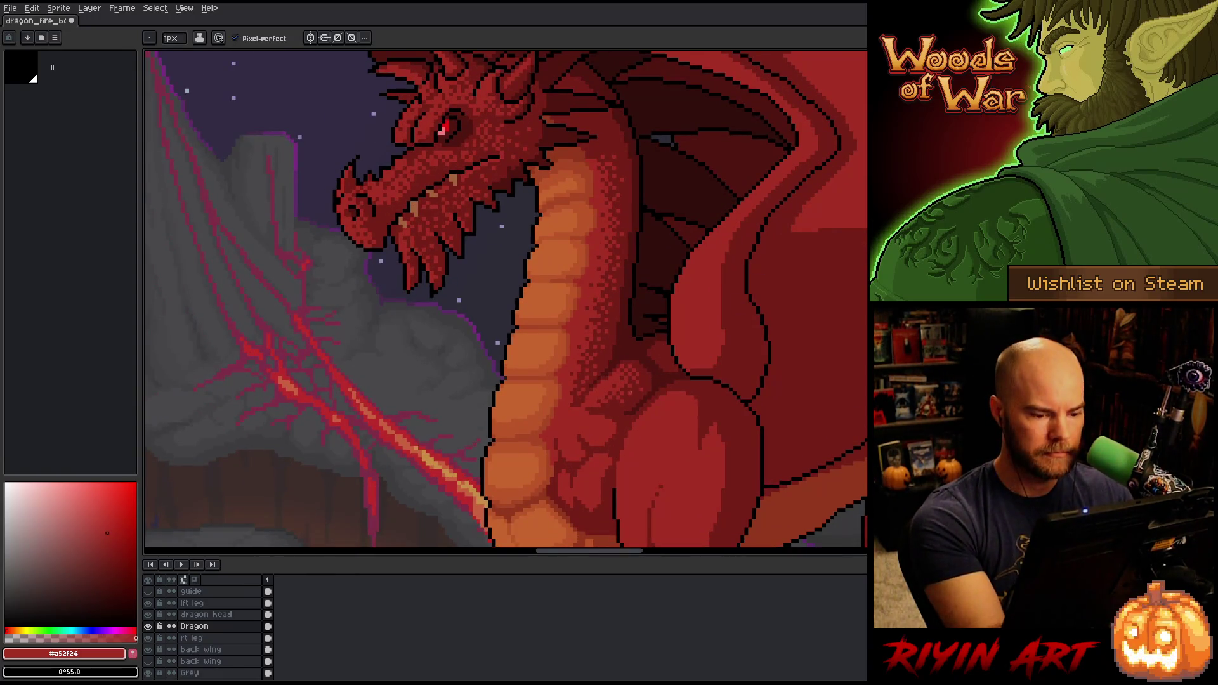
pyautogui.keyDown('alt'); pyautogui.click(628, 415); pyautogui.keyUp('alt')
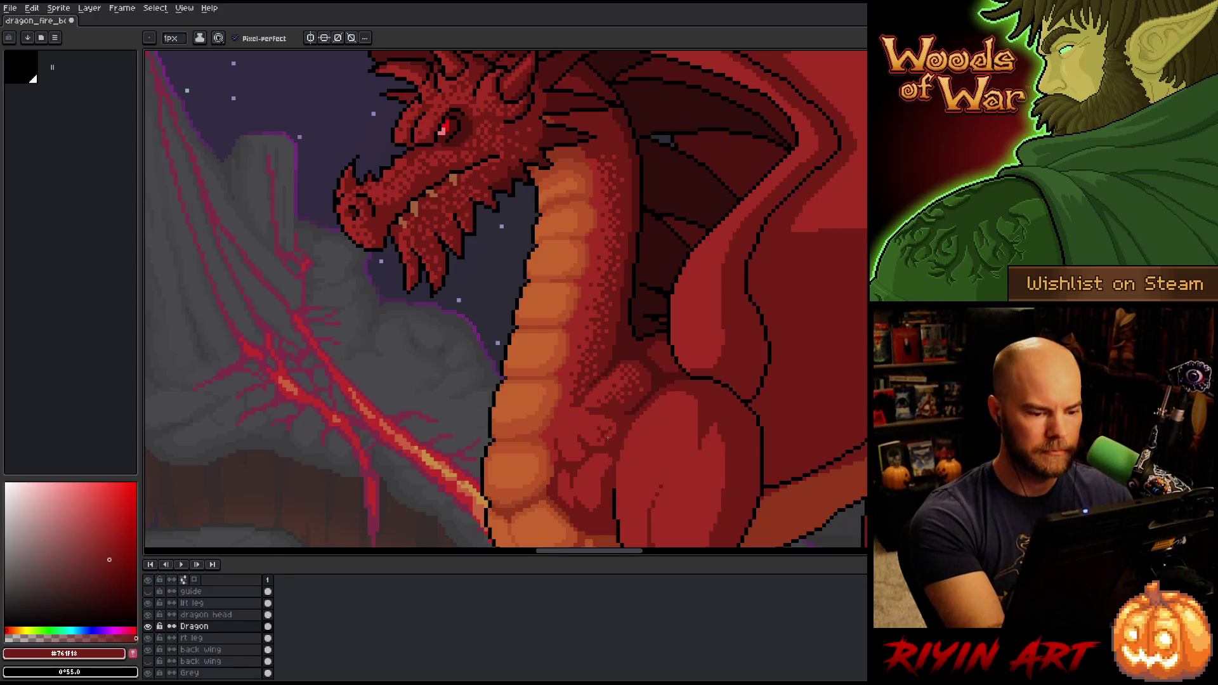
pyautogui.keyDown('alt'); pyautogui.click(609, 439); pyautogui.keyUp('alt')
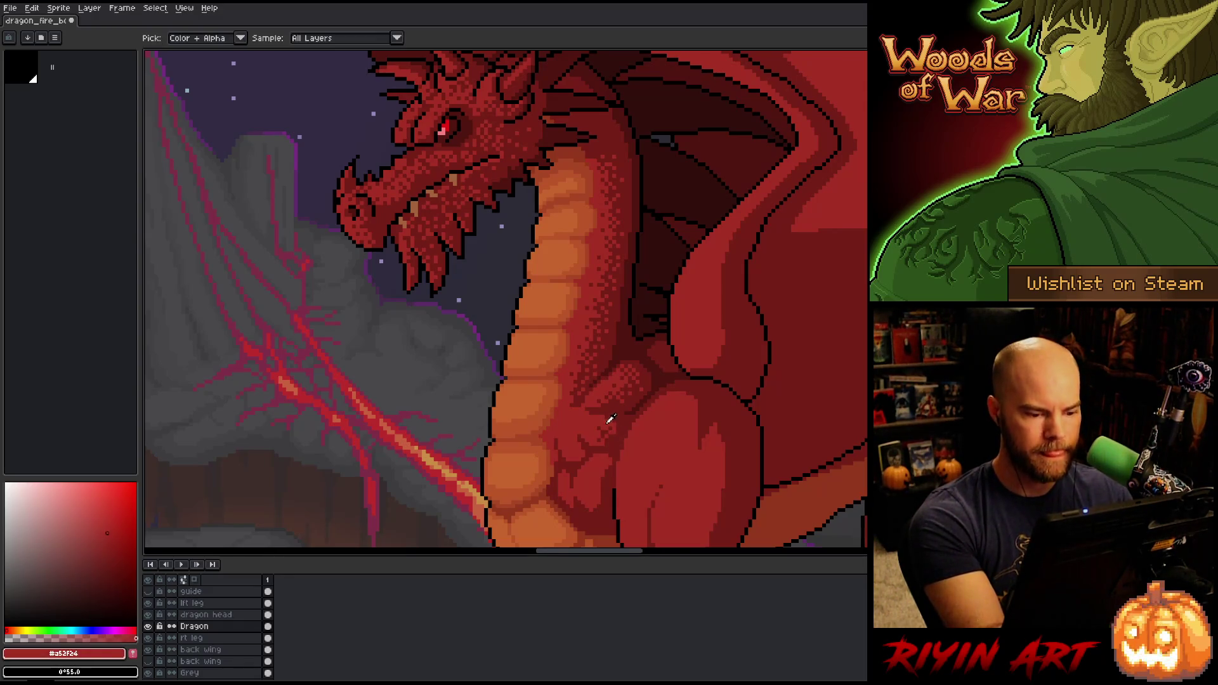
pyautogui.keyDown('alt'); pyautogui.click(606, 418); pyautogui.keyUp('alt')
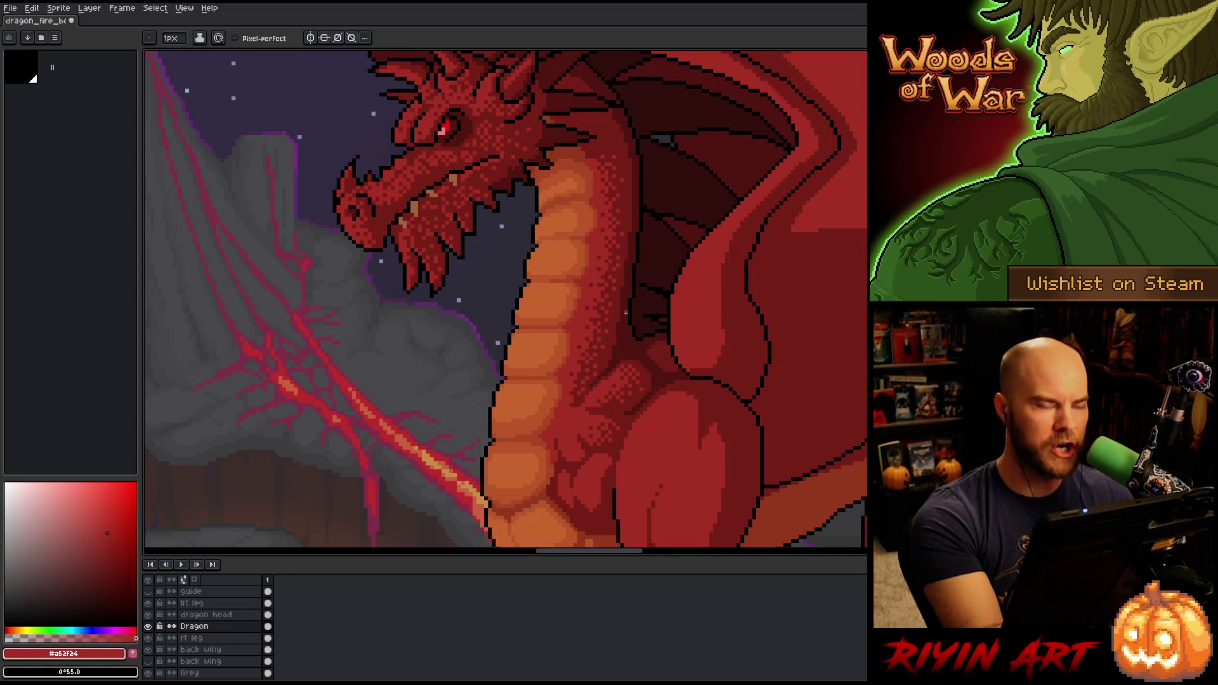
pyautogui.keyDown('alt'); pyautogui.click(628, 415); pyautogui.keyUp('alt')
pyautogui.keyDown('alt'); pyautogui.click(614, 437); pyautogui.keyUp('alt')
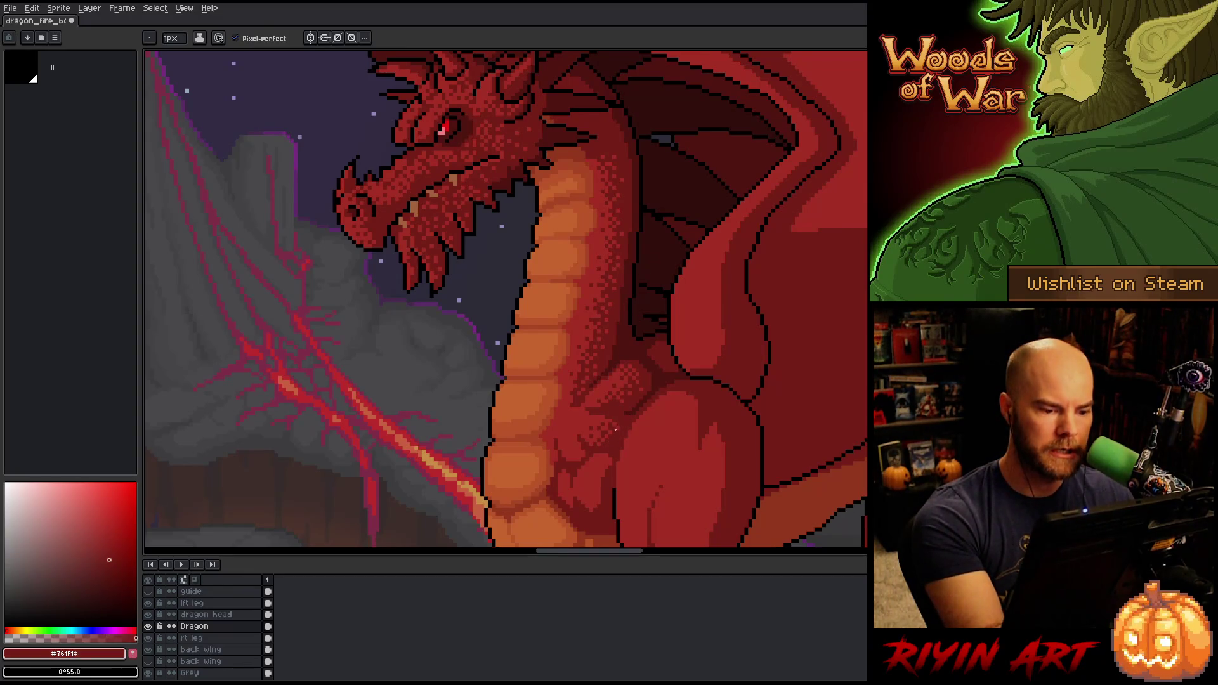
pyautogui.keyDown('alt'); pyautogui.click(619, 371); pyautogui.keyUp('alt')
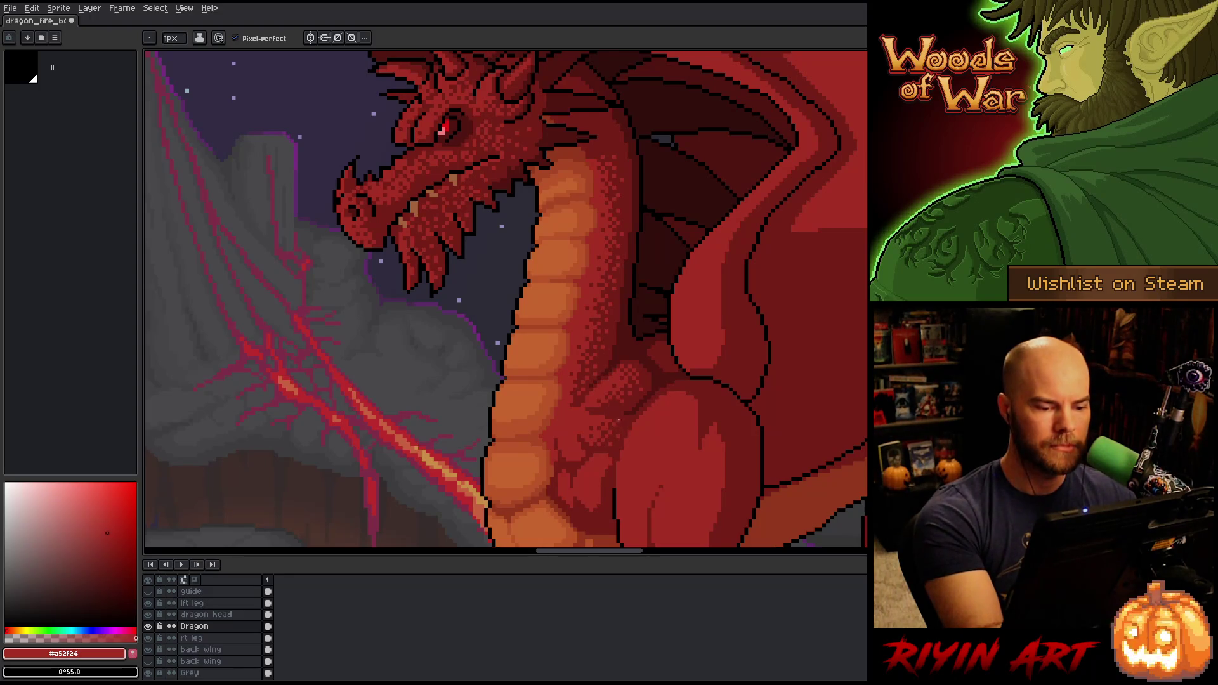
pyautogui.keyDown('alt'); pyautogui.click(606, 438); pyautogui.keyUp('alt')
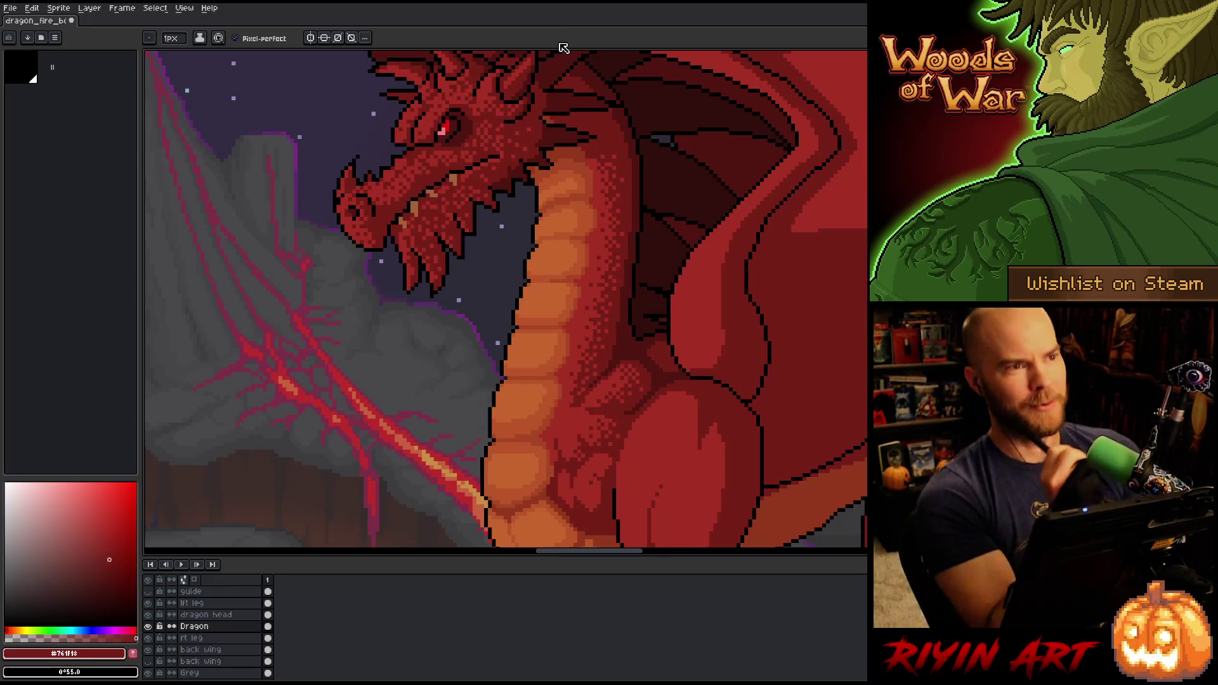
pyautogui.keyDown('alt'); pyautogui.click(599, 201); pyautogui.keyUp('alt')
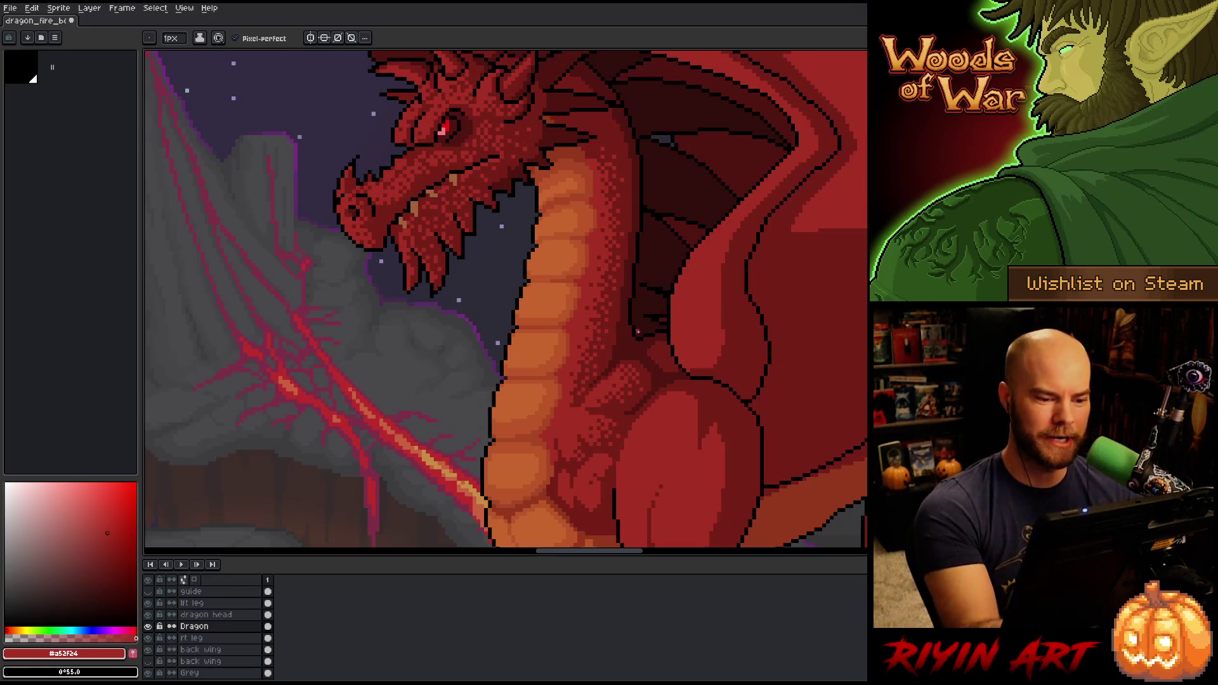
# Dither #a52f24, #761f18 and the deepest red #501612 into the chest shading, saving partway
pyautogui.press('alt')
pyautogui.keyDown('alt'); pyautogui.click(608, 354); pyautogui.keyUp('alt')
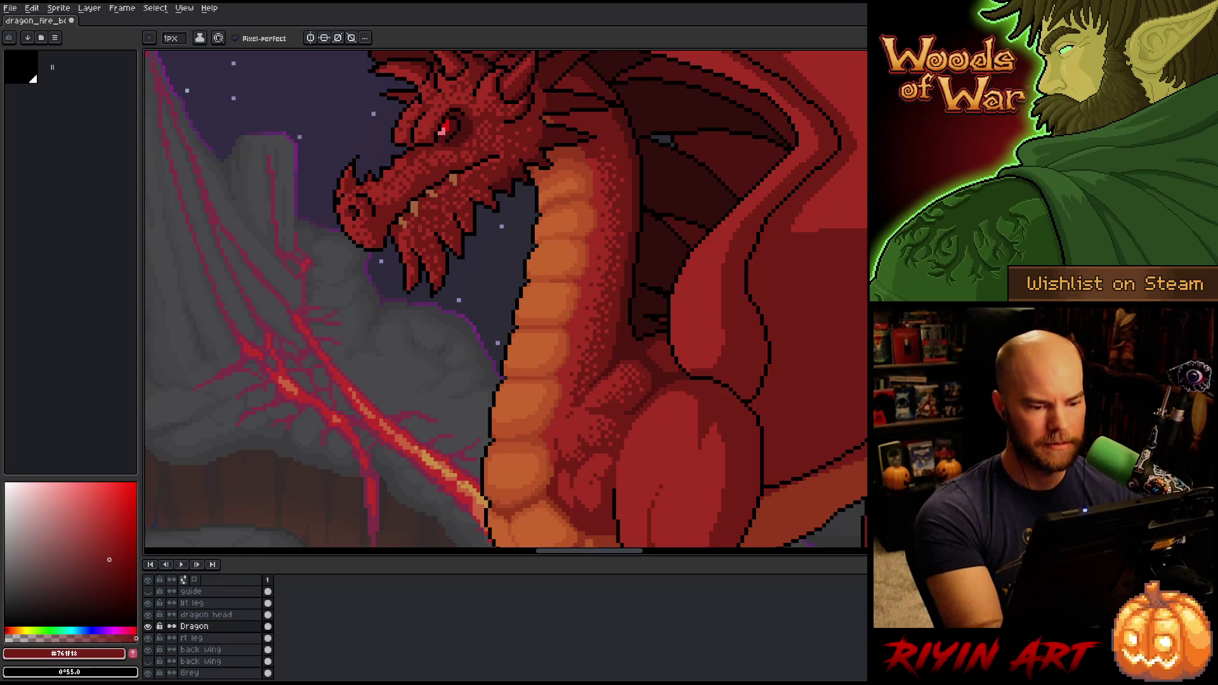
pyautogui.keyDown('alt'); pyautogui.click(592, 418); pyautogui.keyUp('alt')
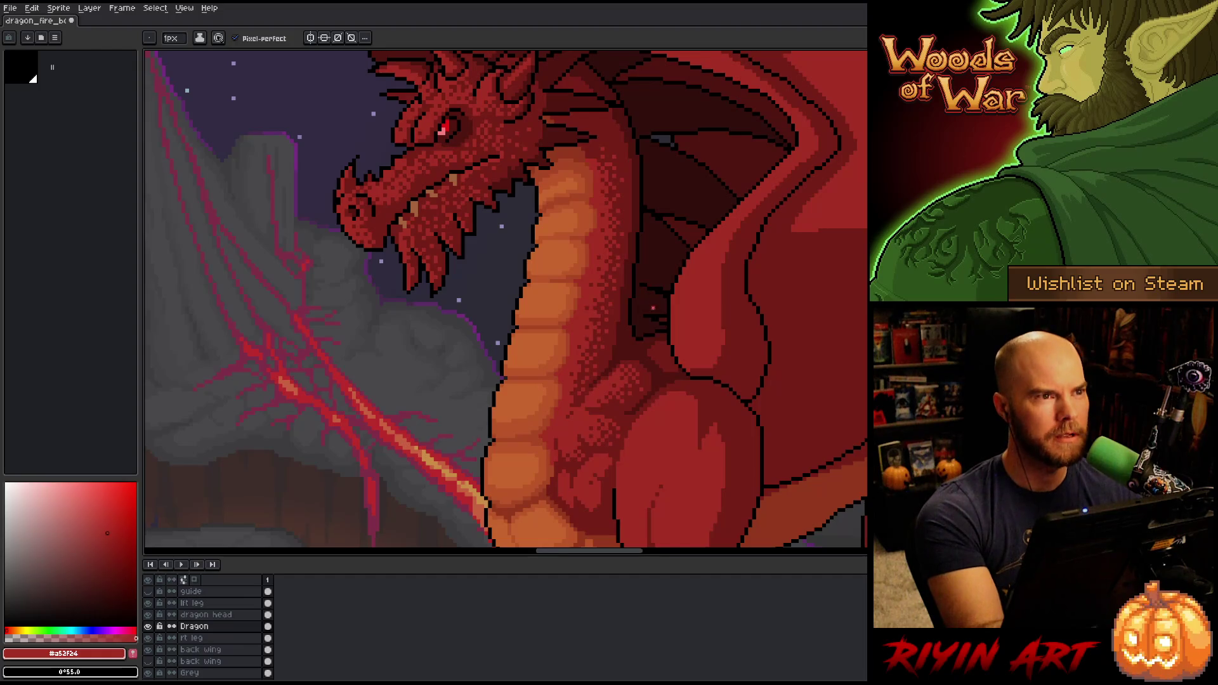
pyautogui.keyDown('alt'); pyautogui.click(616, 436); pyautogui.keyUp('alt')
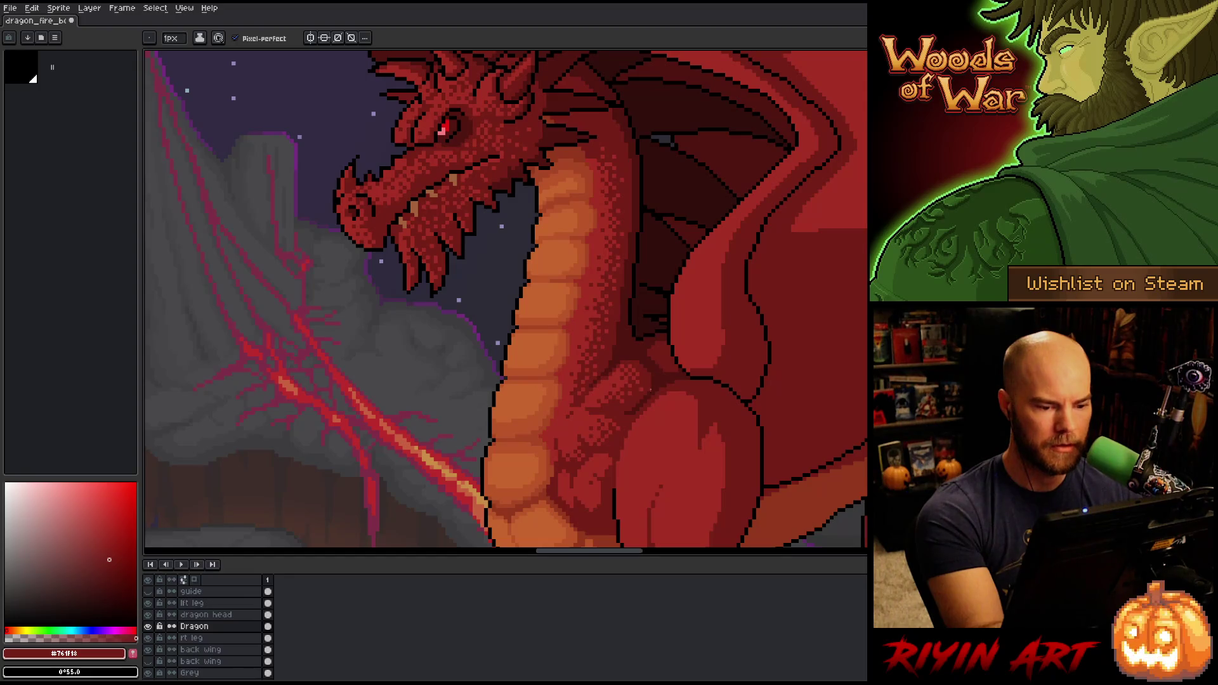
pyautogui.keyDown('alt'); pyautogui.click(619, 439); pyautogui.keyUp('alt')
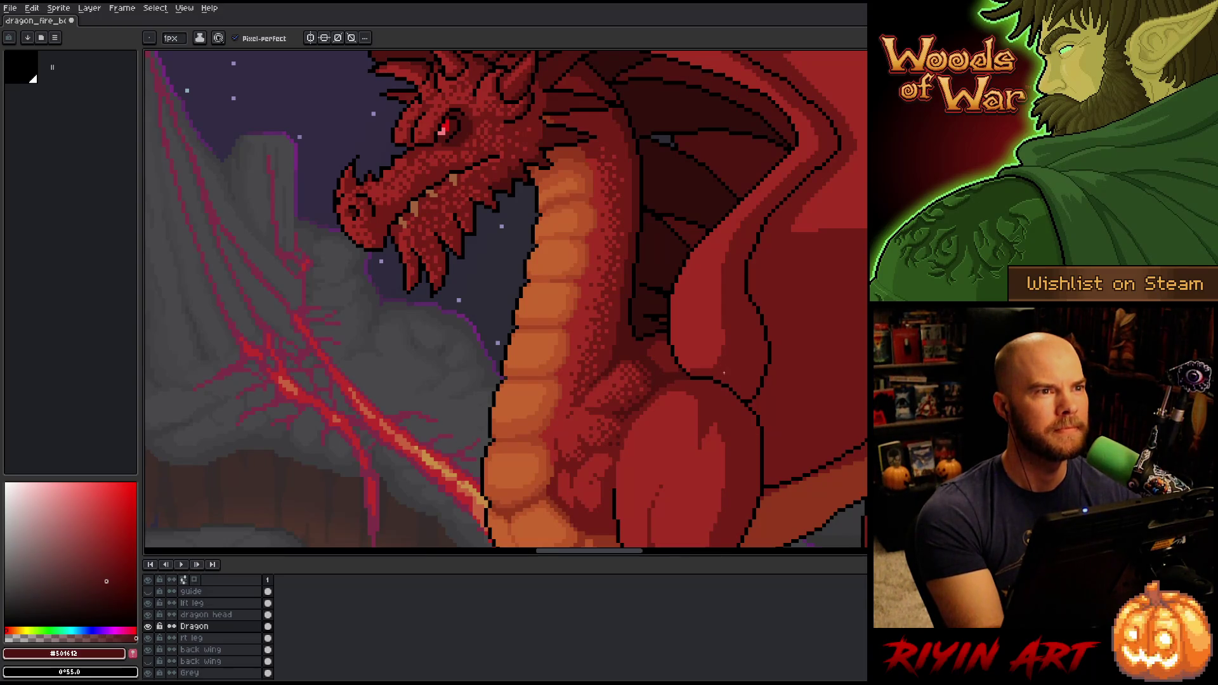
pyautogui.hotkey('ctrl', 's')
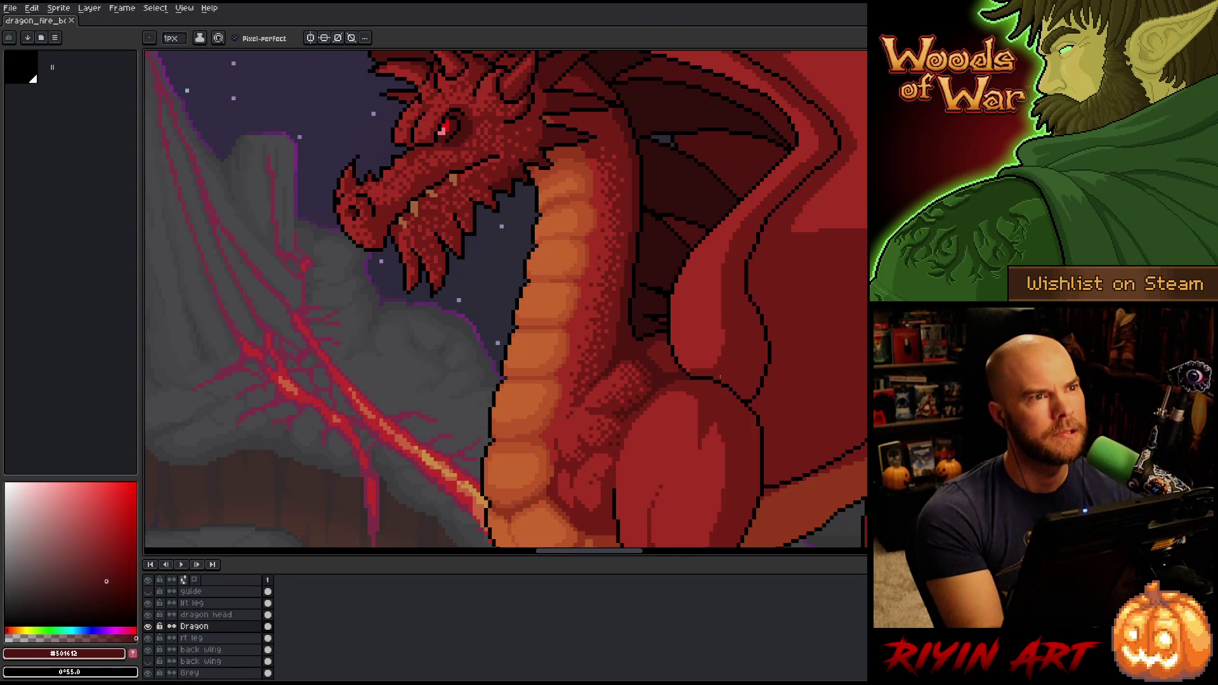
pyautogui.click(617, 427)
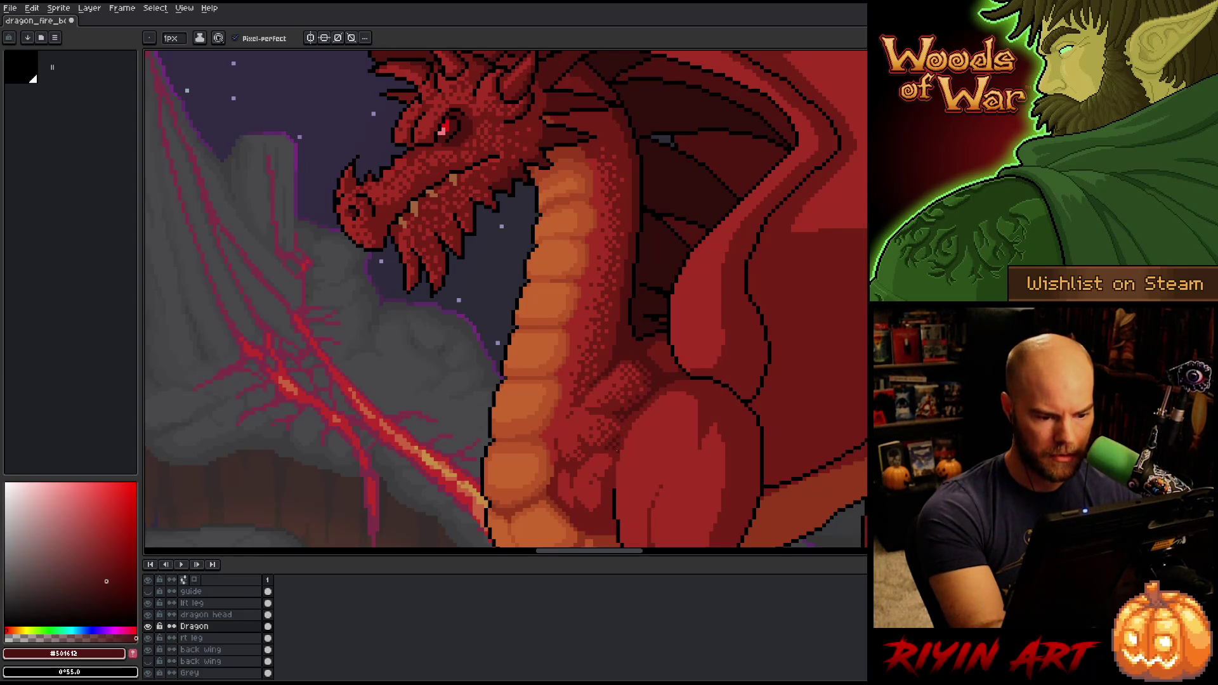
pyautogui.press('m')
pyautogui.moveTo(627, 432); pyautogui.dragTo(601, 456)
pyautogui.hotkey('ctrl', 'd')
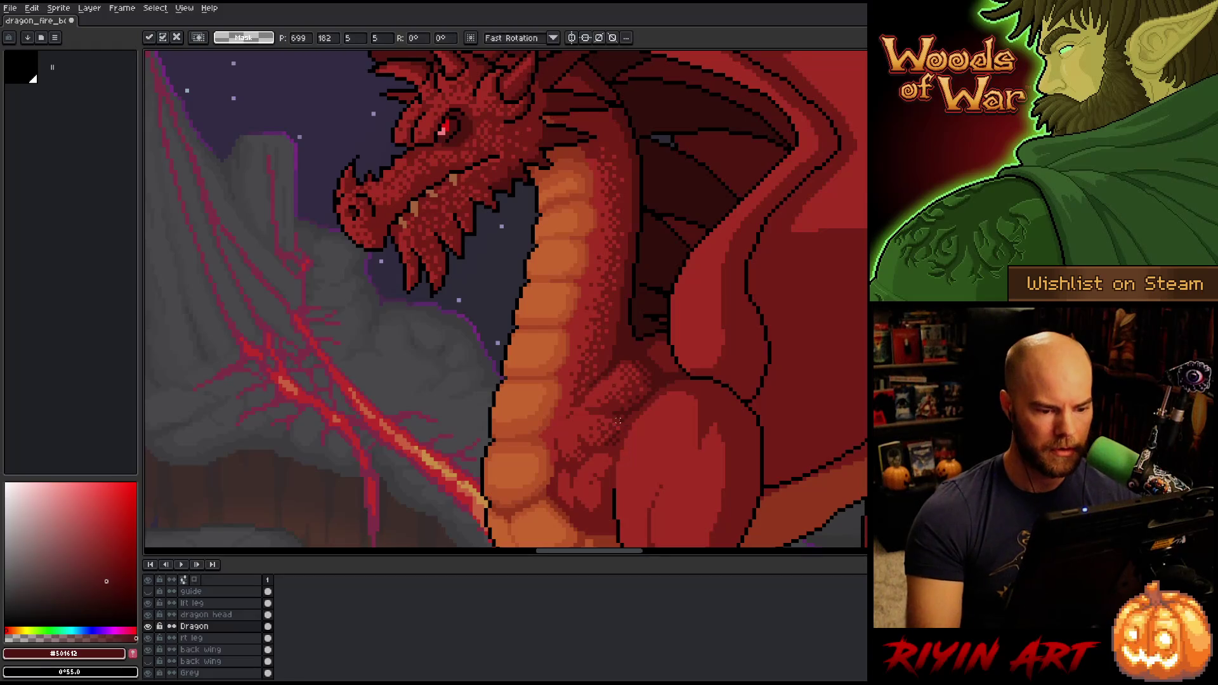
pyautogui.press('i')
pyautogui.press('b')
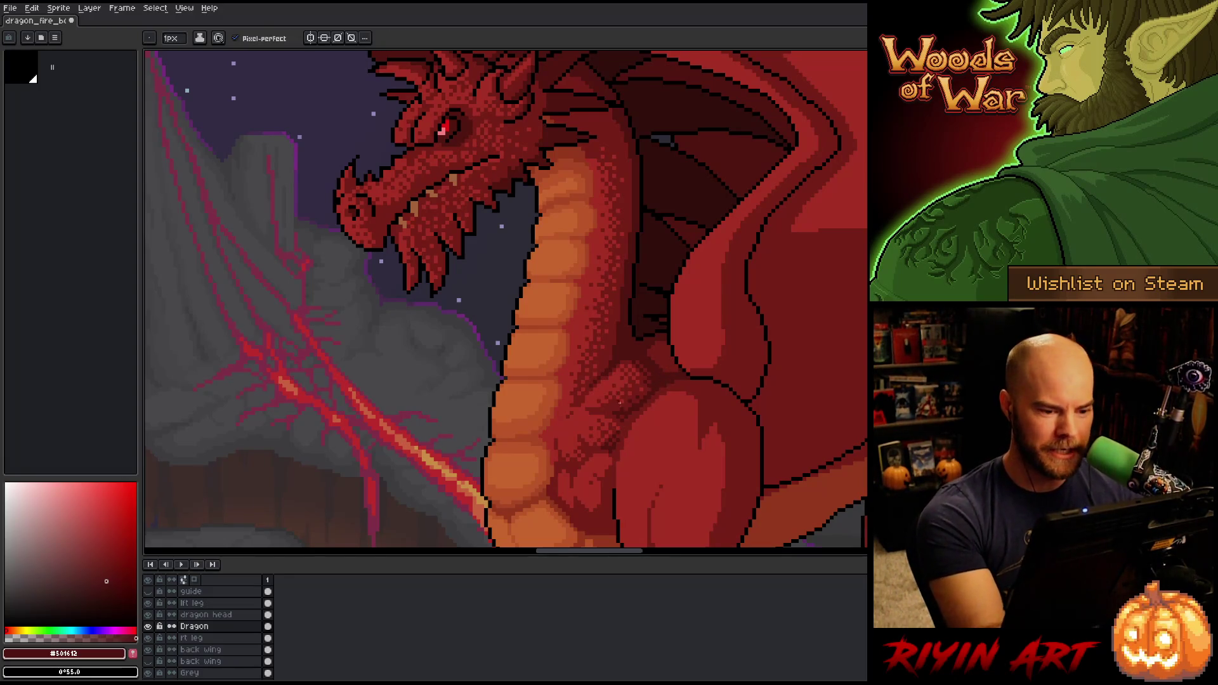
pyautogui.keyDown('alt'); pyautogui.click(619, 378); pyautogui.keyUp('alt')
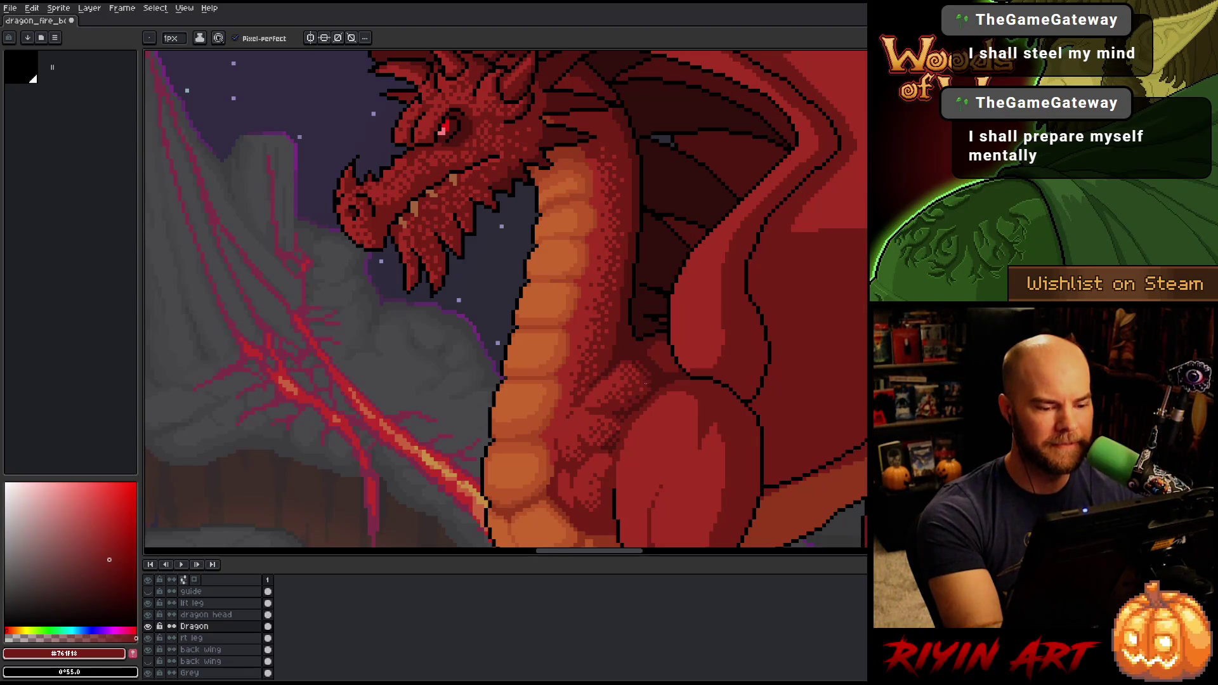
# Add deepest-red dither pixels along the upper neck and save the drawing
pyautogui.keyDown('alt'); pyautogui.click(642, 345); pyautogui.keyUp('alt')
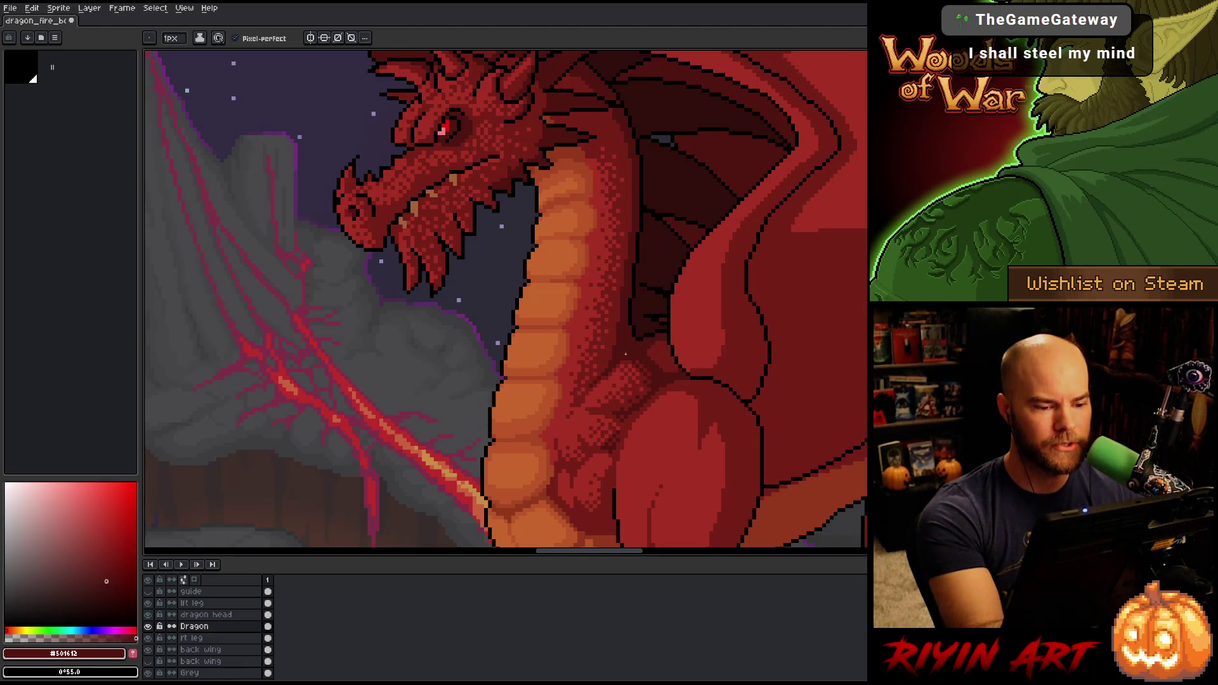
pyautogui.keyDown('alt'); pyautogui.click(631, 355); pyautogui.keyUp('alt')
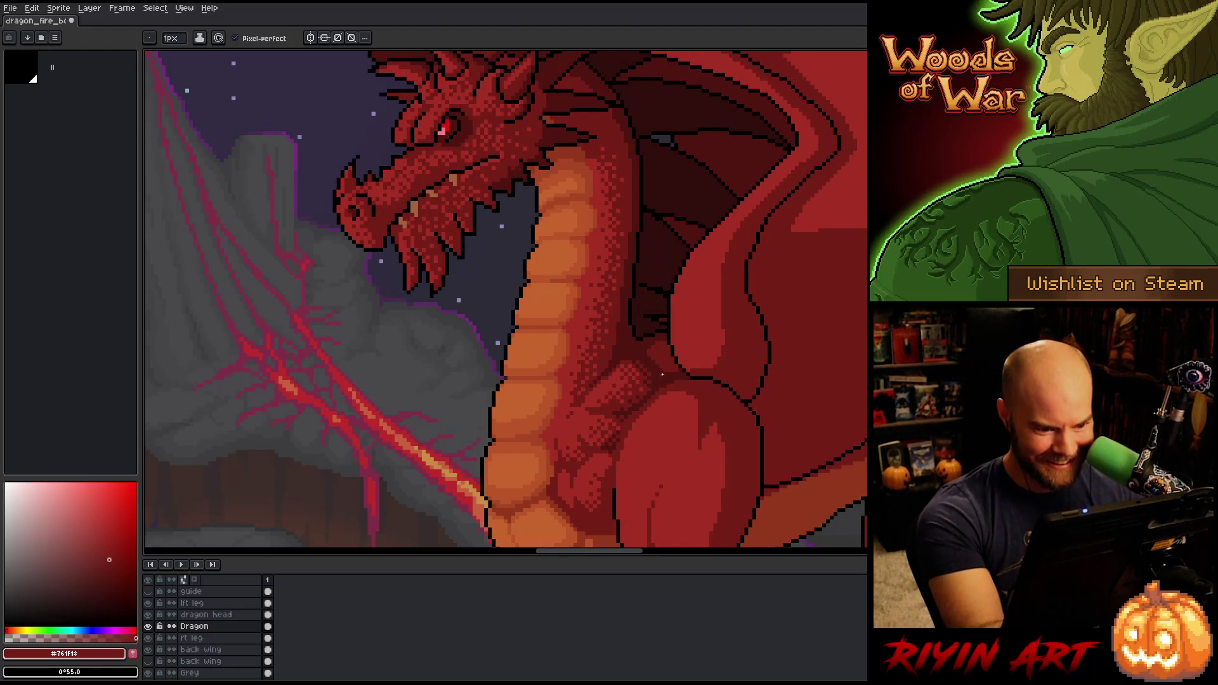
pyautogui.keyDown('alt'); pyautogui.click(660, 353); pyautogui.keyUp('alt')
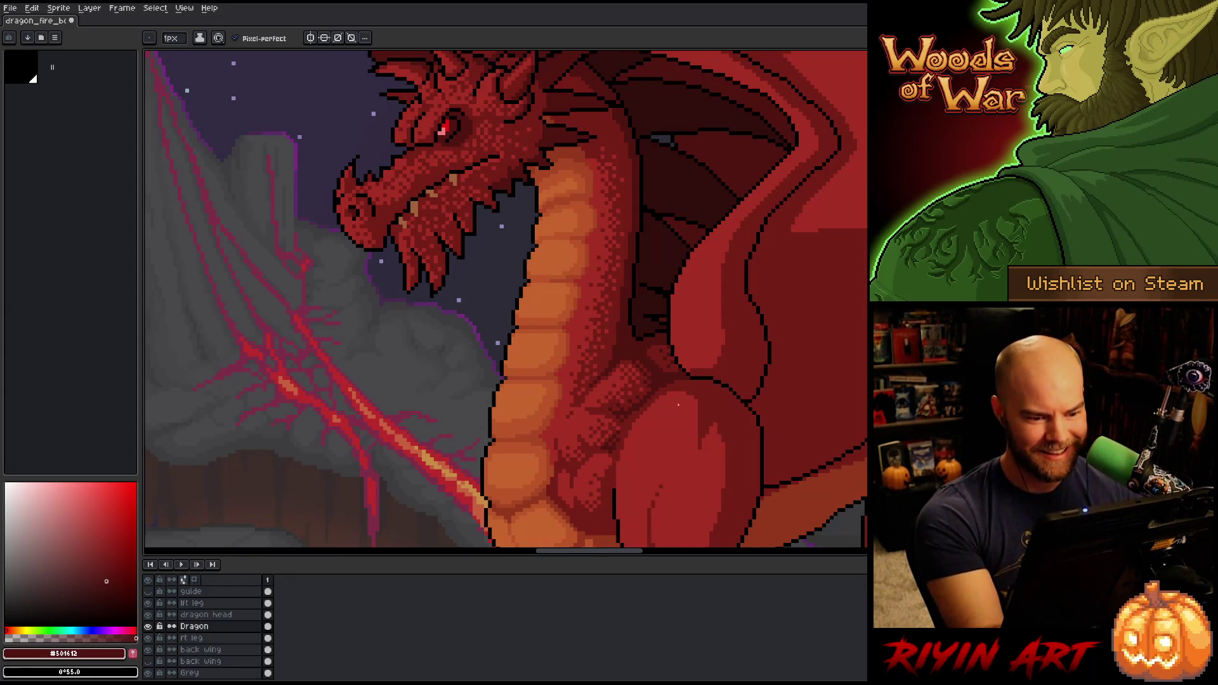
pyautogui.hotkey('ctrl', 's')
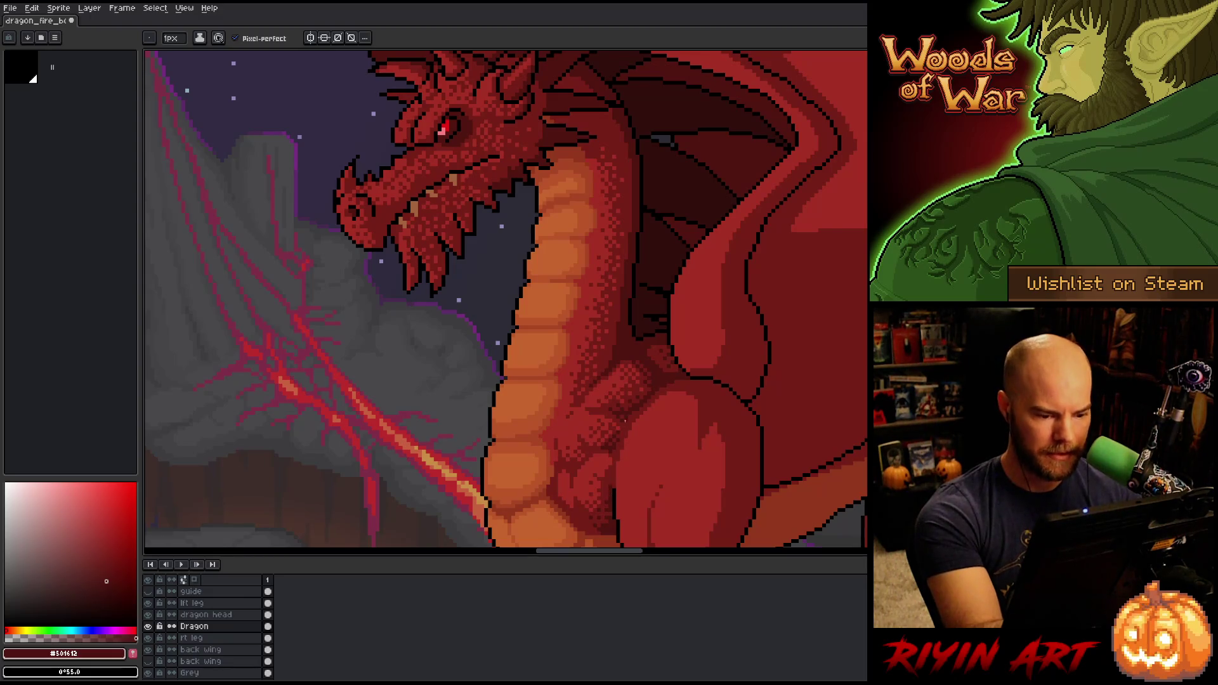
# Dither lighter, darker and darkest reds into the lower chest beside the orange belly
pyautogui.keyDown('alt'); pyautogui.click(599, 469); pyautogui.keyUp('alt')
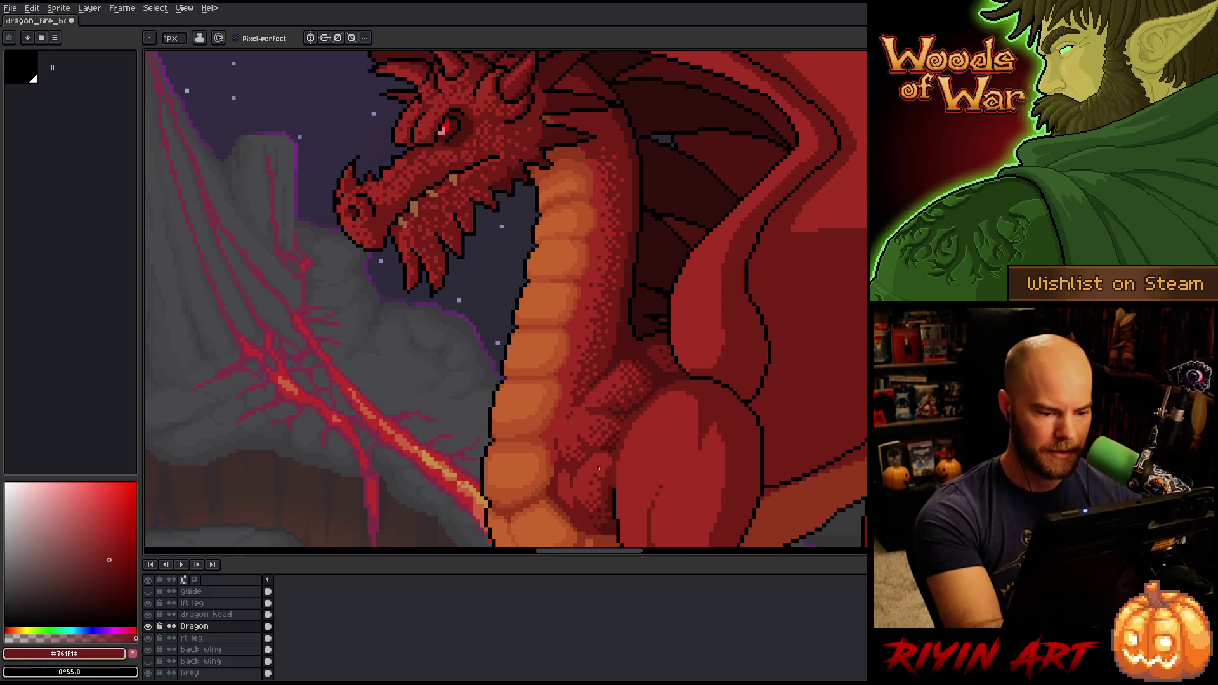
pyautogui.press('alt')
pyautogui.keyDown('alt'); pyautogui.click(570, 499); pyautogui.keyUp('alt')
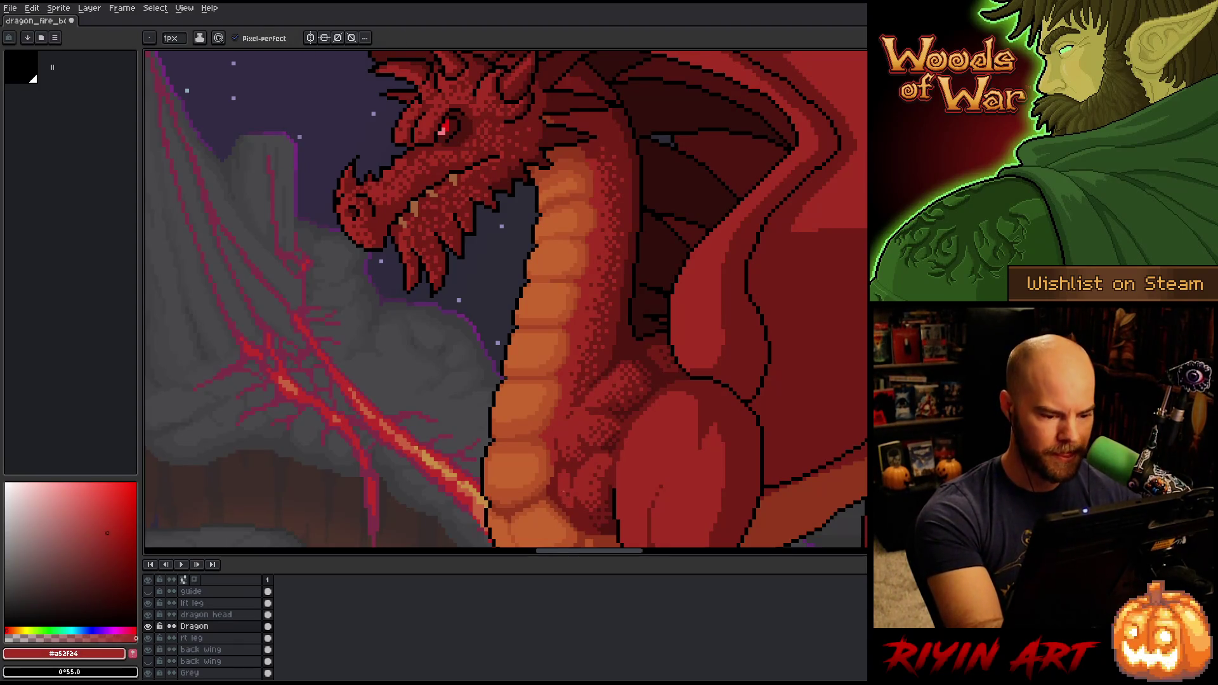
pyautogui.keyDown('alt'); pyautogui.click(584, 483); pyautogui.keyUp('alt')
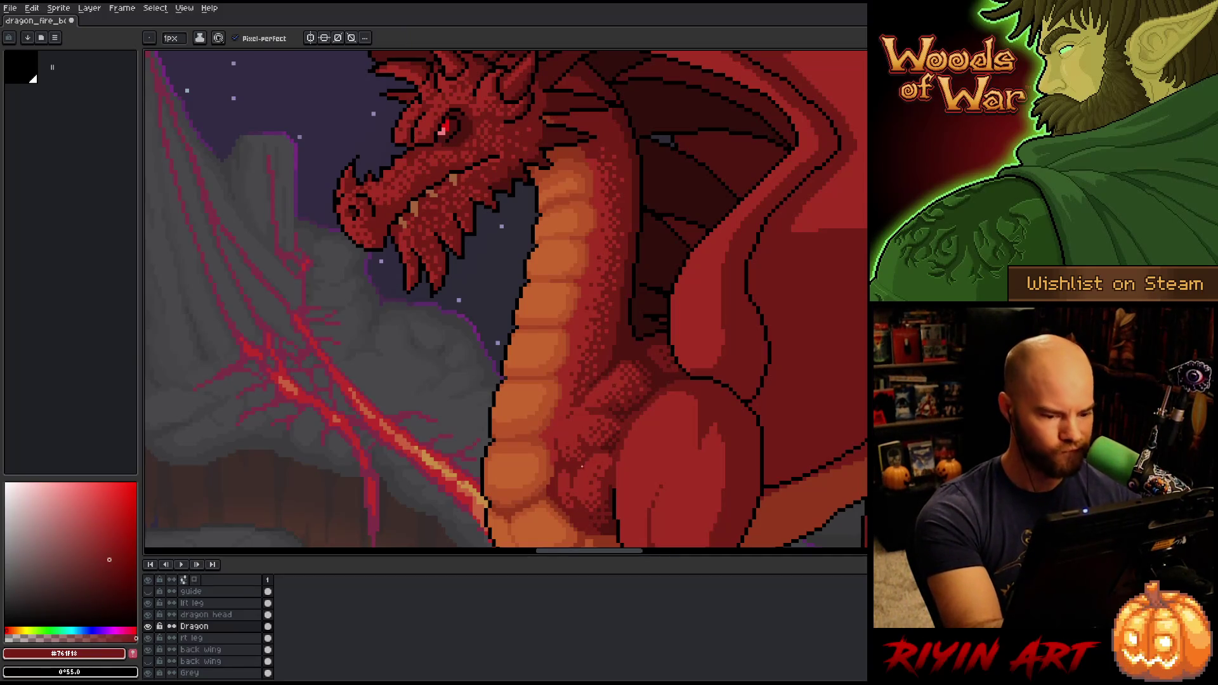
pyautogui.keyDown('alt'); pyautogui.click(573, 503); pyautogui.keyUp('alt')
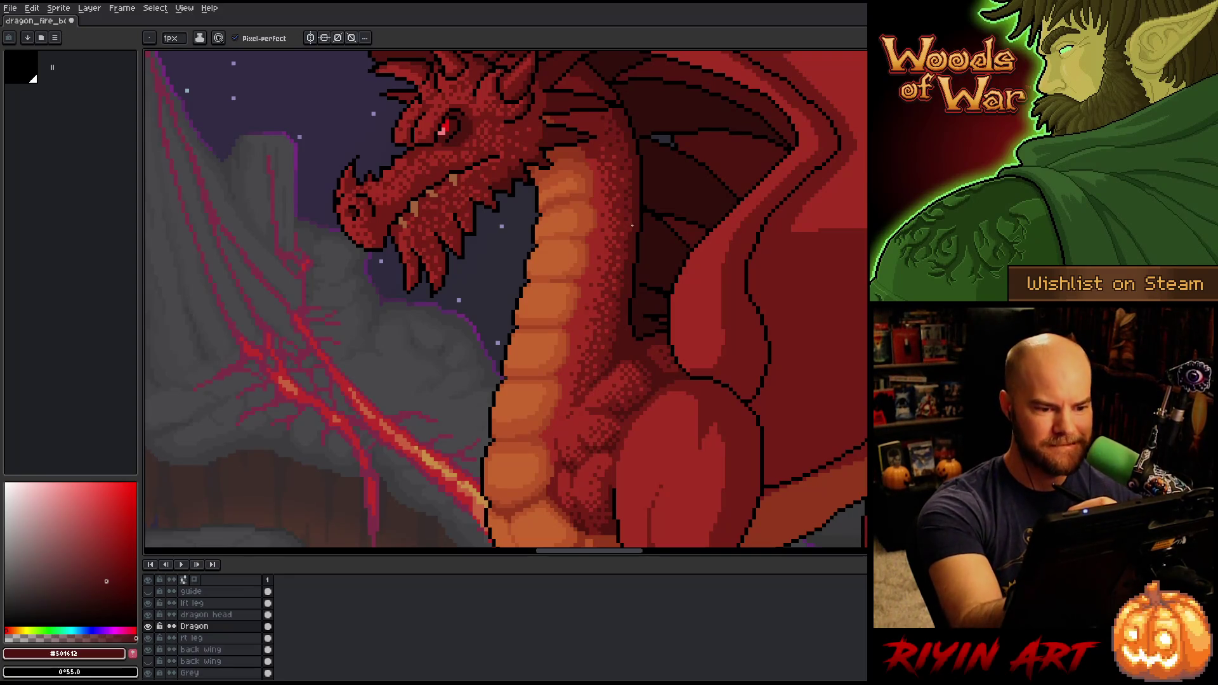
# Touch up the dark shading with the mid and darkest reds and save twice
pyautogui.keyDown('alt'); pyautogui.click(650, 181); pyautogui.keyUp('alt')
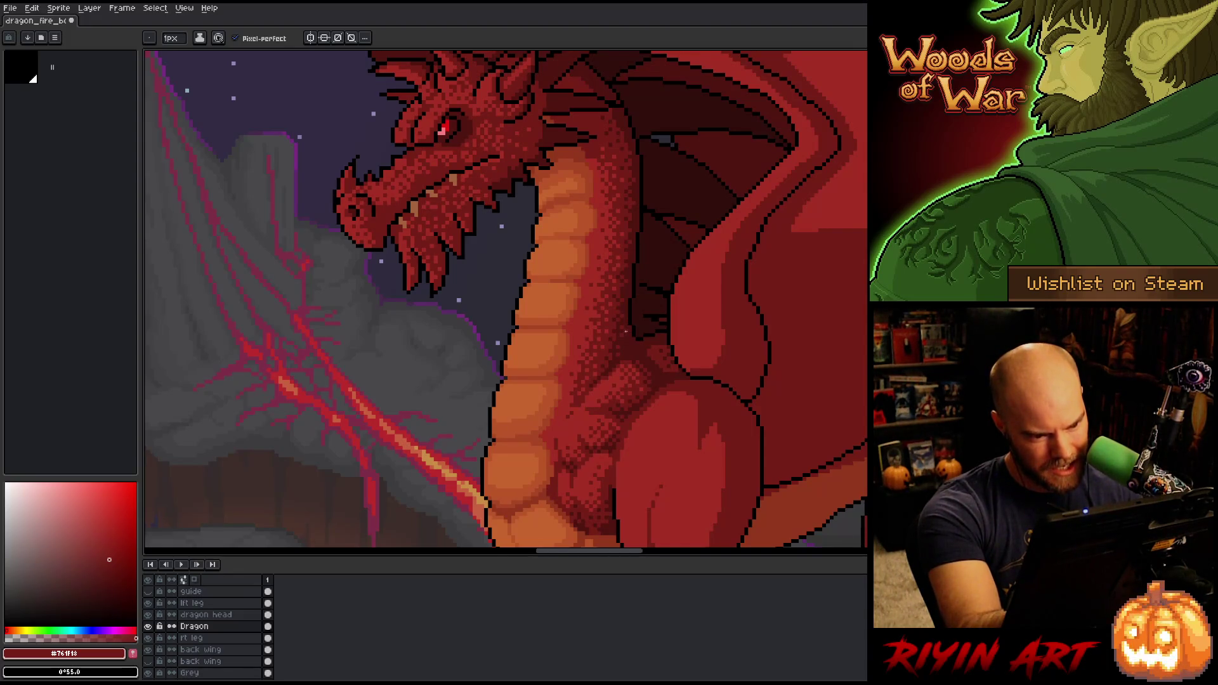
pyautogui.hotkey('ctrl', 's')
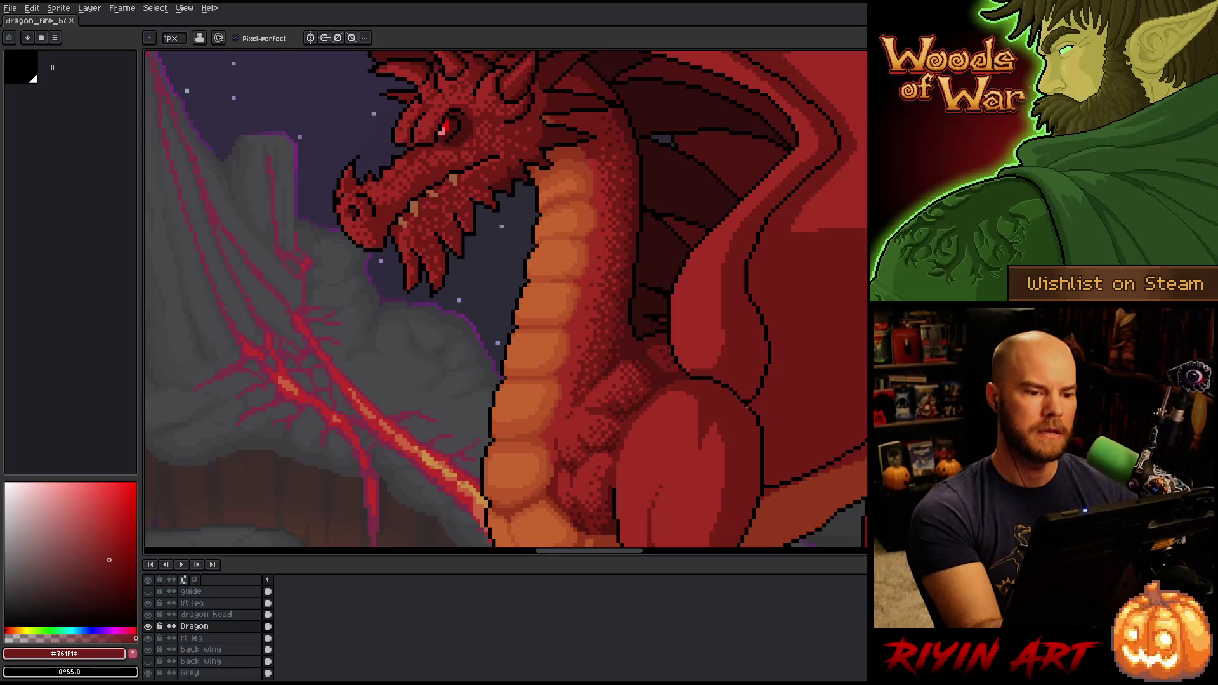
pyautogui.keyDown('alt'); pyautogui.click(649, 207); pyautogui.keyUp('alt')
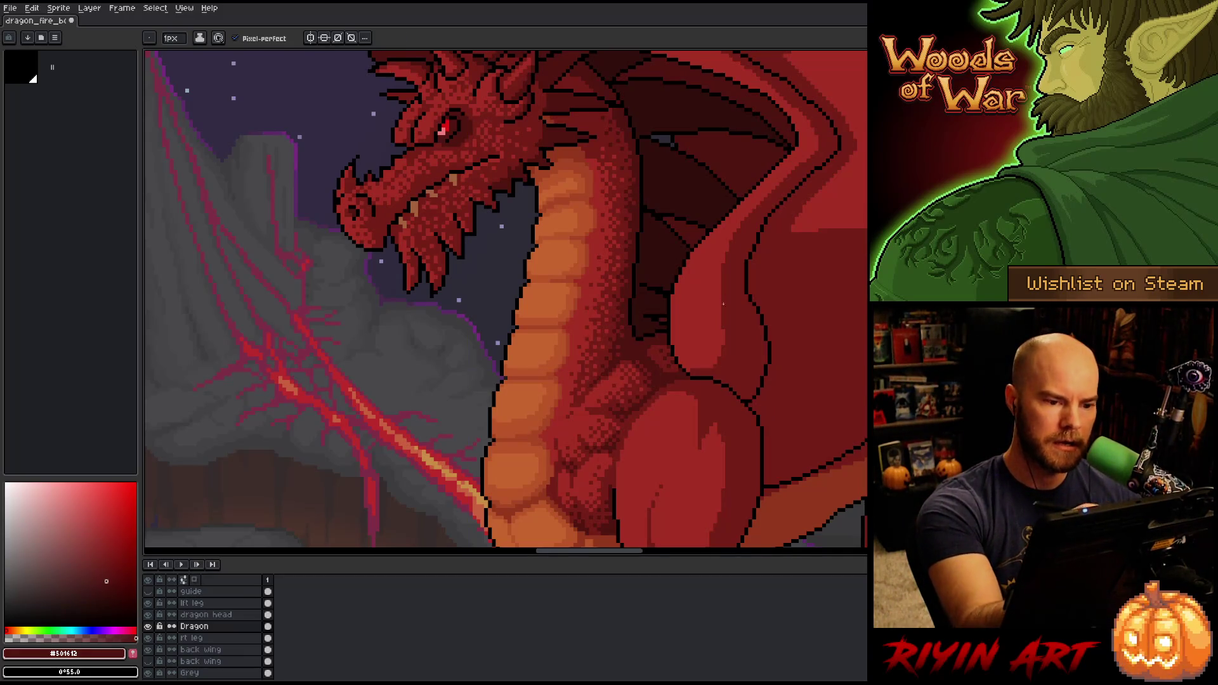
pyautogui.hotkey('ctrl', 's')
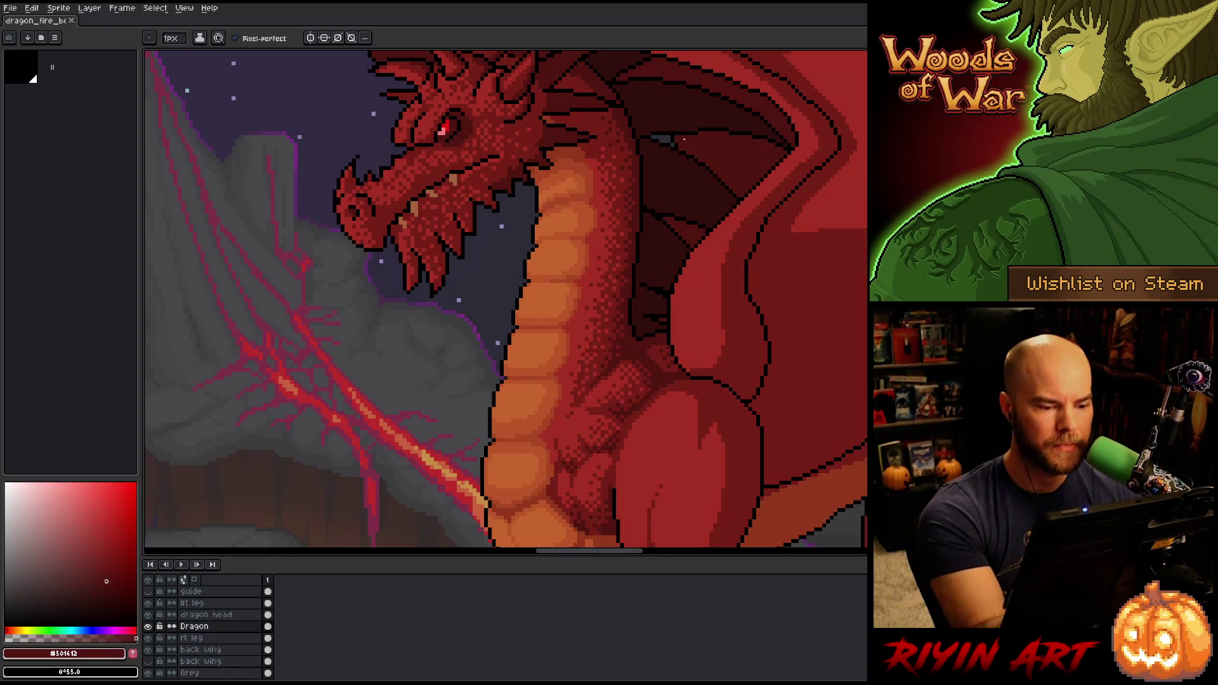
# Save again, zoom out to review the whole scene, and return to the head with #a52f24 picked
pyautogui.moveTo(642, 383); pyautogui.dragTo(599, 357)
pyautogui.keyDown('alt'); pyautogui.click(566, 357); pyautogui.keyUp('alt')
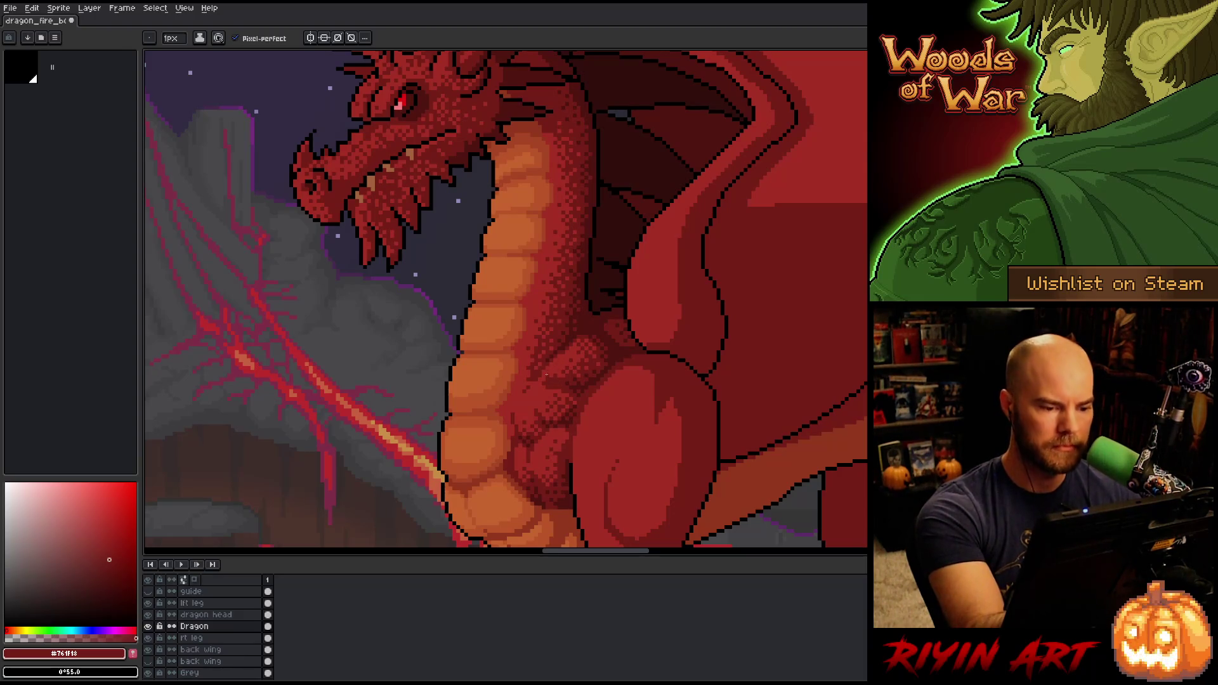
pyautogui.hotkey('ctrl', 's')
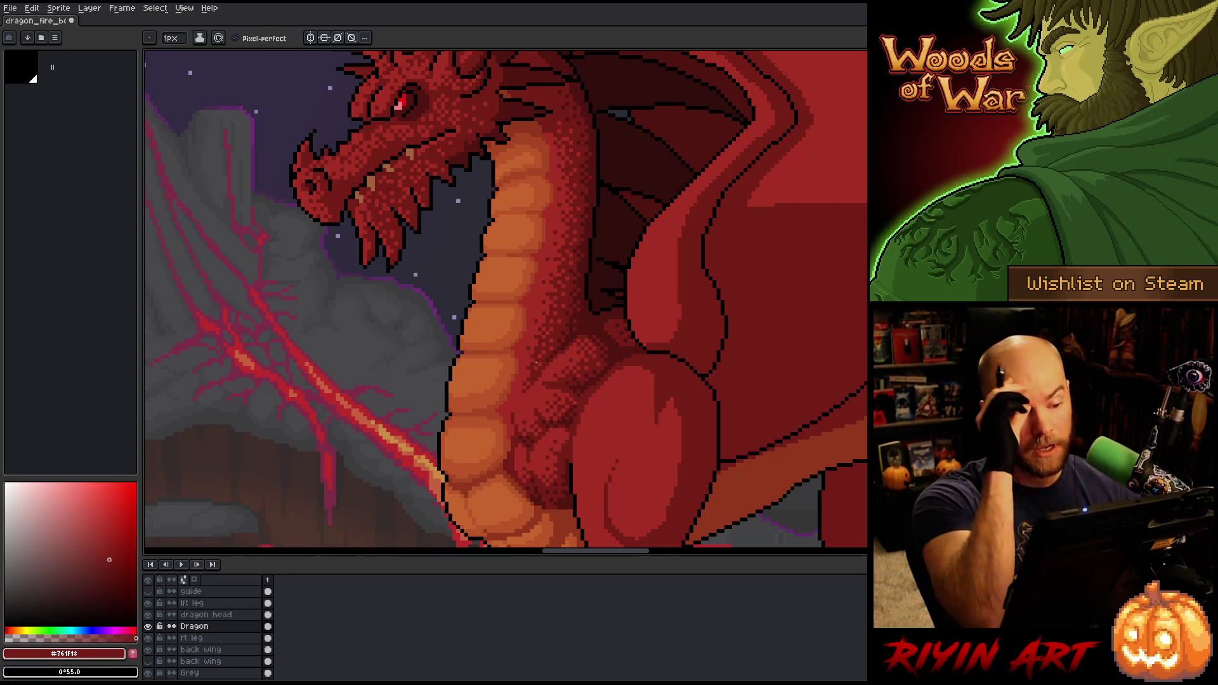
pyautogui.hotkey('ctrl', 's')
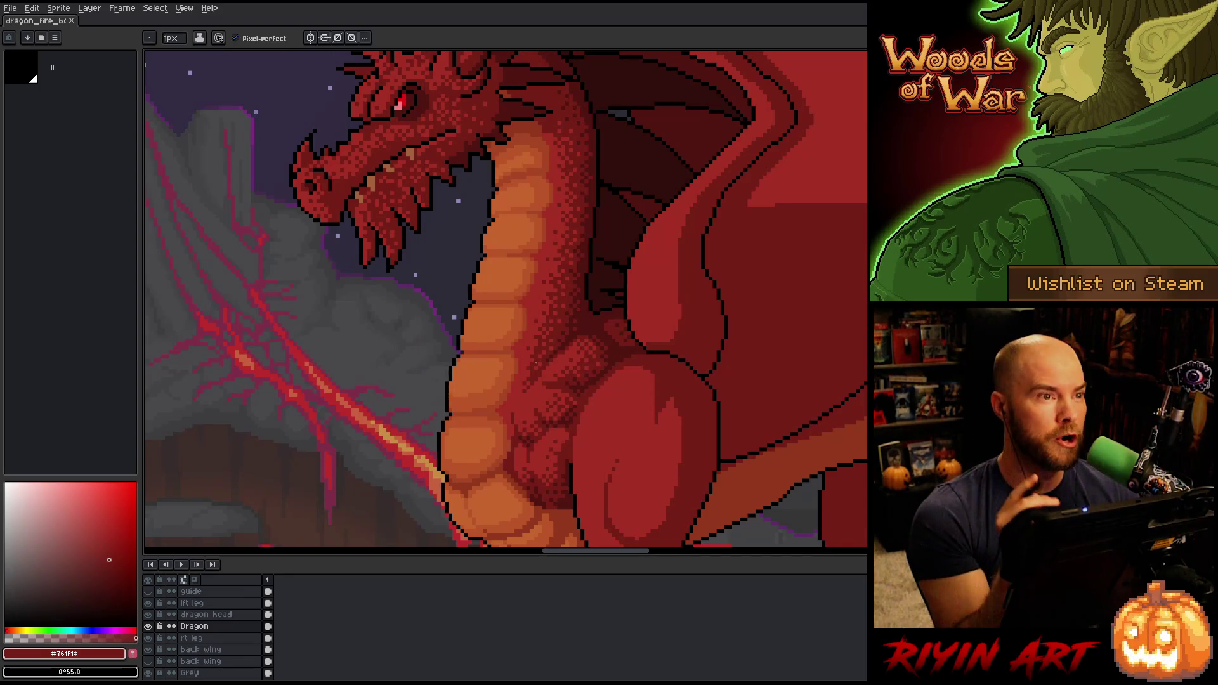
pyautogui.scroll(-2, 535, 362)
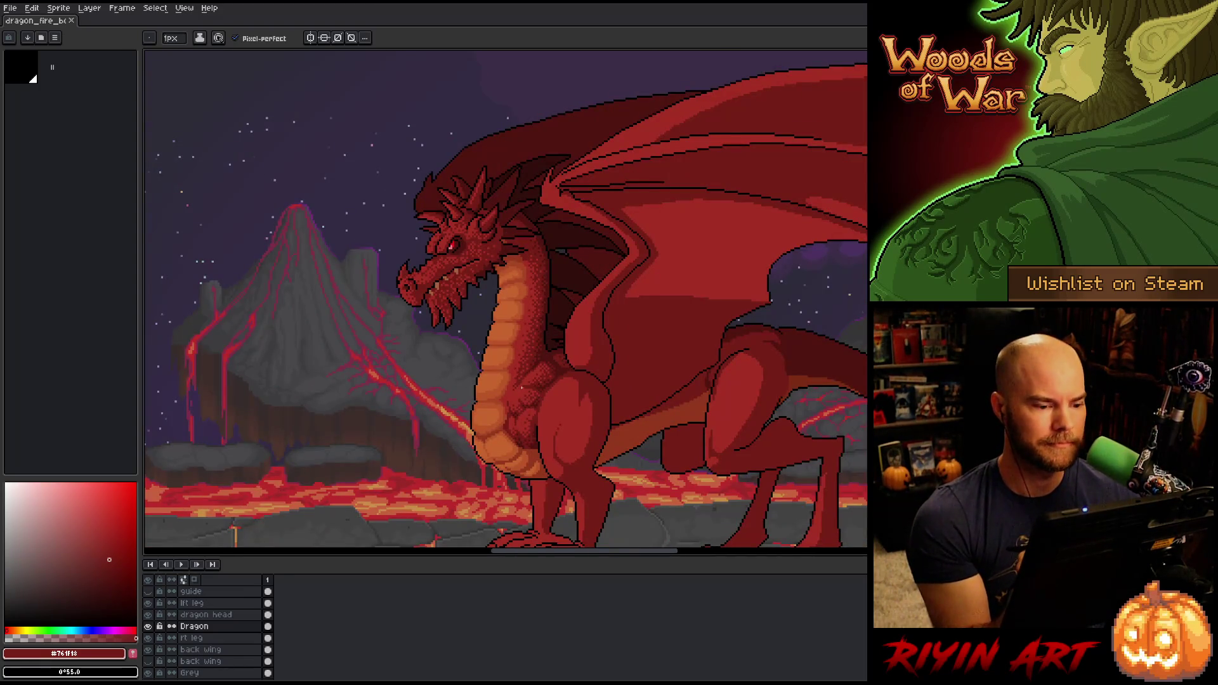
pyautogui.scroll(1, 521, 387)
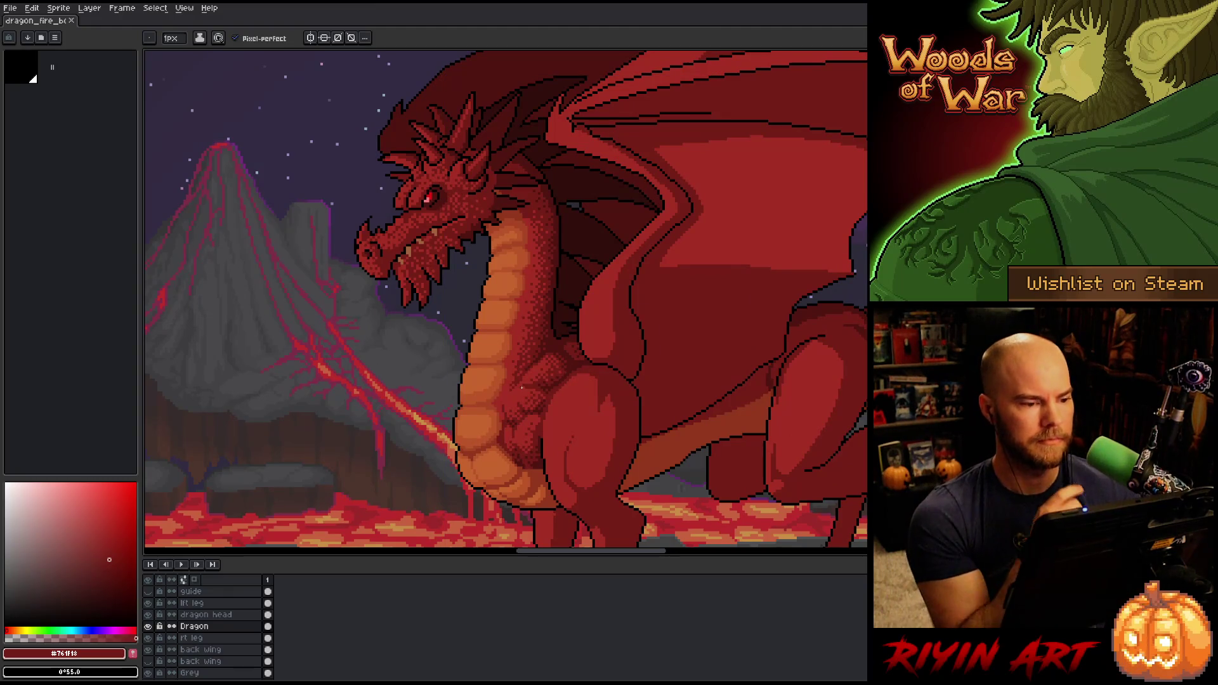
pyautogui.scroll(1, 520, 350)
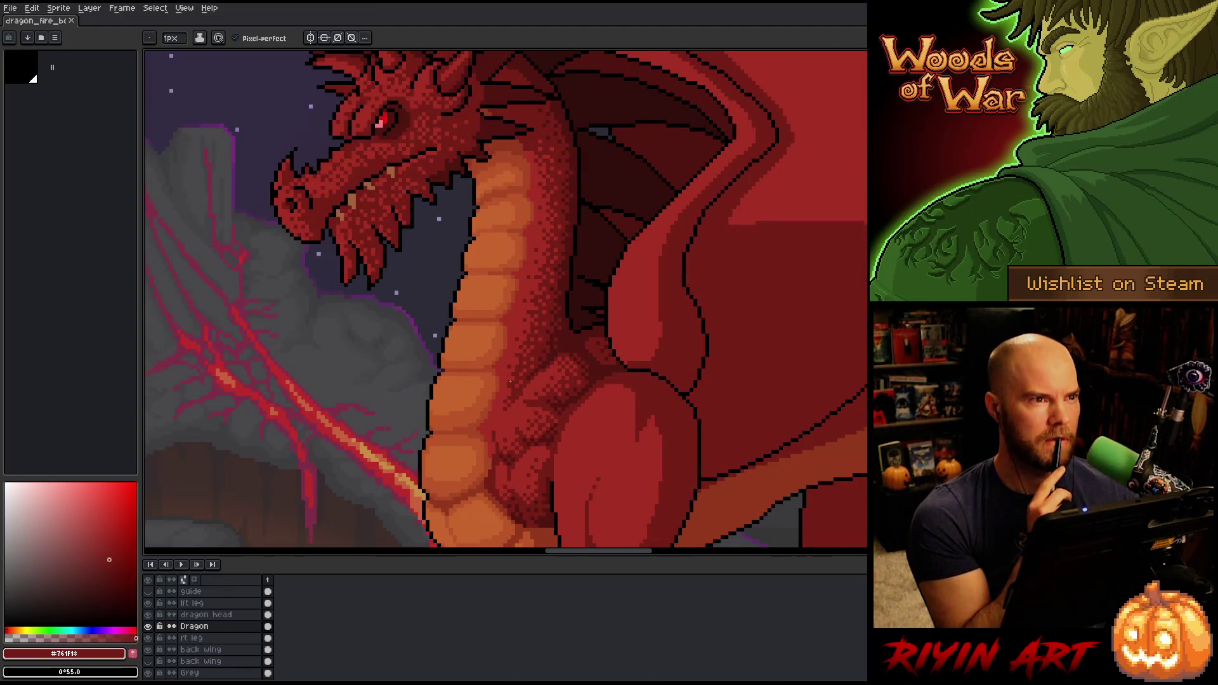
pyautogui.scroll(-1, 527, 379)
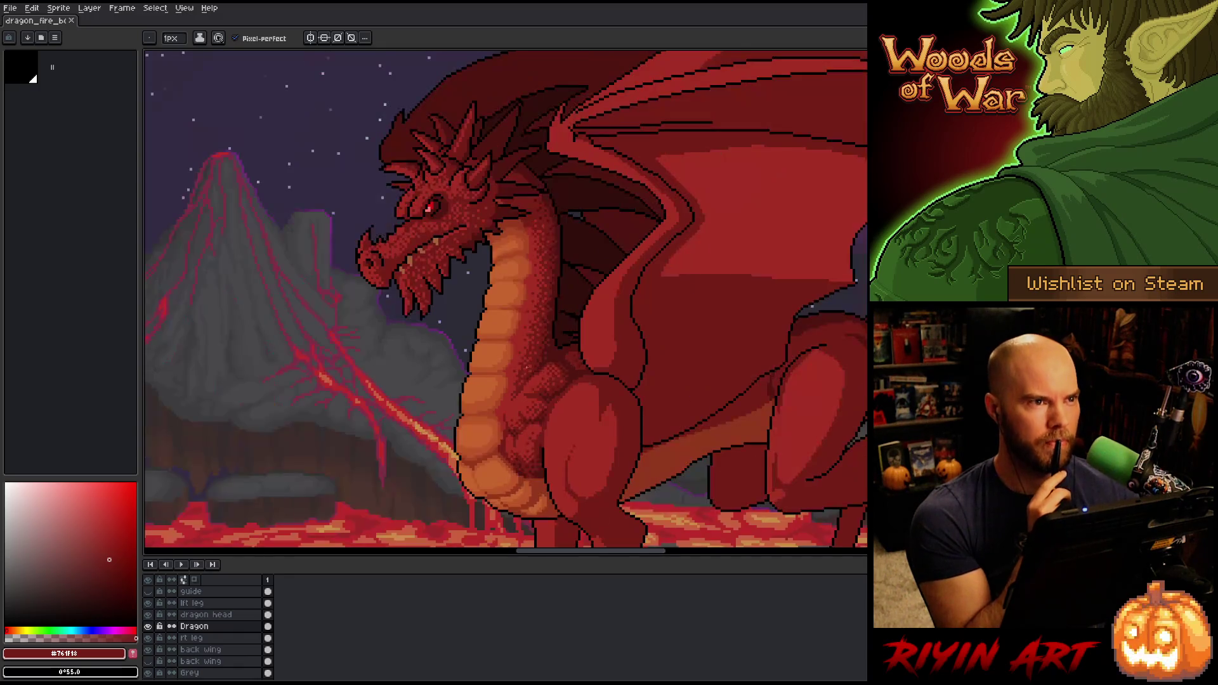
pyautogui.scroll(1, 488, 330)
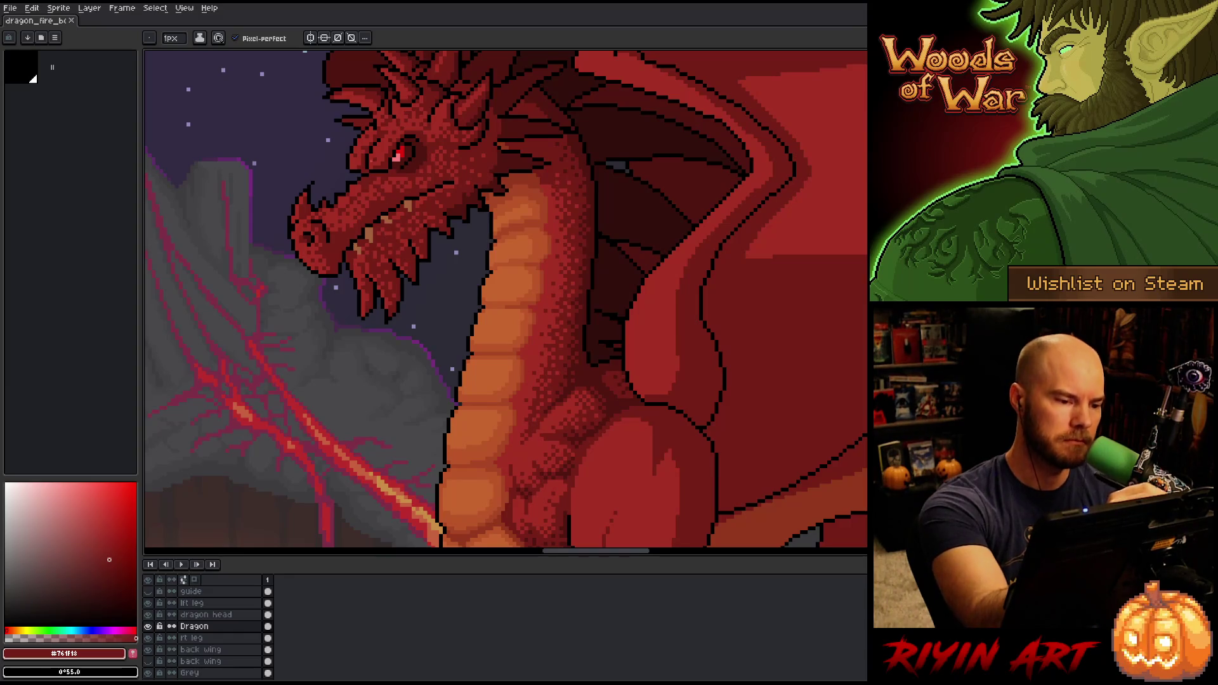
pyautogui.keyDown('alt'); pyautogui.click(391, 243); pyautogui.keyUp('alt')
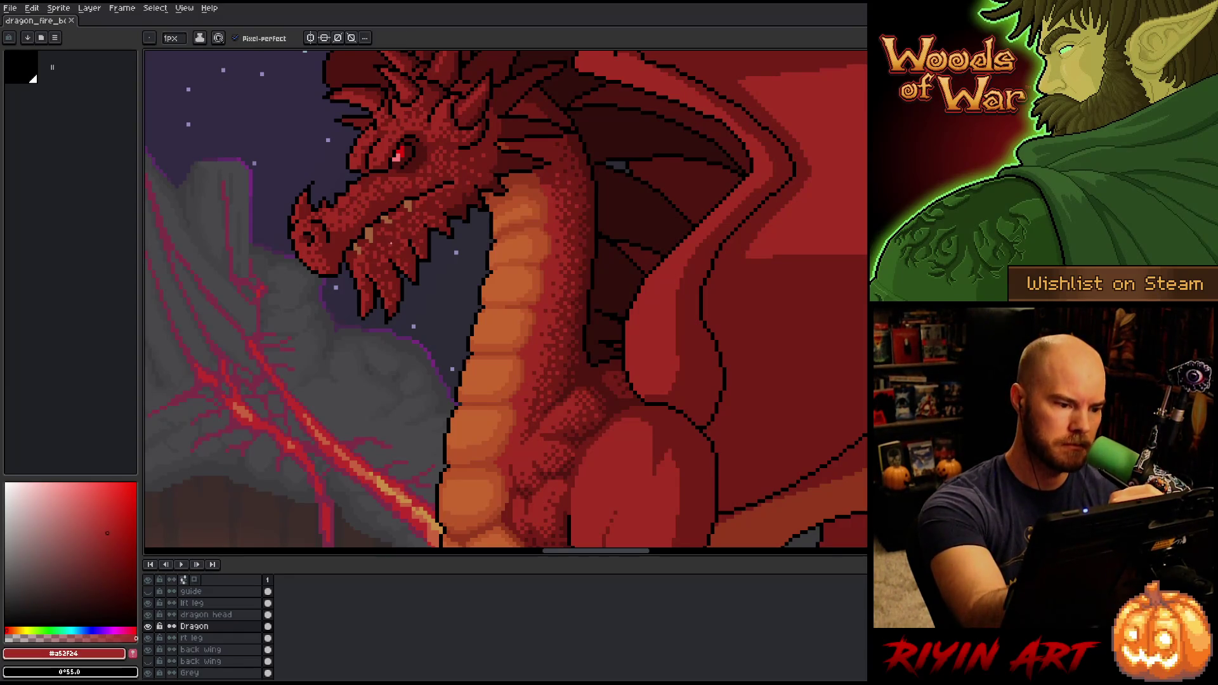
# Switch to the dragon head layer, select its #501612 pixels with Color Range, then deselect
pyautogui.hotkey('ctrl', 'shift', 'c')
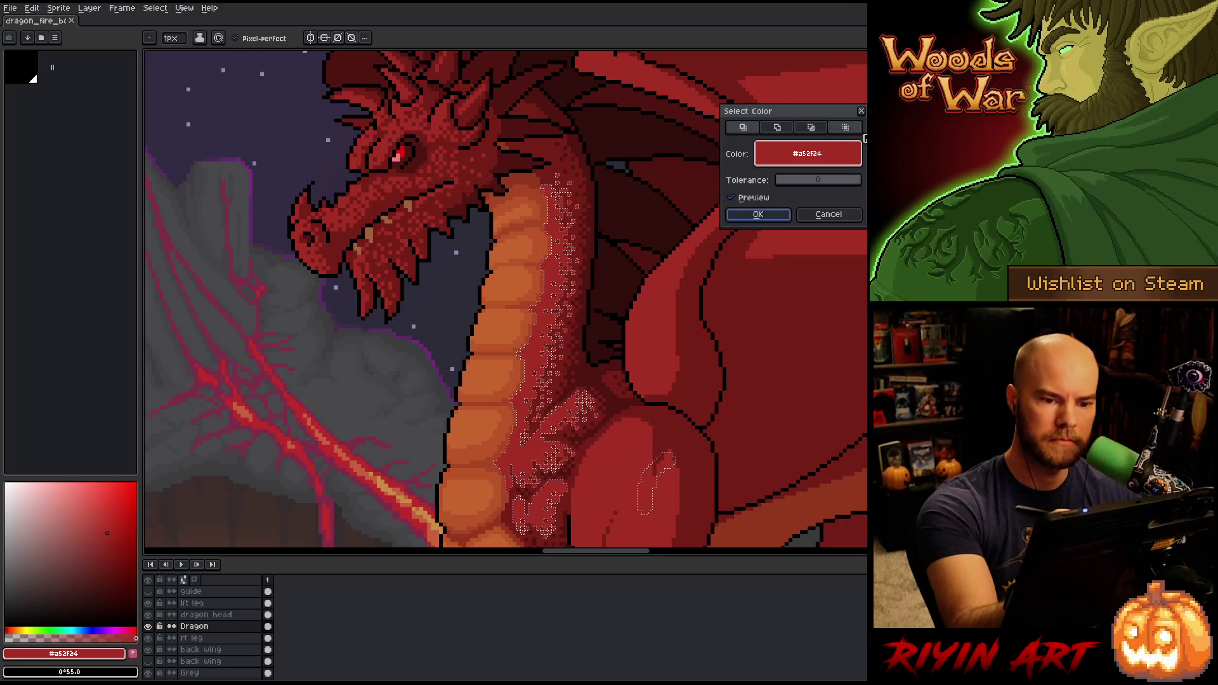
pyautogui.click(758, 219)
pyautogui.click(206, 615)
pyautogui.hotkey('ctrl', 'shift', 'c')
pyautogui.click(540, 186)
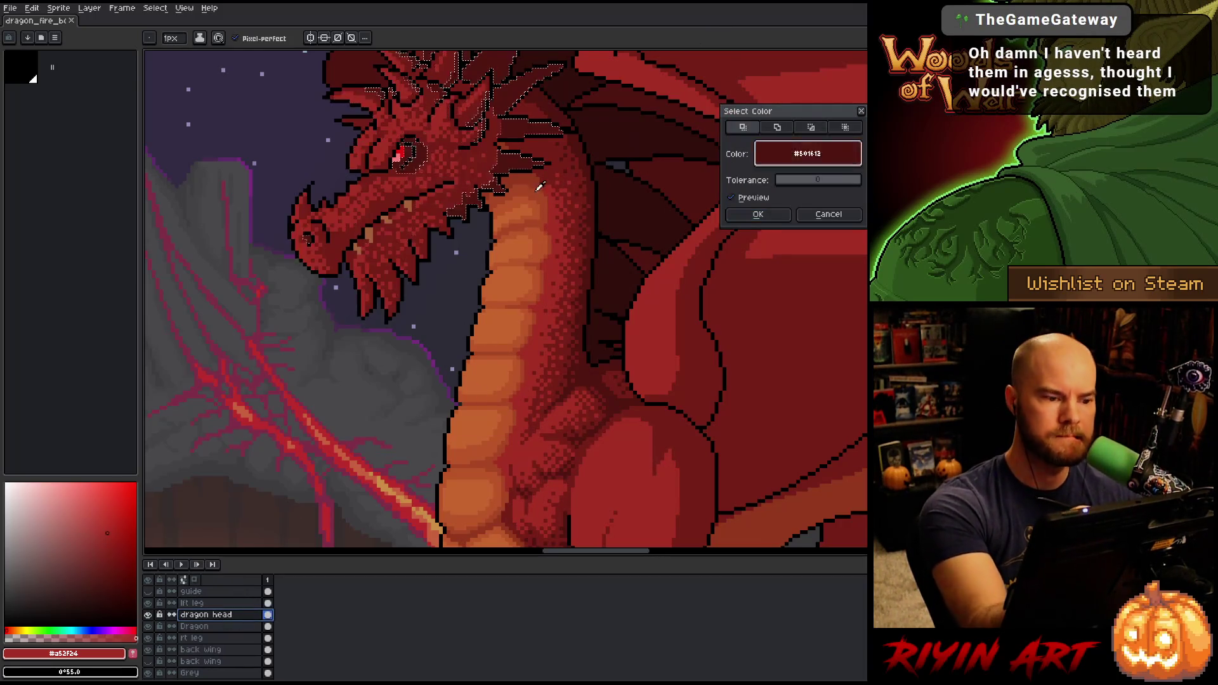
pyautogui.click(758, 214)
pyautogui.hotkey('ctrl', 'd')
# Bring the head lower in the view and place a pencil dither pixel on it
pyautogui.press('i')
pyautogui.moveTo(397, 252); pyautogui.dragTo(437, 333)
pyautogui.press('b')
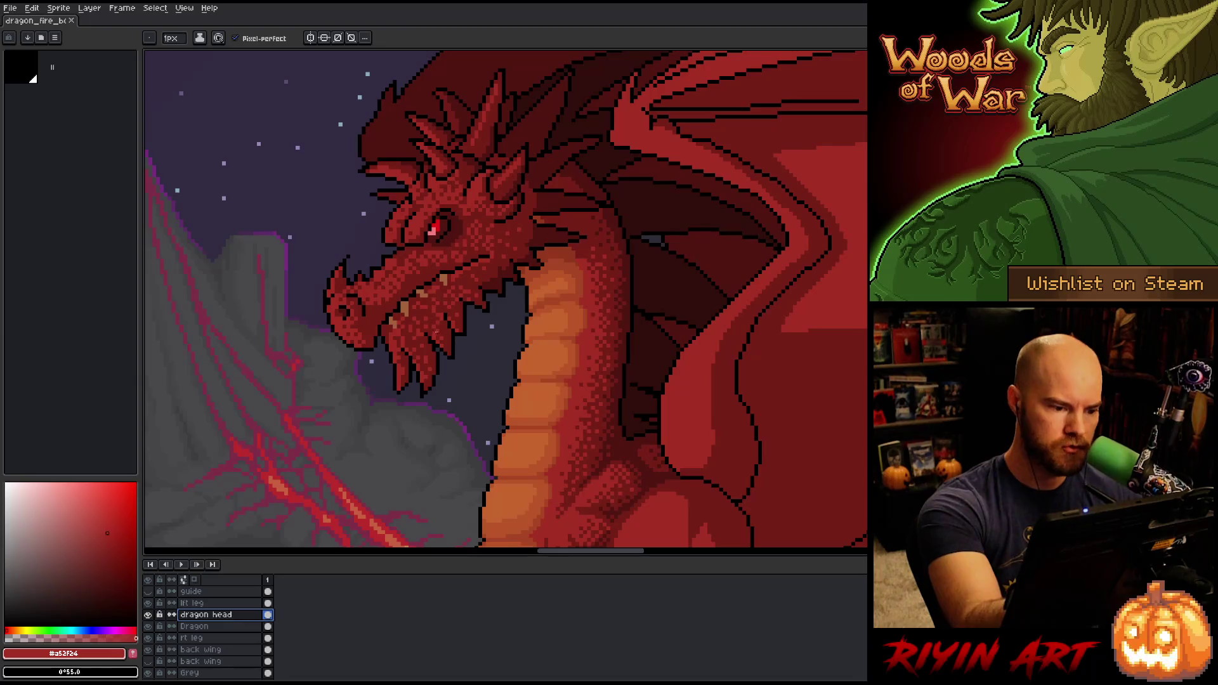
pyautogui.click(435, 328)
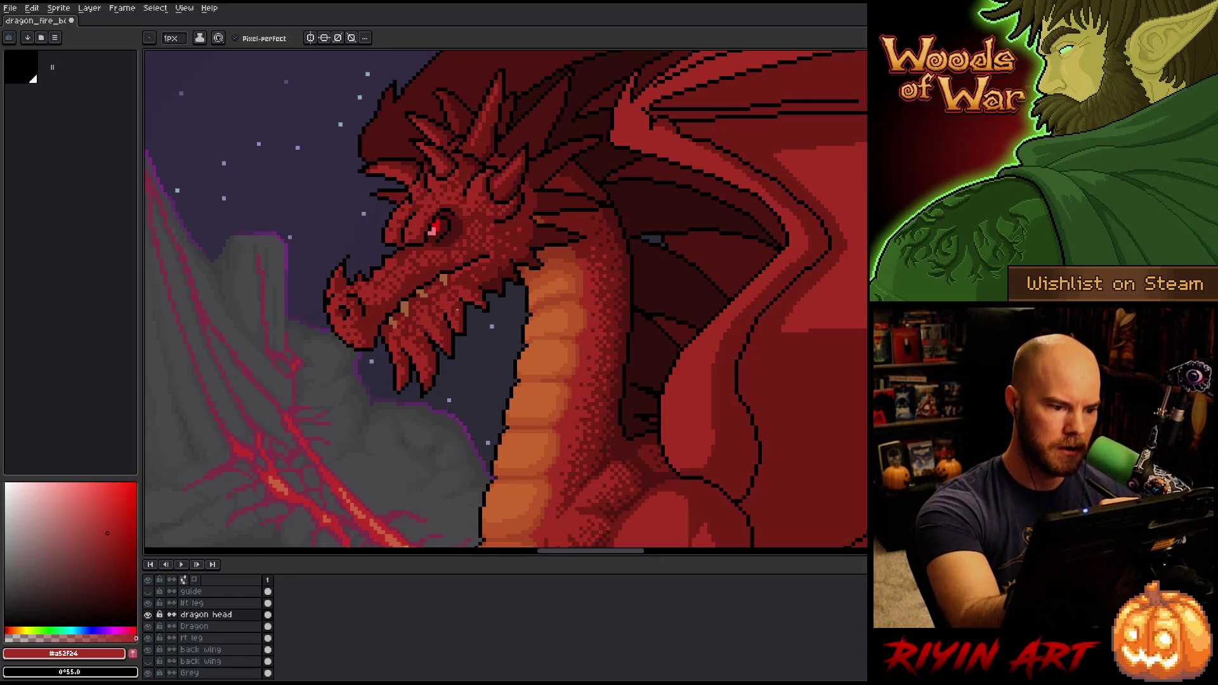
# Alternate #761f18 and #a52f24 to dither shading over the head's snout, jaw and brow
pyautogui.press('i')
pyautogui.press('b')
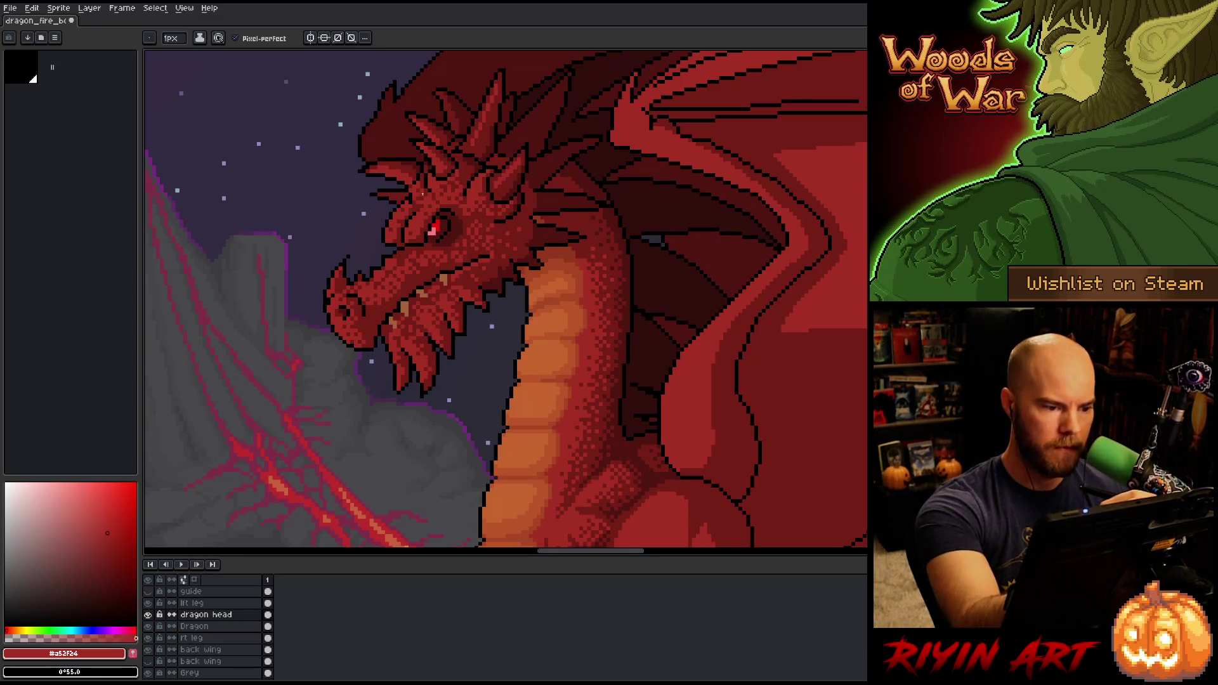
pyautogui.press('i')
pyautogui.press('b')
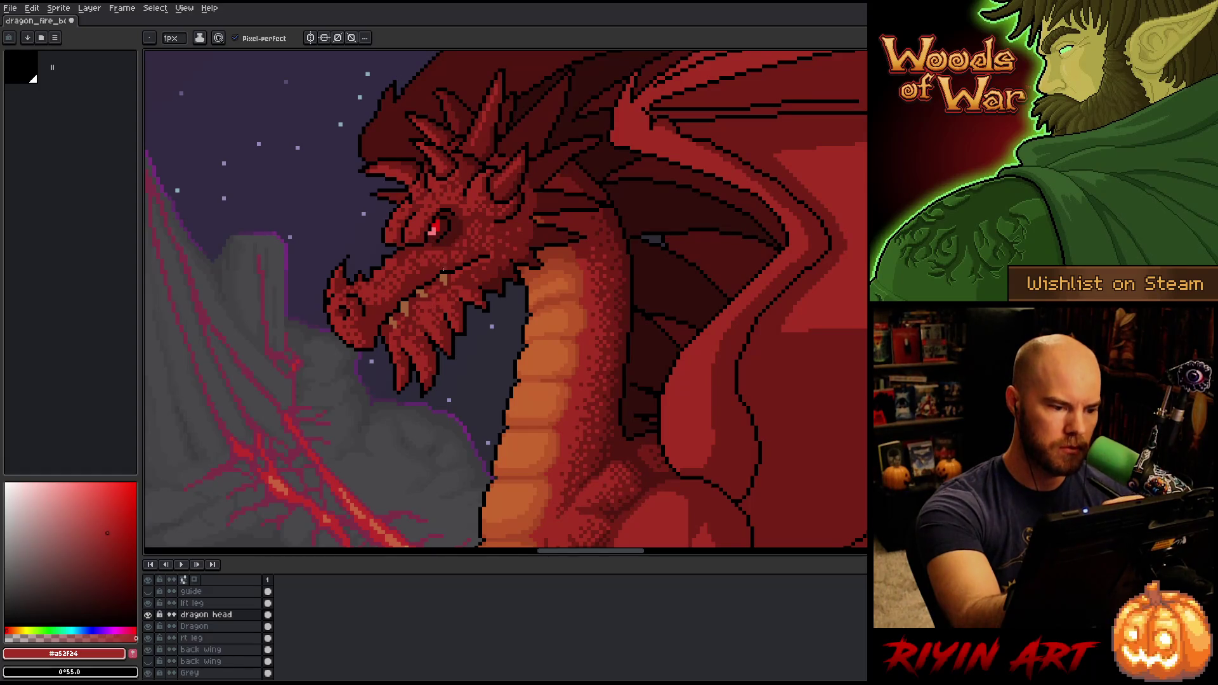
pyautogui.keyDown('alt'); pyautogui.click(427, 291); pyautogui.keyUp('alt')
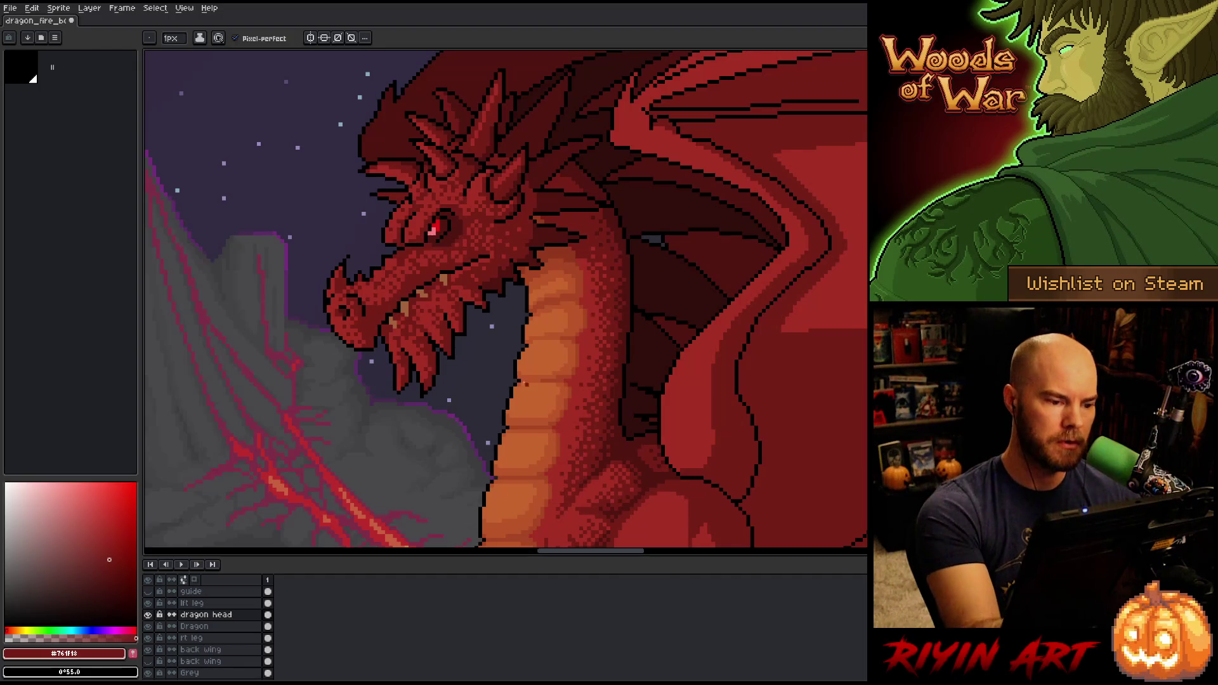
pyautogui.keyDown('alt'); pyautogui.click(453, 277); pyautogui.keyUp('alt')
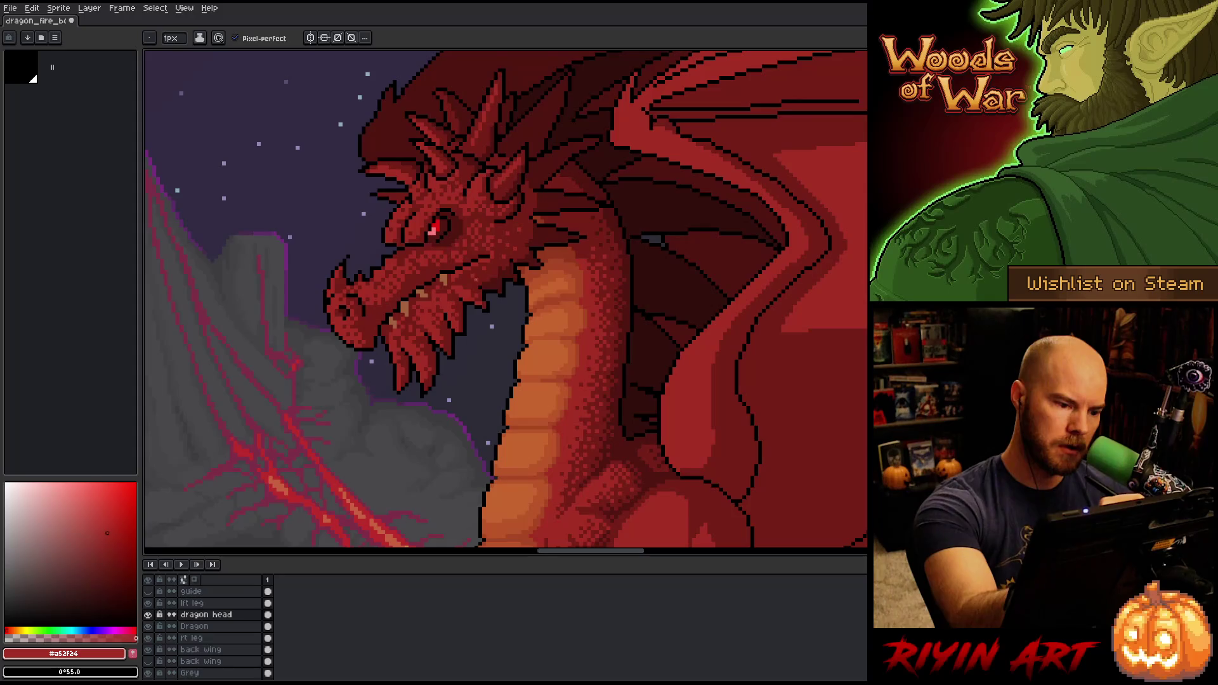
pyautogui.keyDown('alt'); pyautogui.click(456, 280); pyautogui.keyUp('alt')
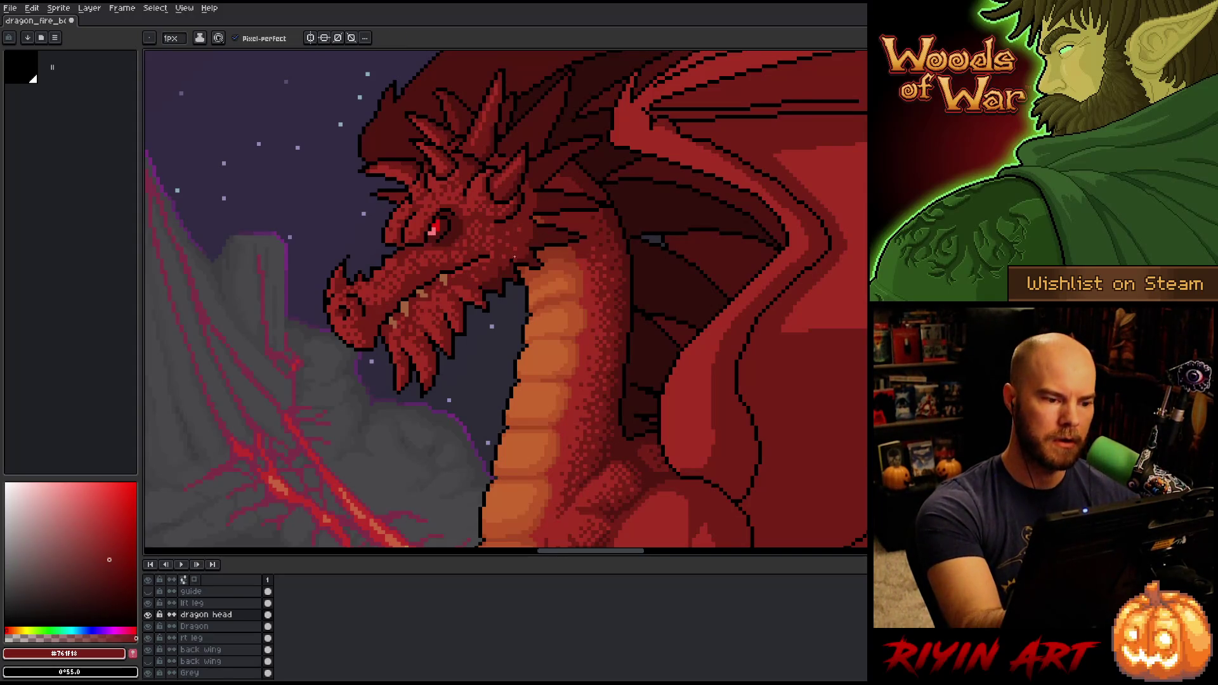
pyautogui.keyDown('alt'); pyautogui.click(442, 289); pyautogui.keyUp('alt')
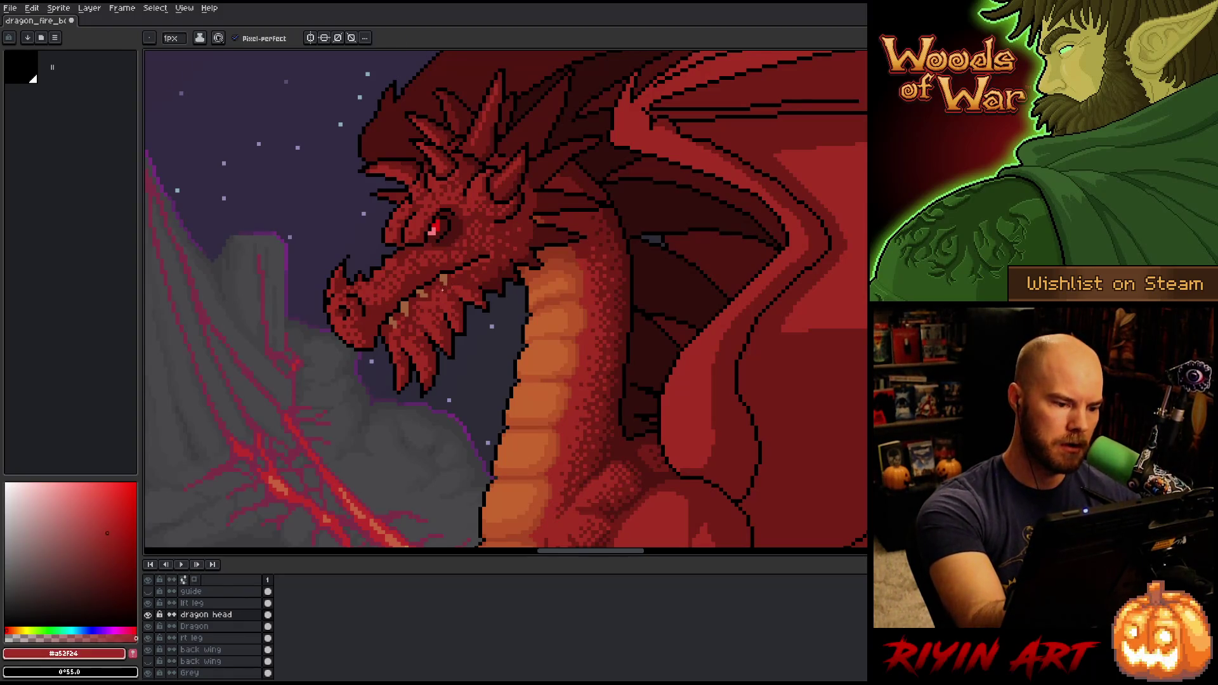
pyautogui.keyDown('alt'); pyautogui.click(445, 304); pyautogui.keyUp('alt')
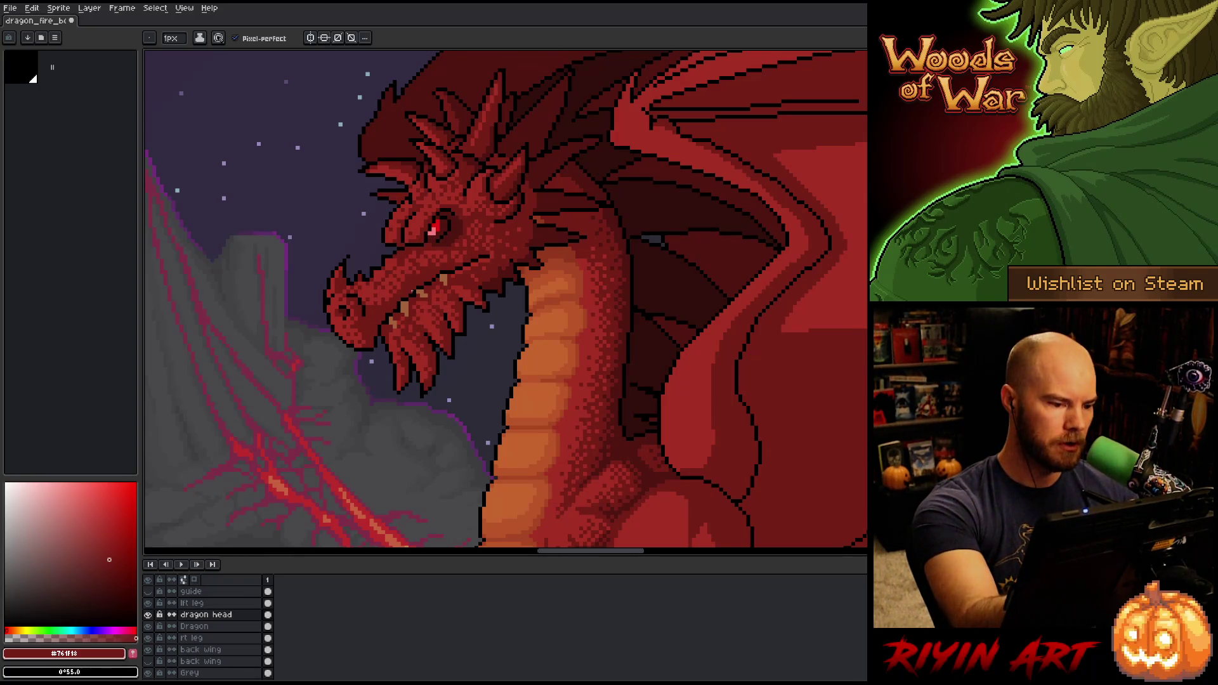
pyautogui.keyDown('alt'); pyautogui.click(417, 341); pyautogui.keyUp('alt')
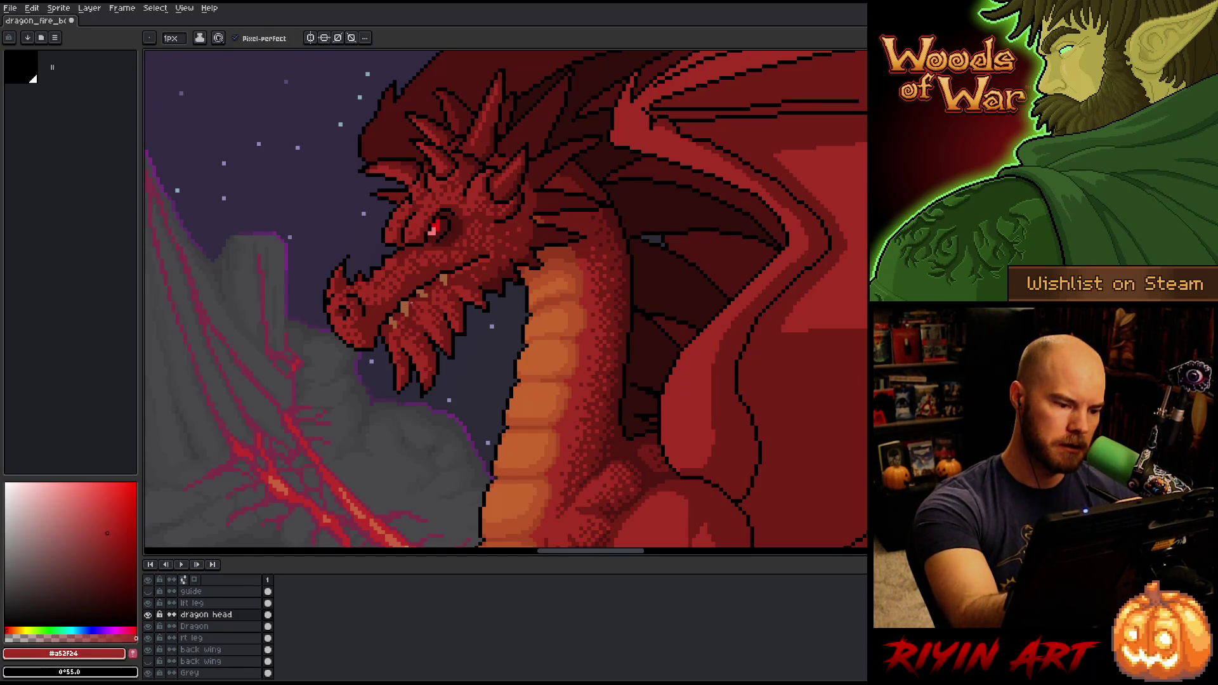
# Pick the darker red and dither dense speckling across the snout, jaw, brow and horns
pyautogui.keyDown('alt'); pyautogui.click(425, 359); pyautogui.keyUp('alt')
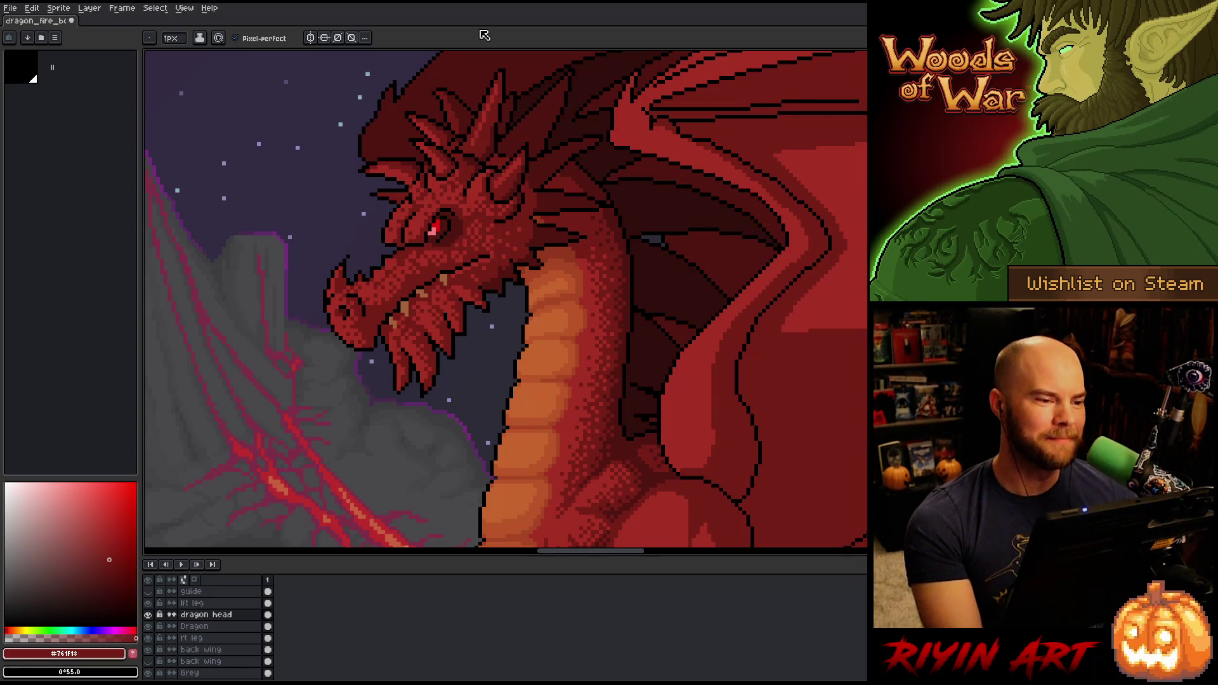
# Zoom out to check the whole piece, frame the chest and front thigh, and select the lft leg layer
pyautogui.press('-')
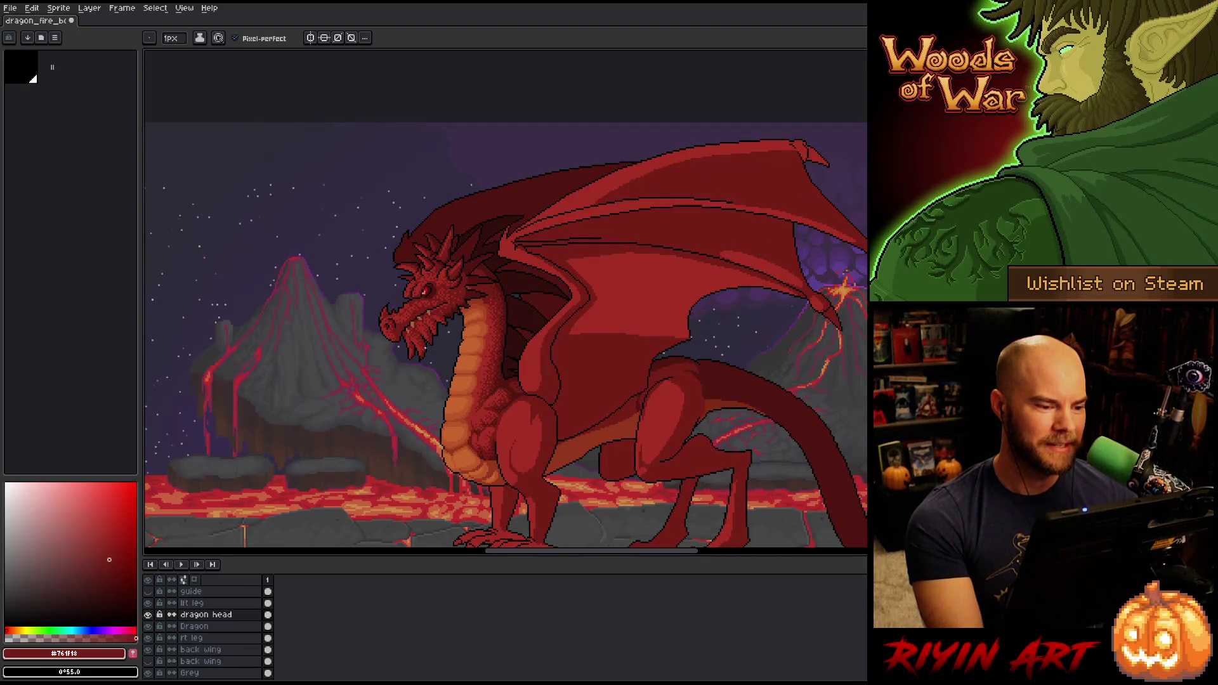
pyautogui.scroll(-1, 509, 445)
pyautogui.scroll(2, 509, 444)
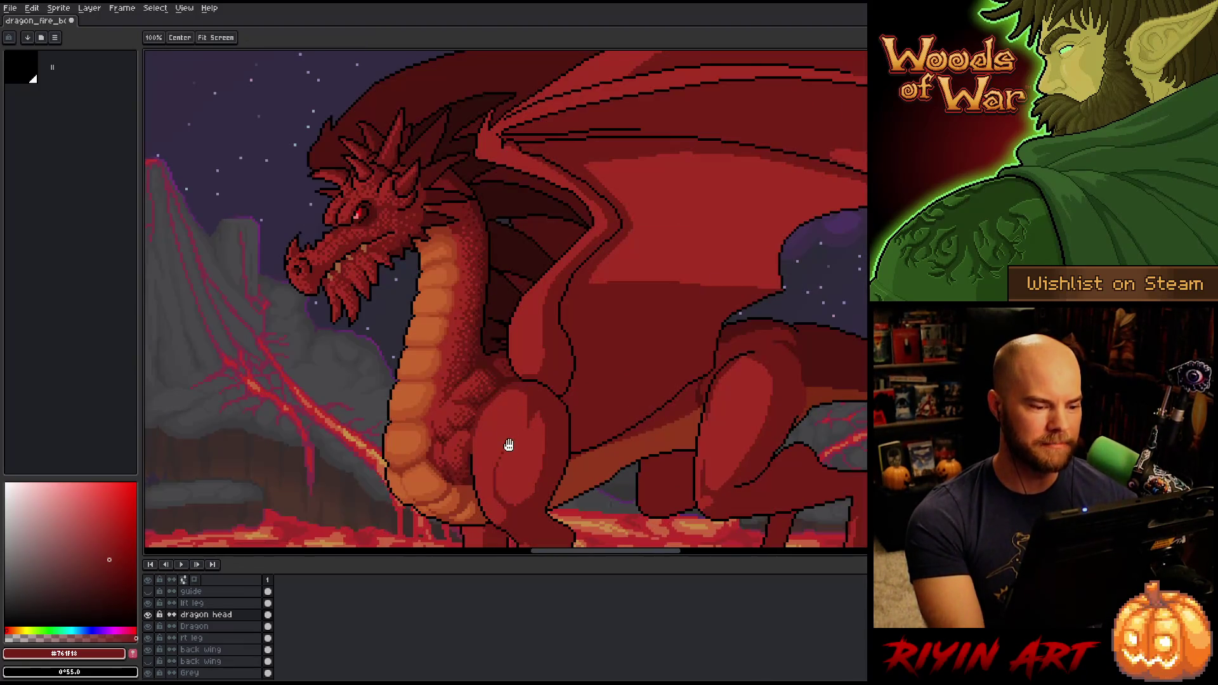
pyautogui.moveTo(509, 445); pyautogui.dragTo(509, 376)
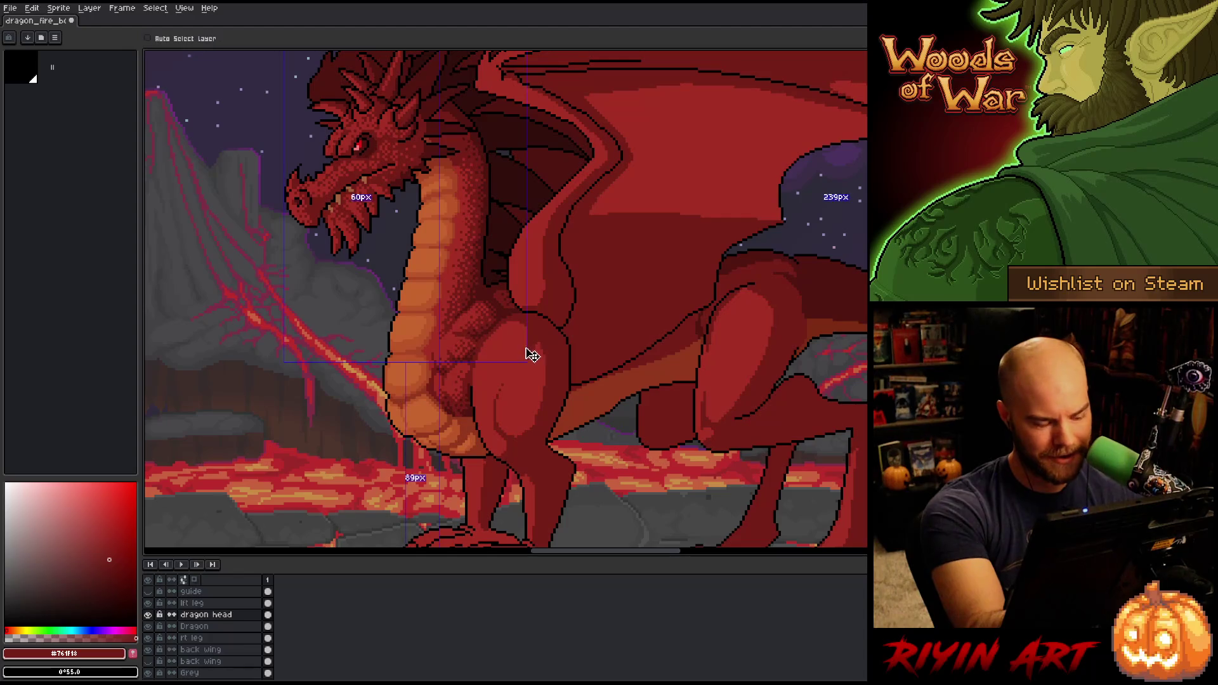
pyautogui.click(209, 603)
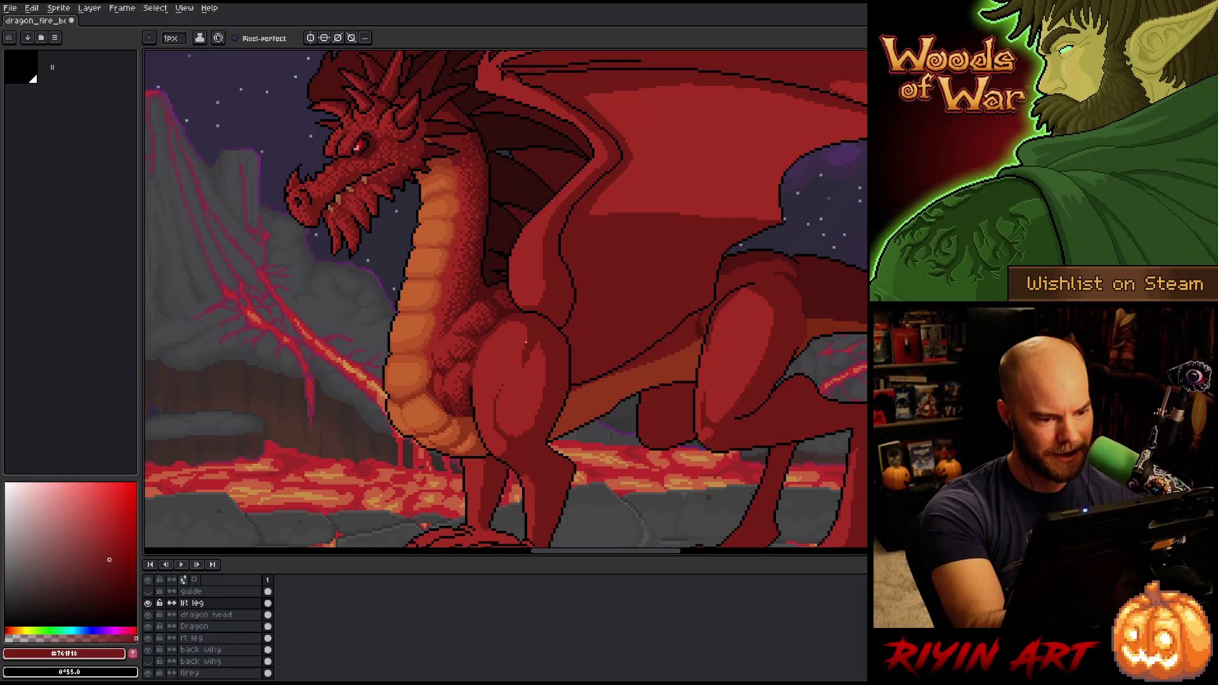
# Dither dark red #761f18 over the front thigh, alternating with the lighter #a52f24
pyautogui.keyDown('alt'); pyautogui.click(538, 352); pyautogui.keyUp('alt')
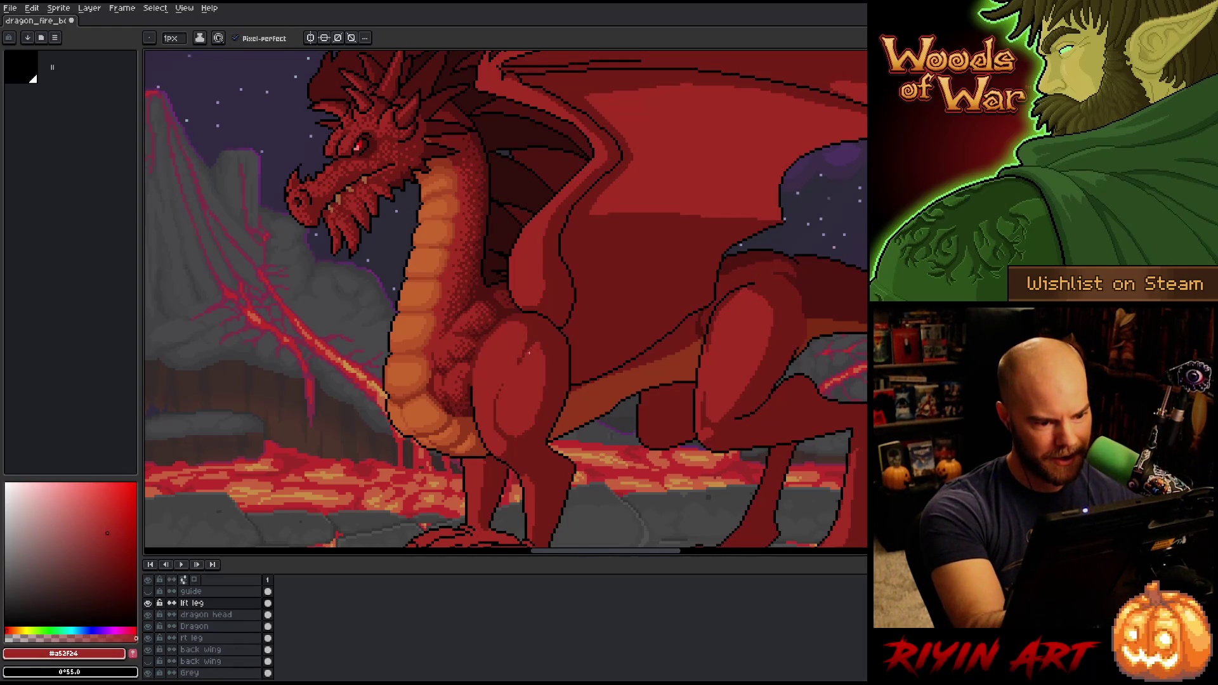
pyautogui.keyDown('alt'); pyautogui.click(526, 348); pyautogui.keyUp('alt')
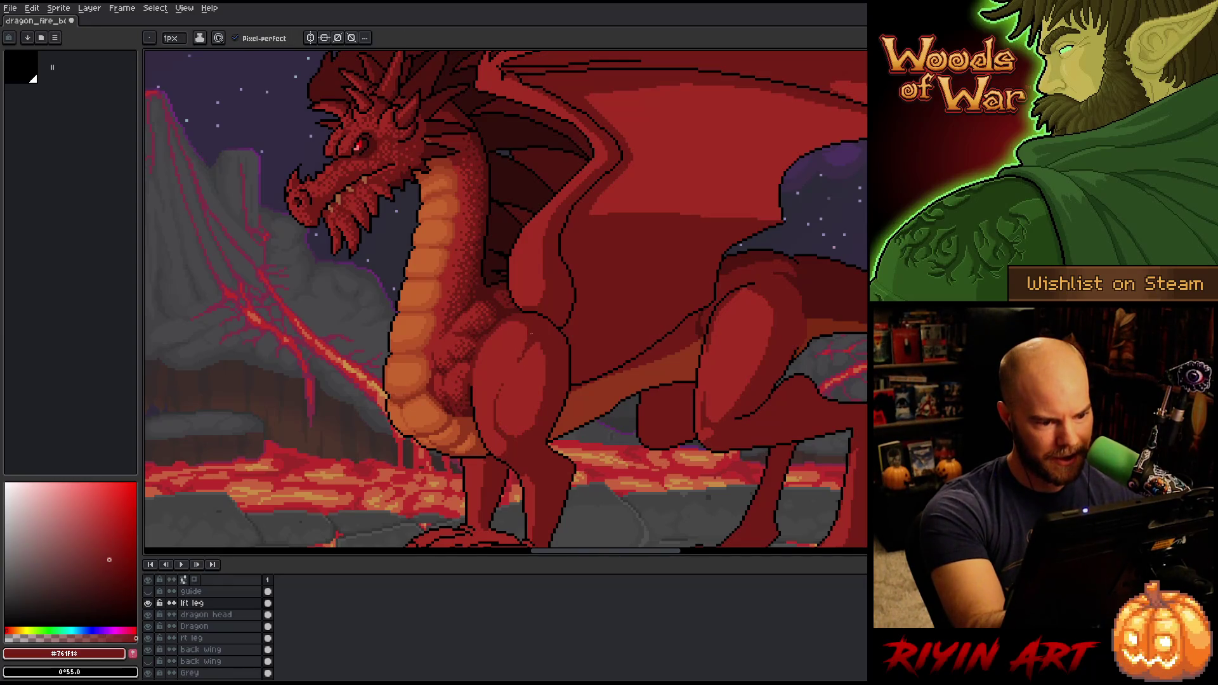
pyautogui.keyDown('alt'); pyautogui.click(538, 333); pyautogui.keyUp('alt')
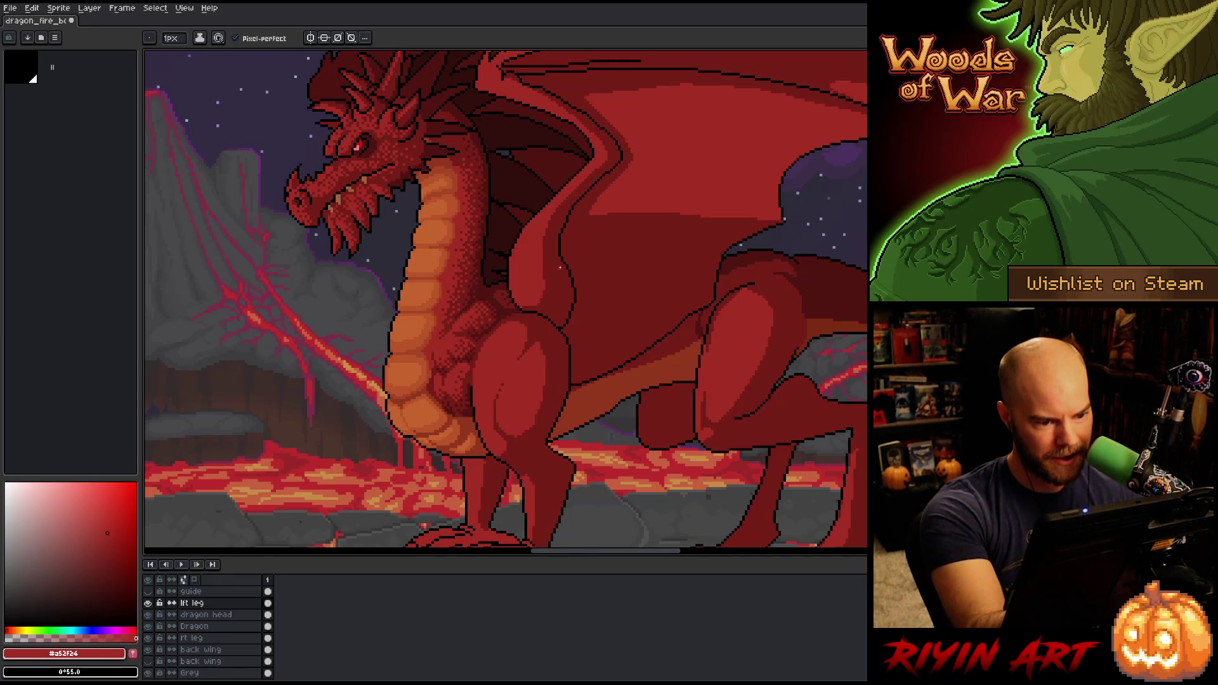
pyautogui.keyDown('alt'); pyautogui.click(553, 328); pyautogui.keyUp('alt')
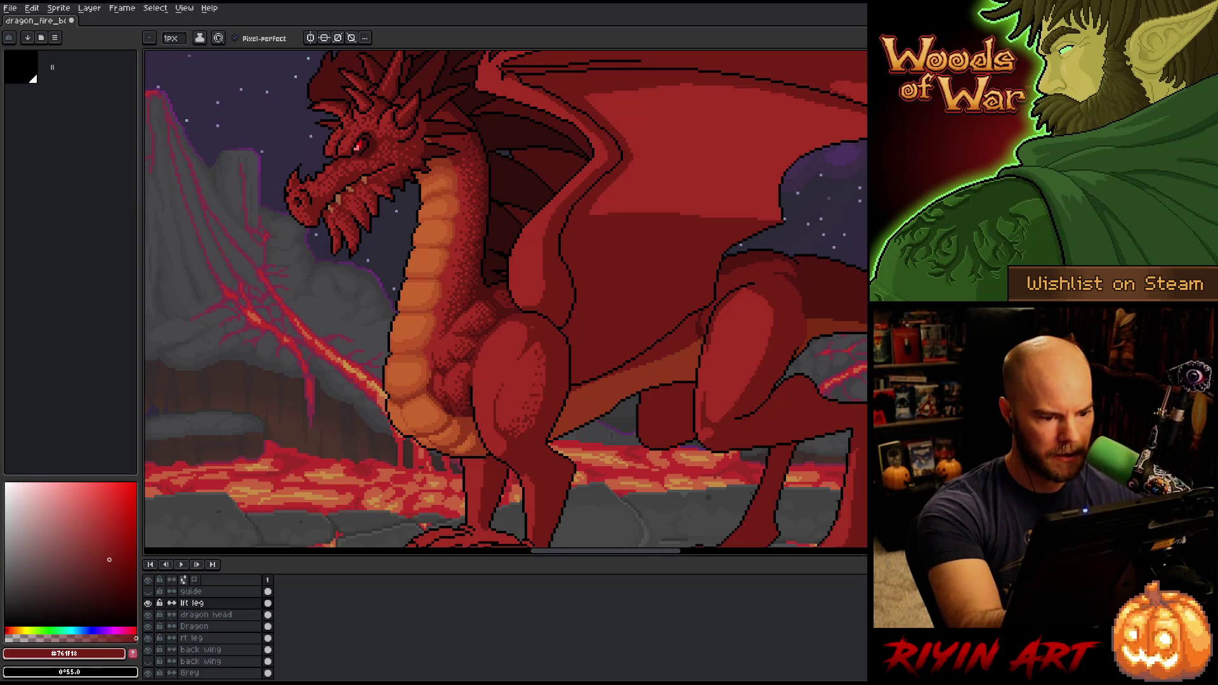
# Turn off Pixel-perfect and keep dithering the thigh, picking #a52f24 from the leg
pyautogui.click(235, 38)
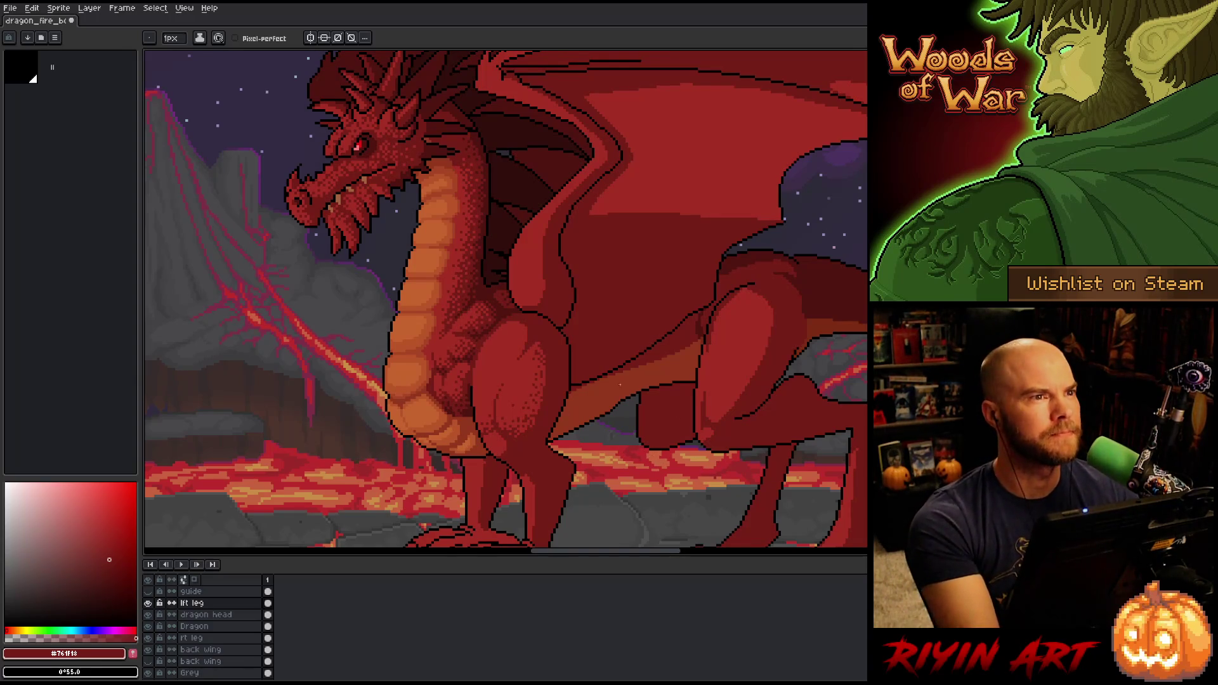
pyautogui.press('i')
pyautogui.press('b')
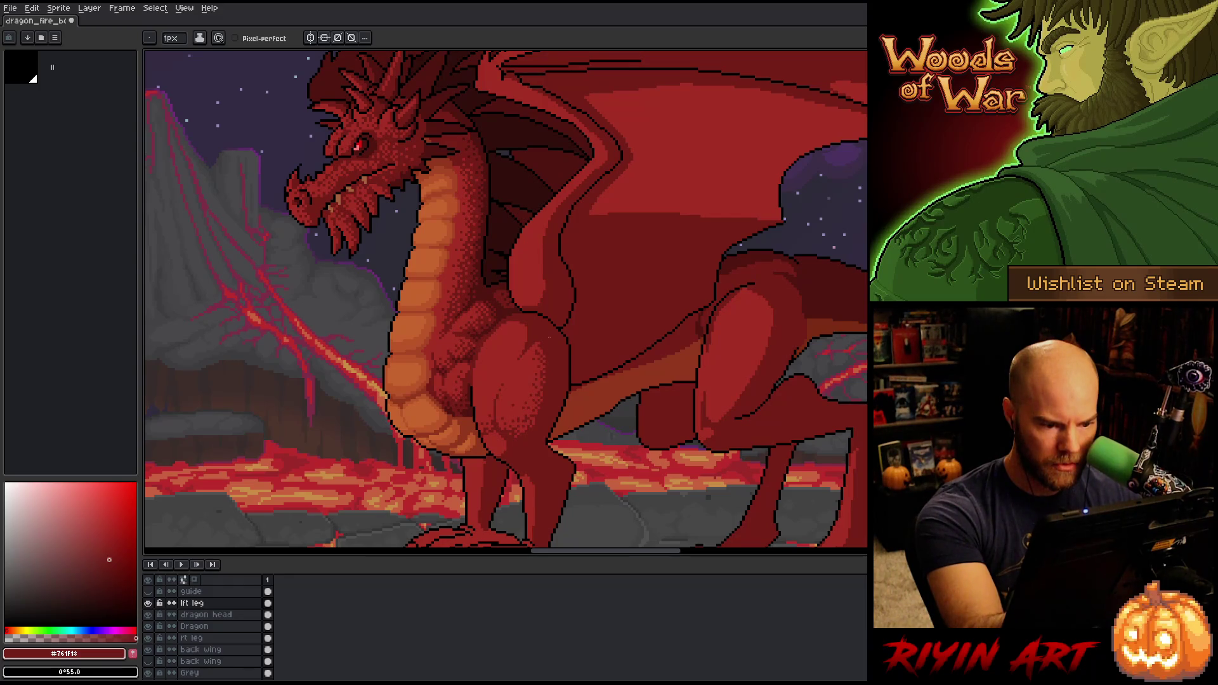
pyautogui.keyDown('alt'); pyautogui.click(546, 368); pyautogui.keyUp('alt')
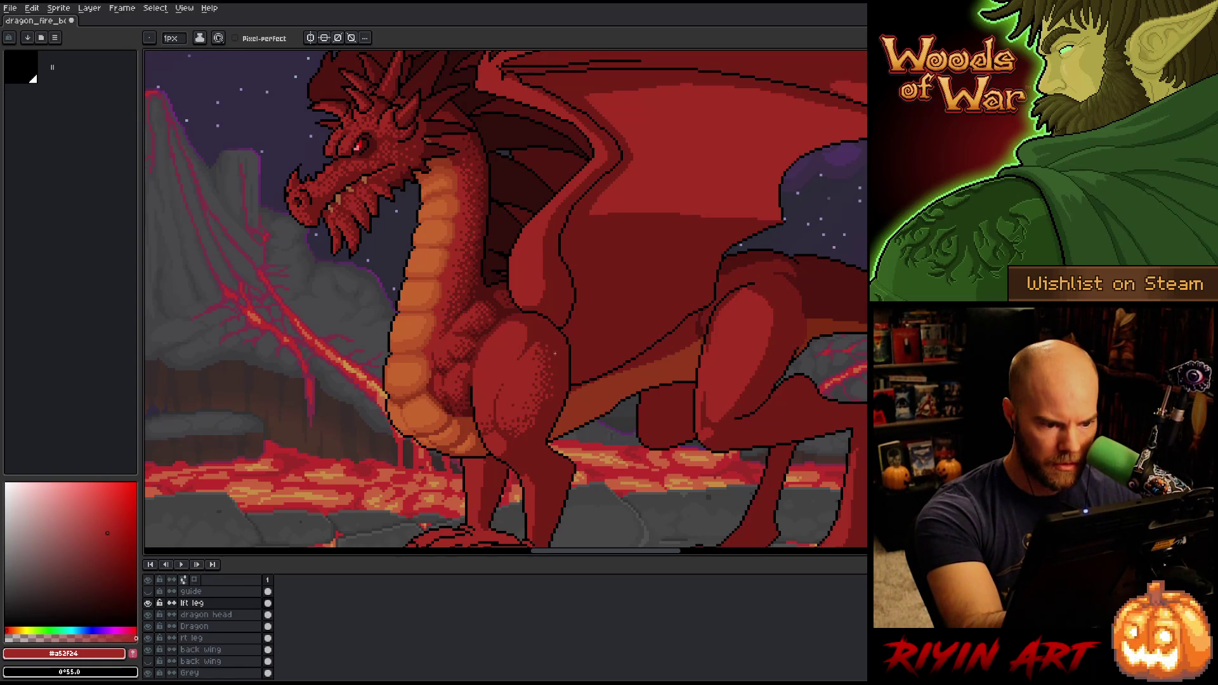
# Dither more #761f18 over the thigh and front leg, alternating with #a52f24
pyautogui.keyDown('alt'); pyautogui.click(546, 398); pyautogui.keyUp('alt')
pyautogui.keyDown('alt'); pyautogui.click(552, 414); pyautogui.keyUp('alt')
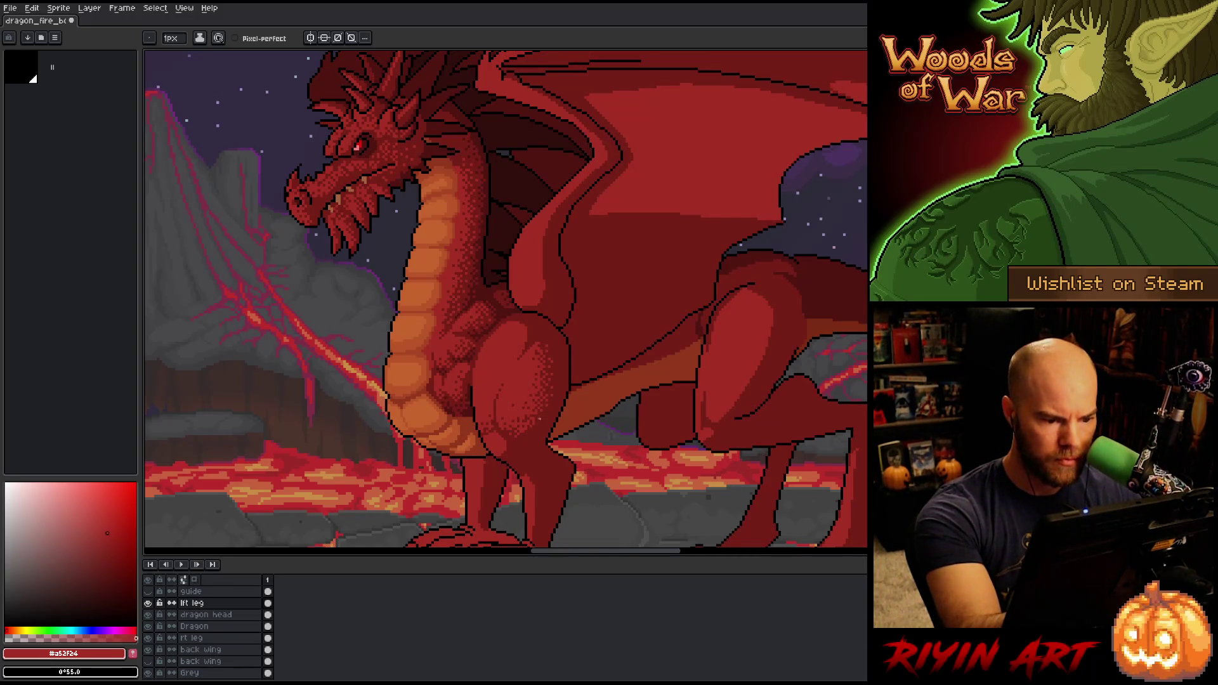
pyautogui.press('alt')
pyautogui.keyDown('alt'); pyautogui.click(541, 328); pyautogui.keyUp('alt')
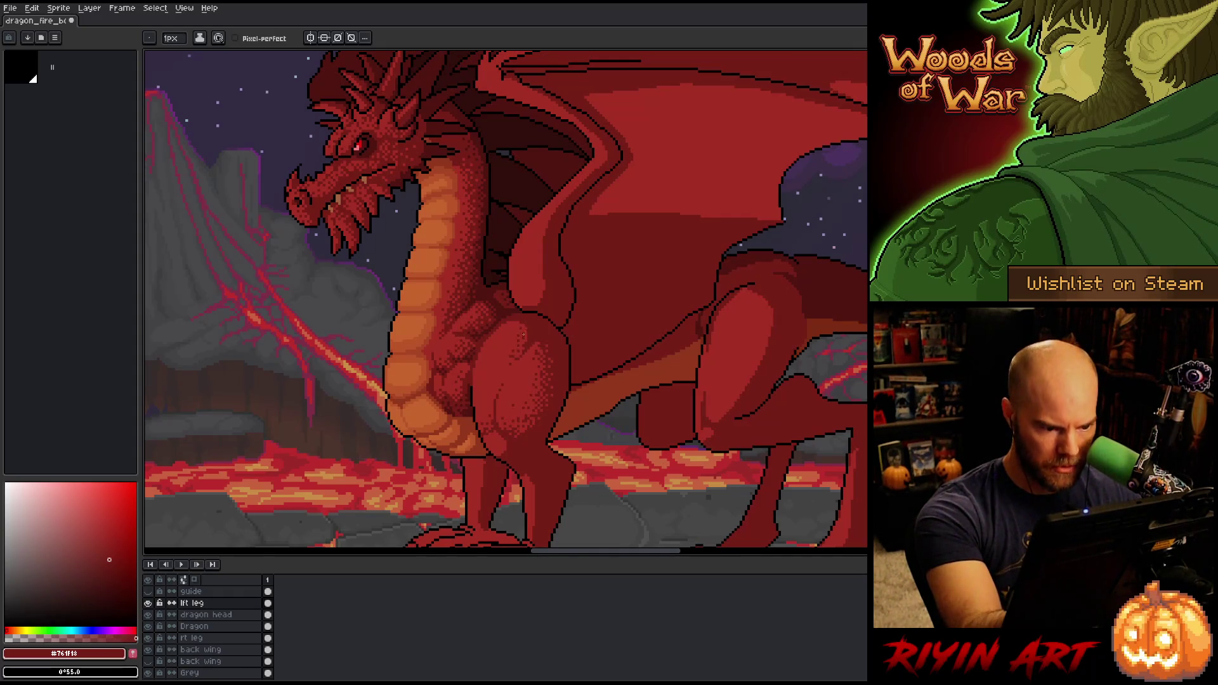
pyautogui.keyDown('alt'); pyautogui.click(523, 335); pyautogui.keyUp('alt')
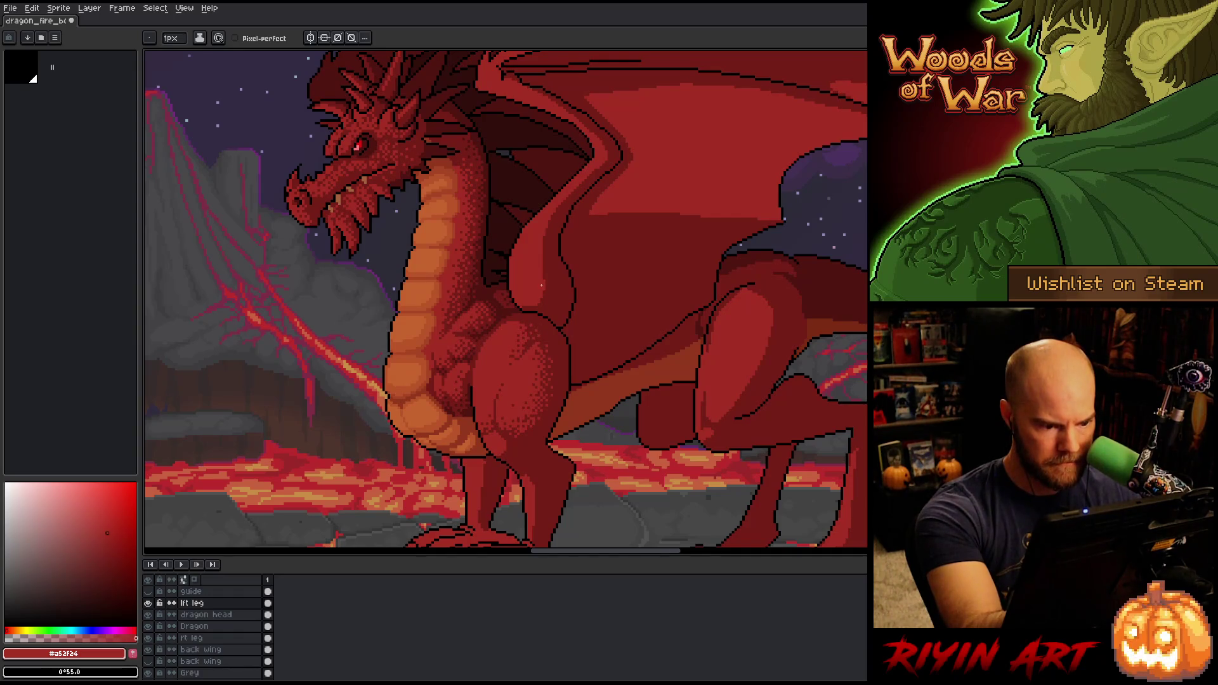
pyautogui.keyDown('alt'); pyautogui.click(491, 419); pyautogui.keyUp('alt')
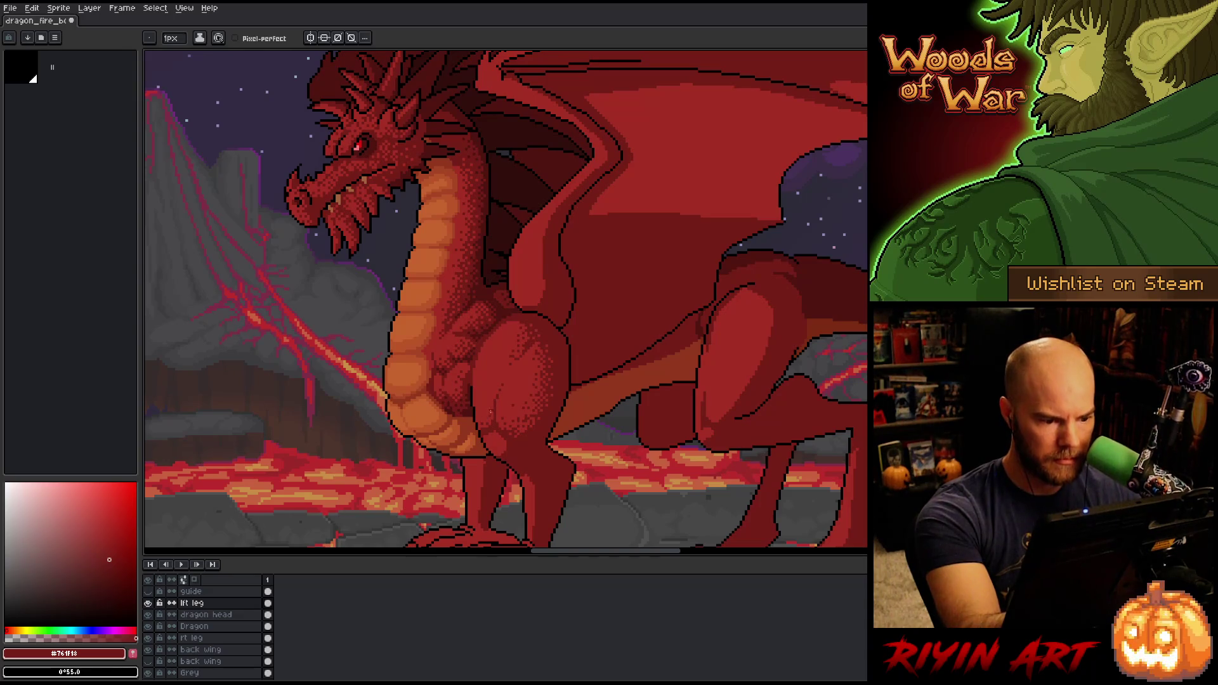
pyautogui.keyDown('alt'); pyautogui.click(491, 423); pyautogui.keyUp('alt')
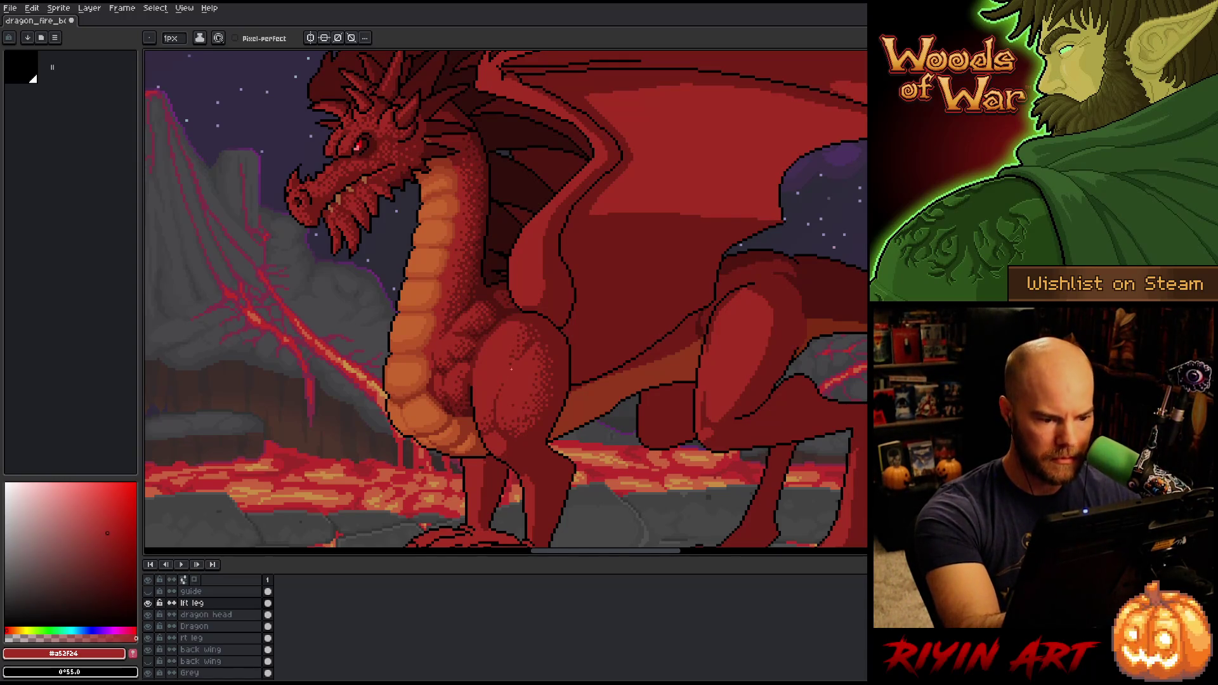
pyautogui.keyDown('alt'); pyautogui.click(508, 427); pyautogui.keyUp('alt')
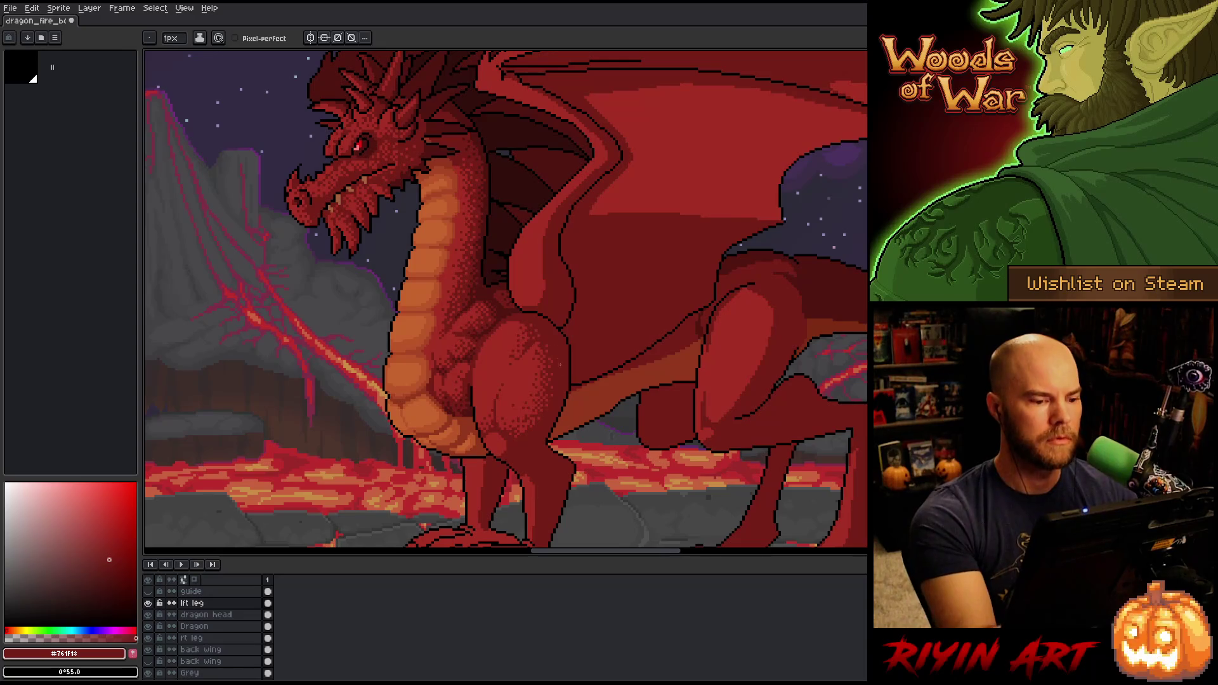
pyautogui.press('alt')
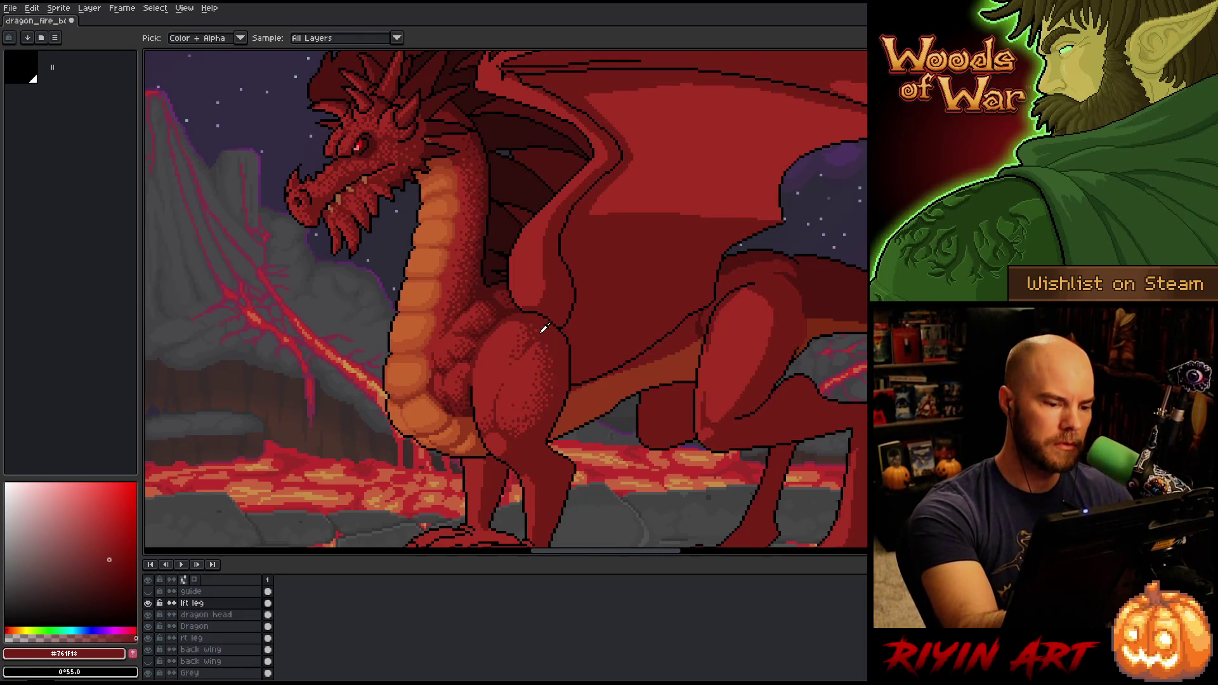
pyautogui.keyDown('alt'); pyautogui.click(544, 328); pyautogui.keyUp('alt')
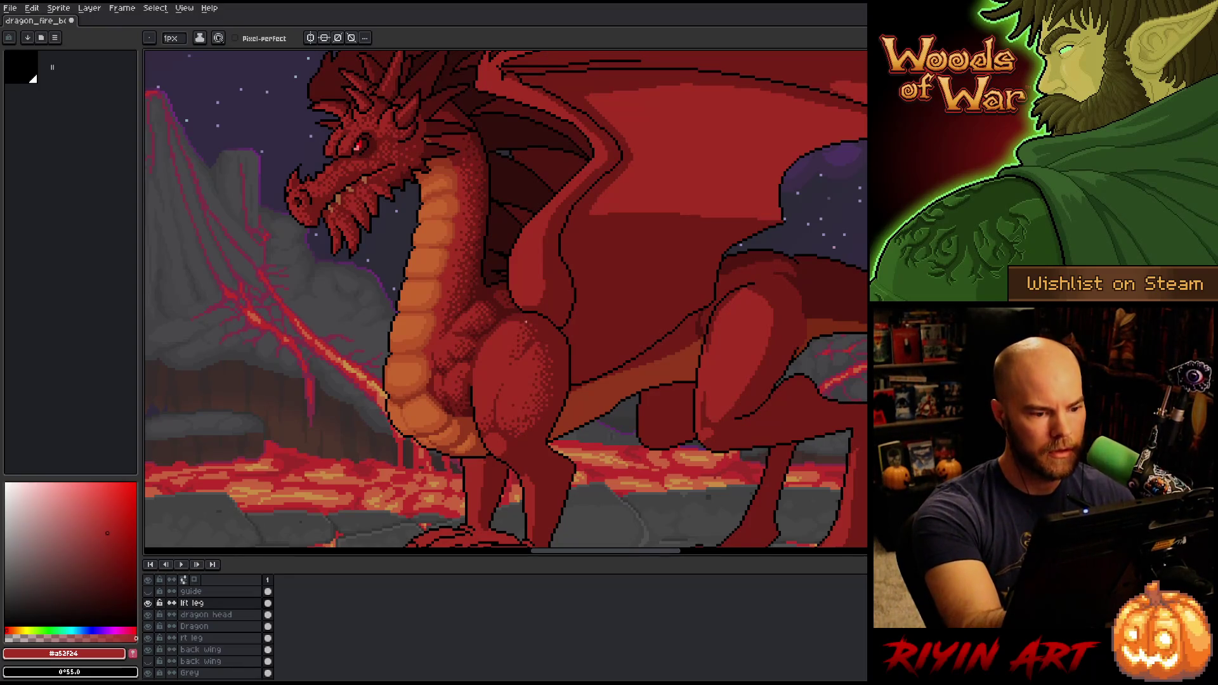
# Densify the thigh dithering toward its lower edge, save, and pan down to the feet
pyautogui.hotkey('ctrl', 's')
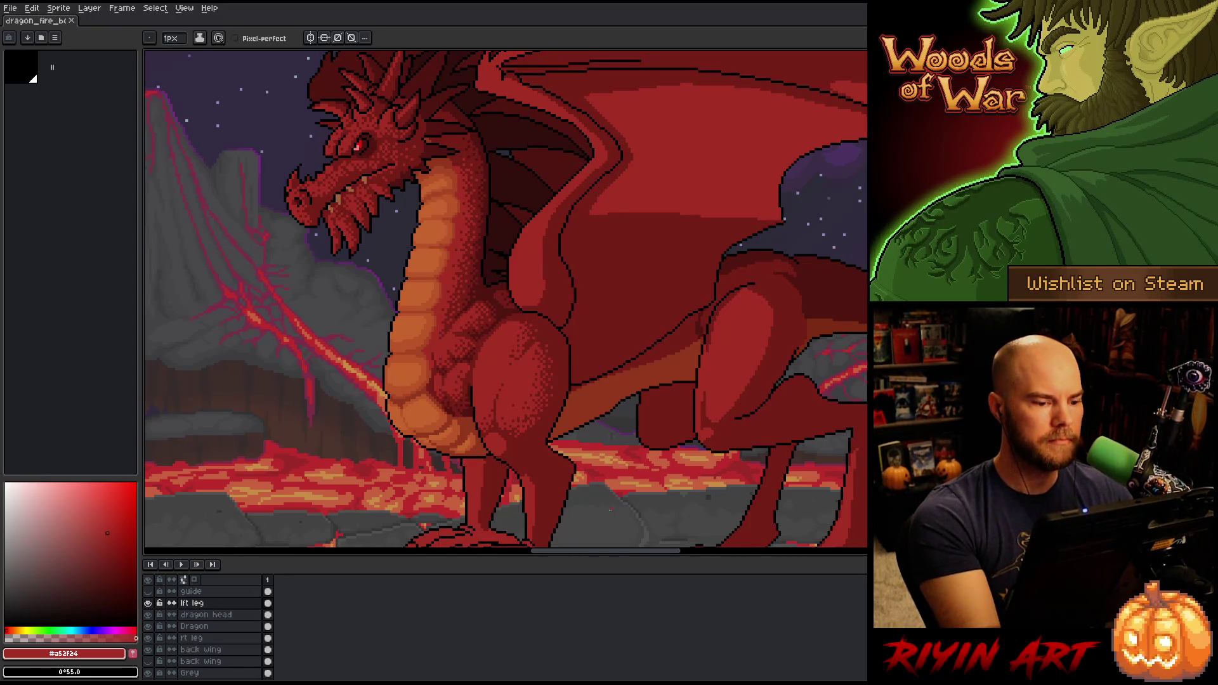
pyautogui.keyDown('alt'); pyautogui.click(526, 345); pyautogui.keyUp('alt')
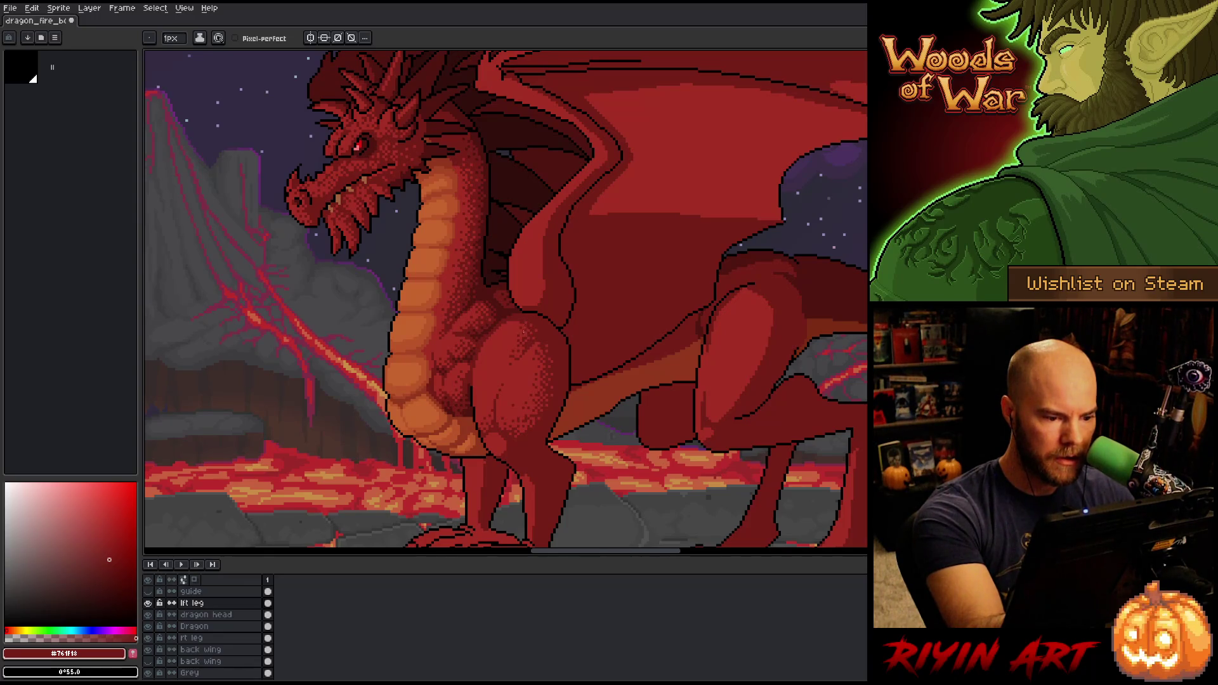
pyautogui.keyDown('alt'); pyautogui.click(526, 329); pyautogui.keyUp('alt')
pyautogui.hotkey('ctrl', 's')
pyautogui.keyDown('alt'); pyautogui.click(534, 335); pyautogui.keyUp('alt')
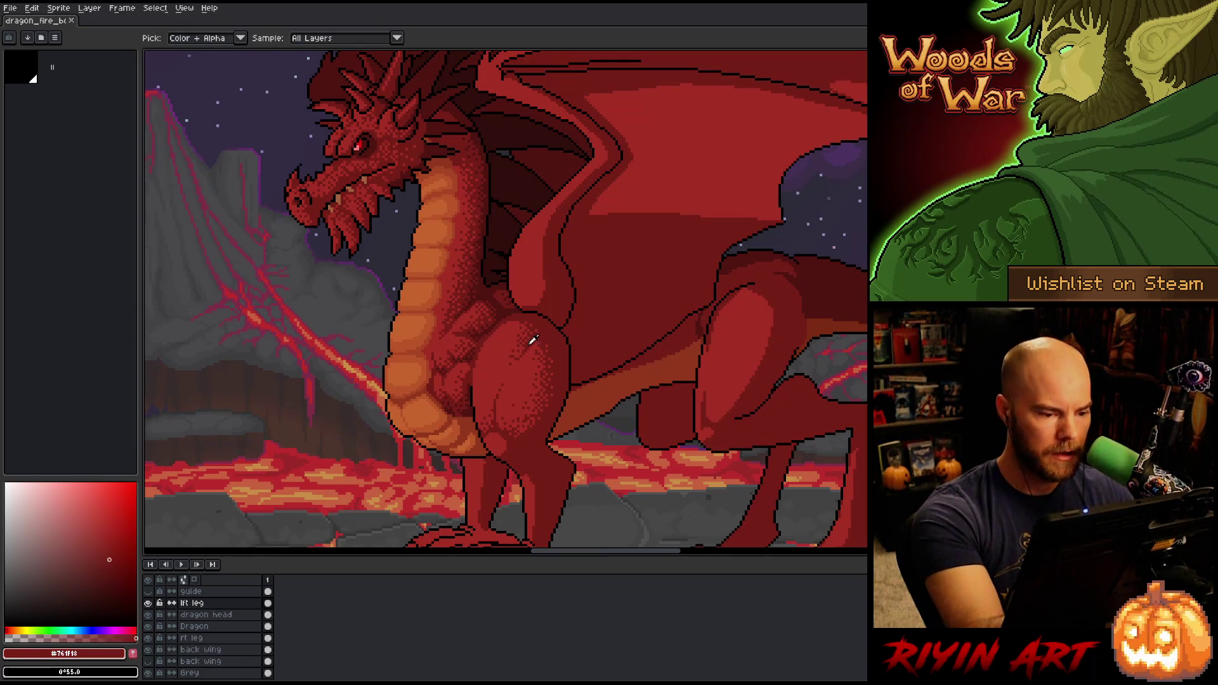
pyautogui.click(516, 353)
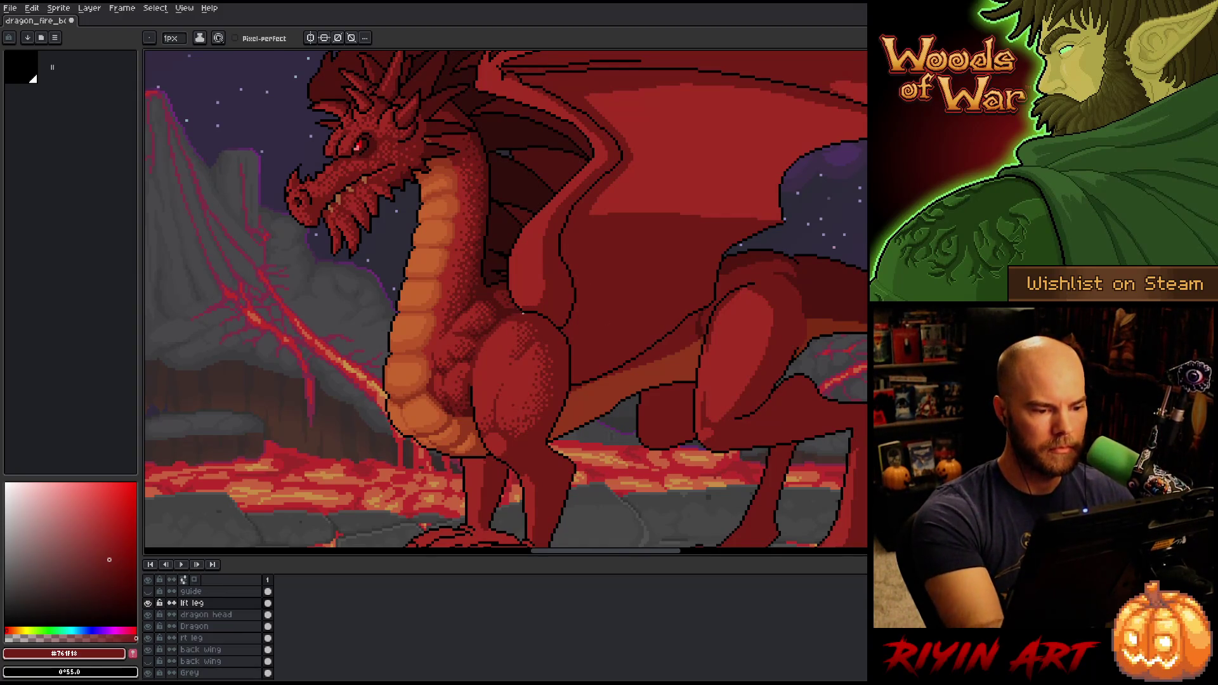
pyautogui.hotkey('ctrl', 's')
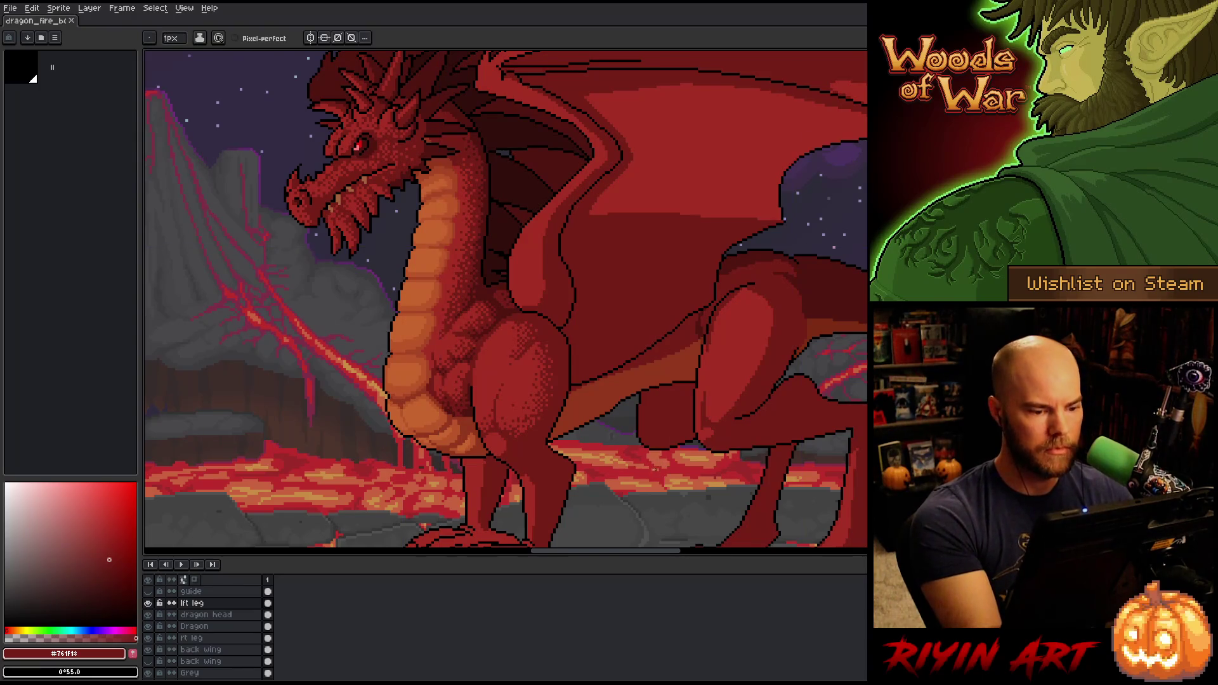
pyautogui.moveTo(576, 380)
pyautogui.mouseDown()
pyautogui.moveTo(590, 340)
pyautogui.moveTo(585, 385)
pyautogui.mouseUp()
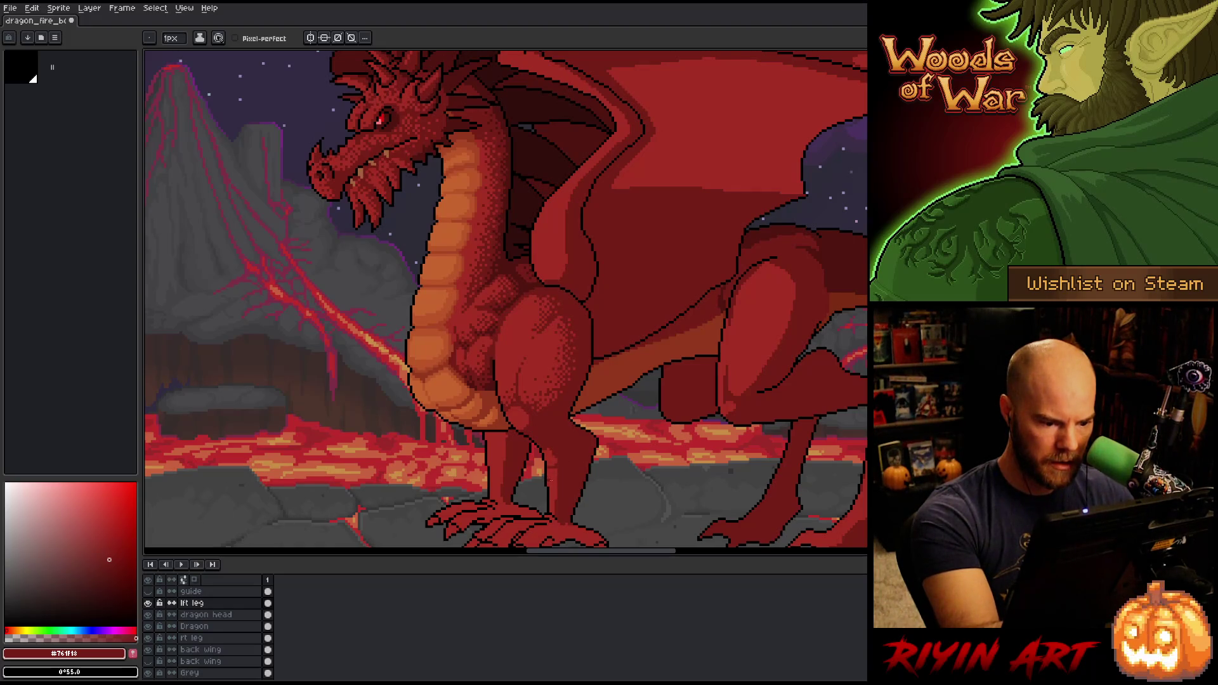
pyautogui.moveTo(569, 475); pyautogui.dragTo(556, 414)
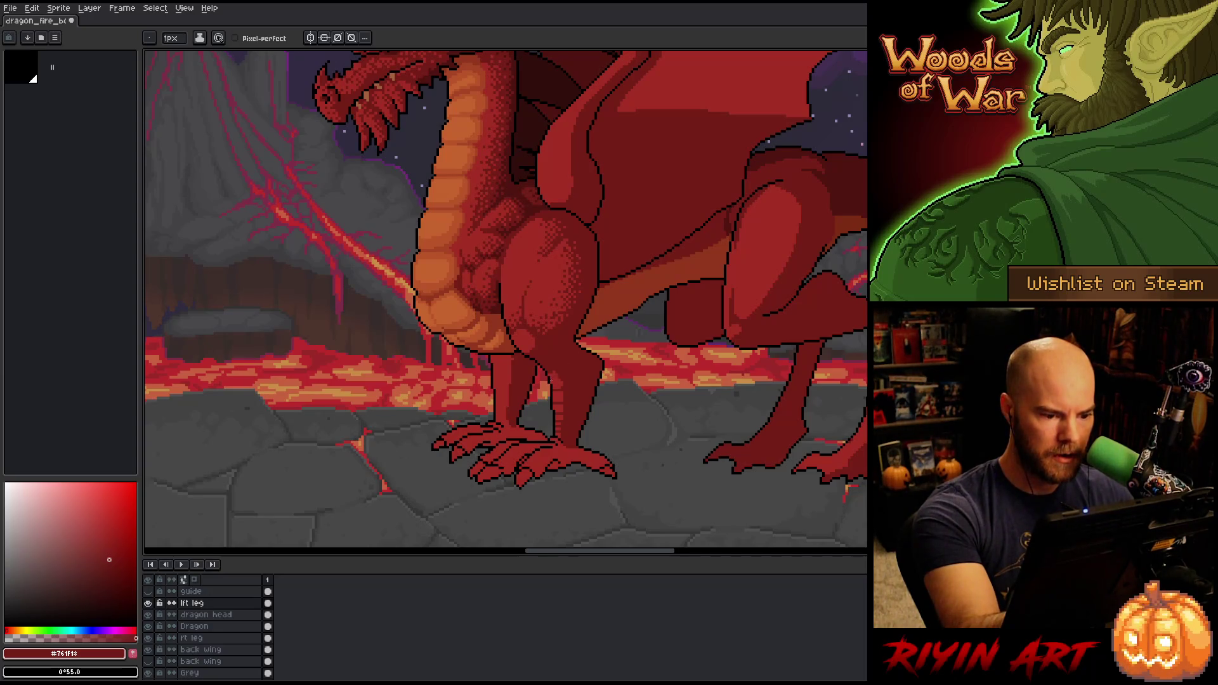
# Draw a dark red #761f18 line down the length of the near front leg
pyautogui.keyDown('alt'); pyautogui.click(572, 354); pyautogui.keyUp('alt')
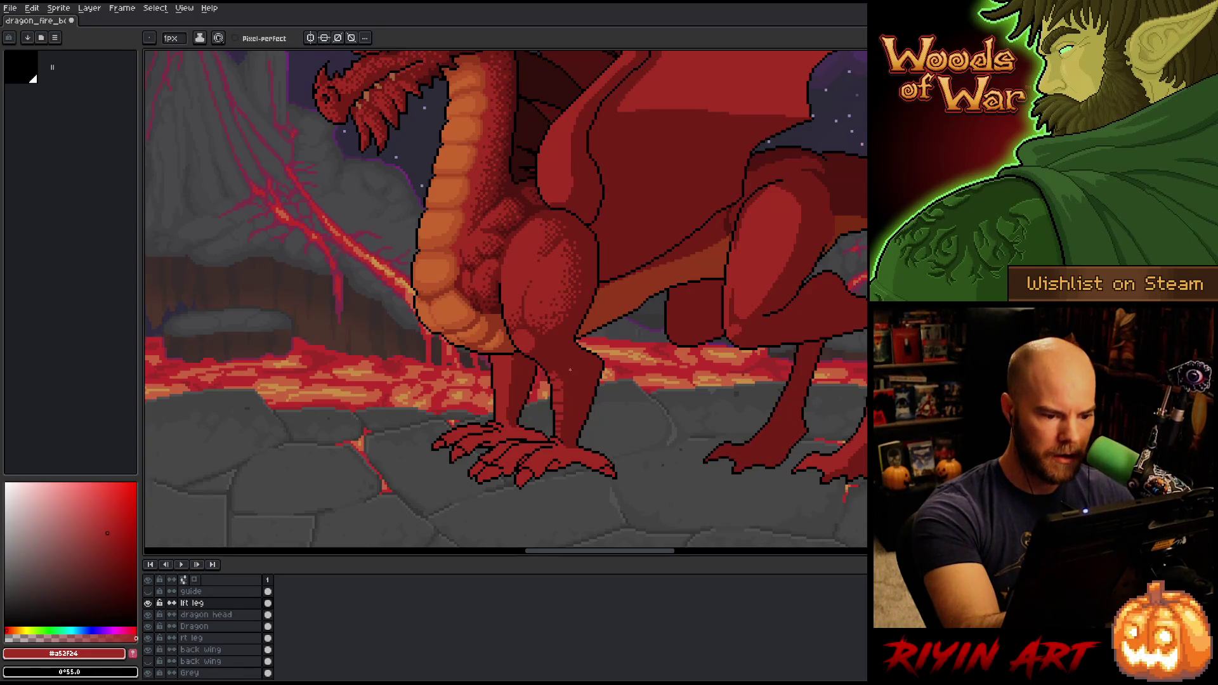
pyautogui.keyDown('alt'); pyautogui.click(561, 402); pyautogui.keyUp('alt')
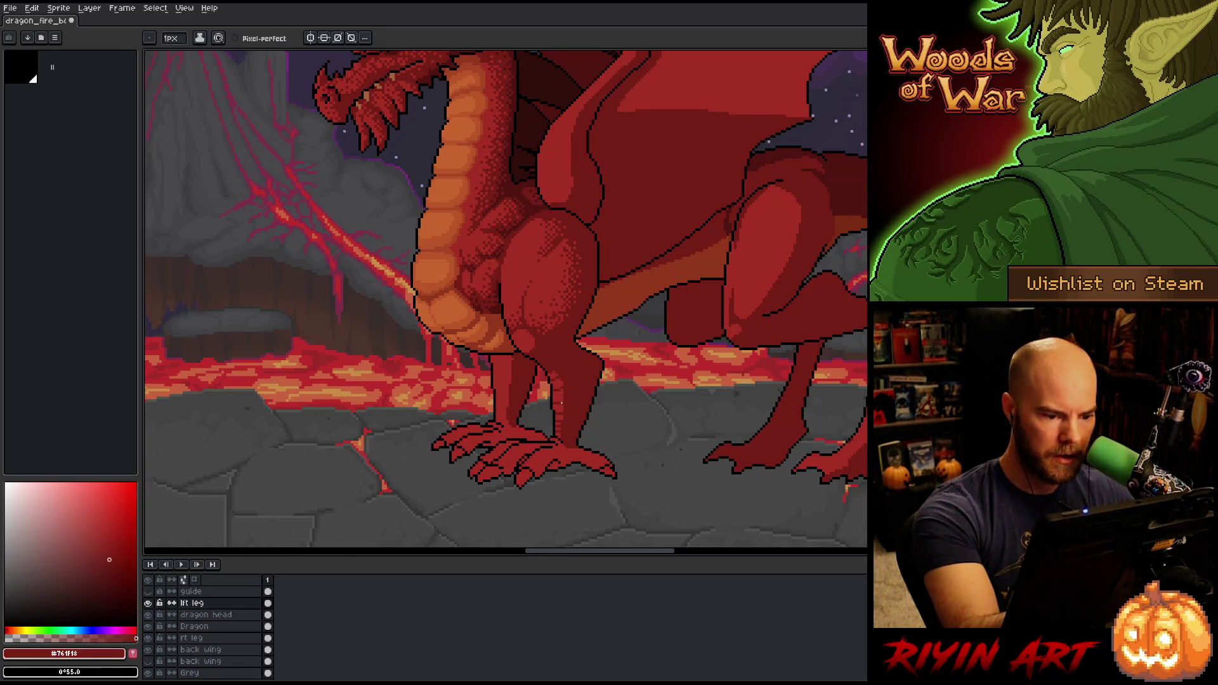
pyautogui.keyDown('alt'); pyautogui.click(568, 390); pyautogui.keyUp('alt')
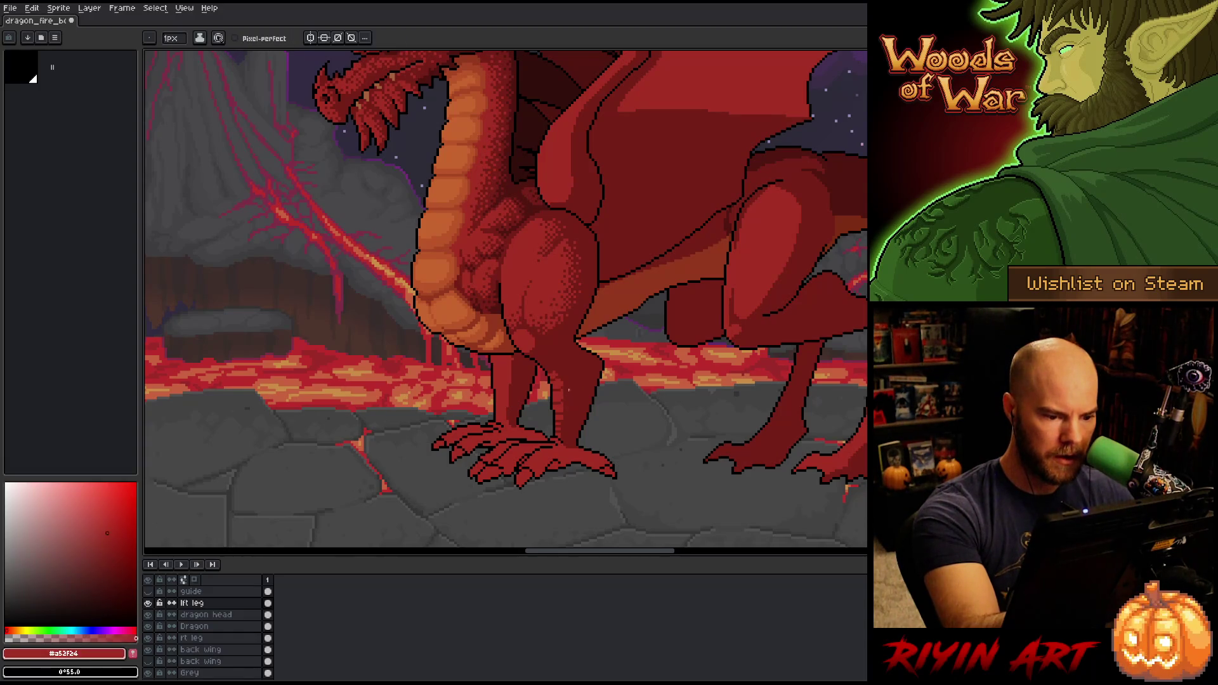
pyautogui.keyDown('alt'); pyautogui.click(514, 362); pyautogui.keyUp('alt')
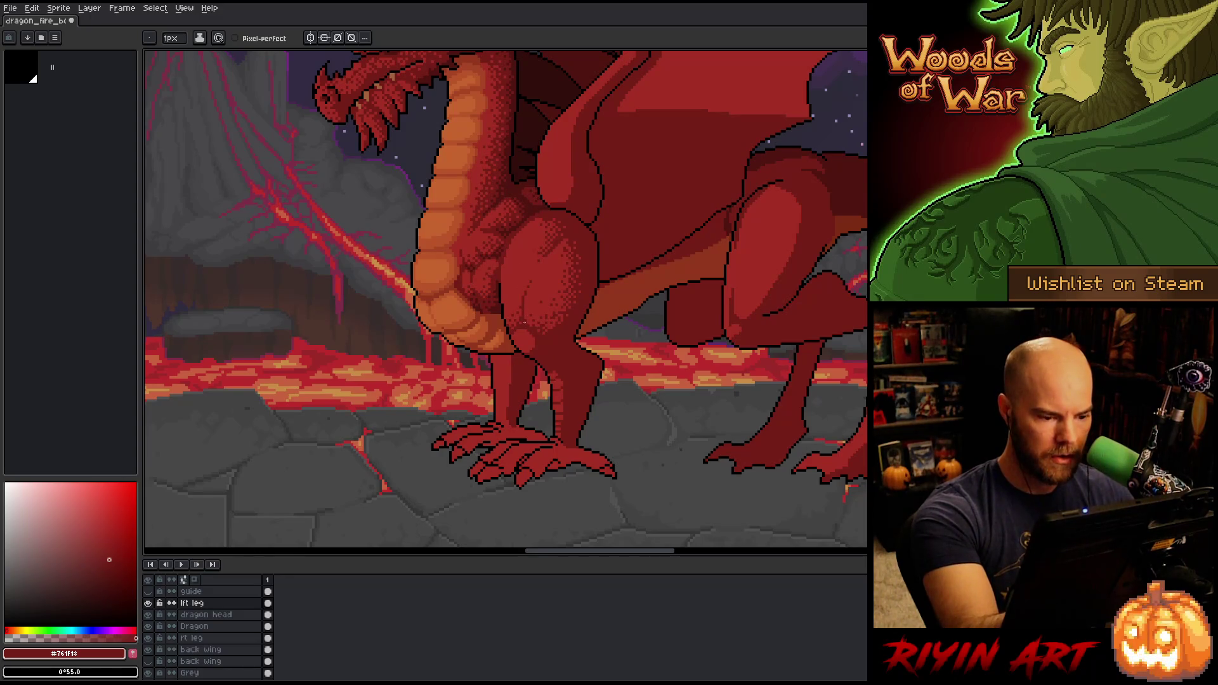
pyautogui.moveTo(506, 357); pyautogui.dragTo(505, 417)
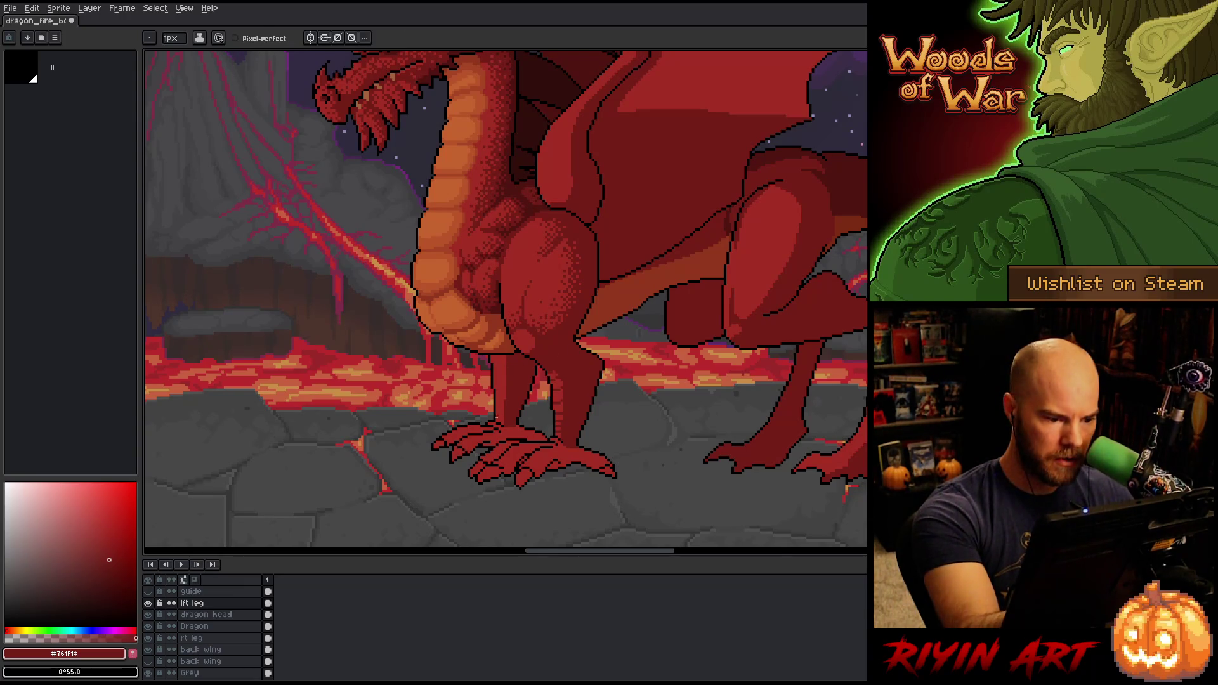
# Turn Pixel-perfect back on, touch up leg pixels, and lasso-select the near leg
pyautogui.click(235, 38)
pyautogui.hotkey('ctrl', 's')
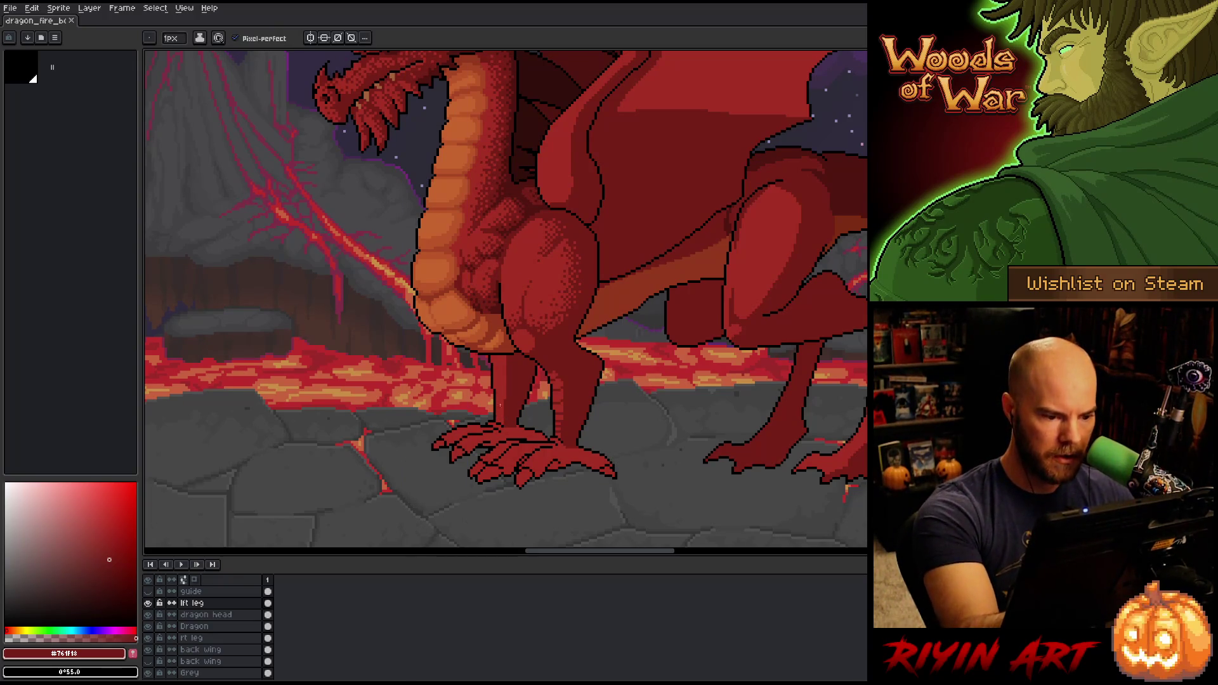
pyautogui.click(501, 419)
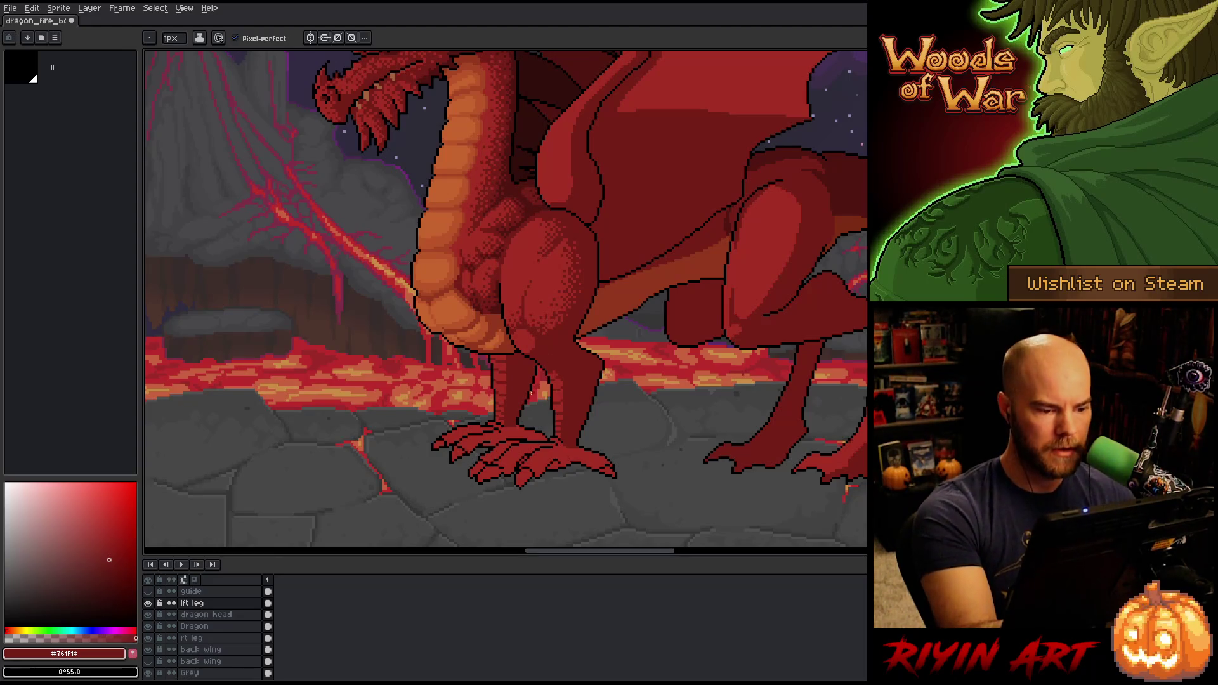
pyautogui.press('q')
pyautogui.moveTo(485, 485)
pyautogui.mouseDown()
pyautogui.moveTo(523, 365)
pyautogui.moveTo(400, 501)
pyautogui.mouseUp()
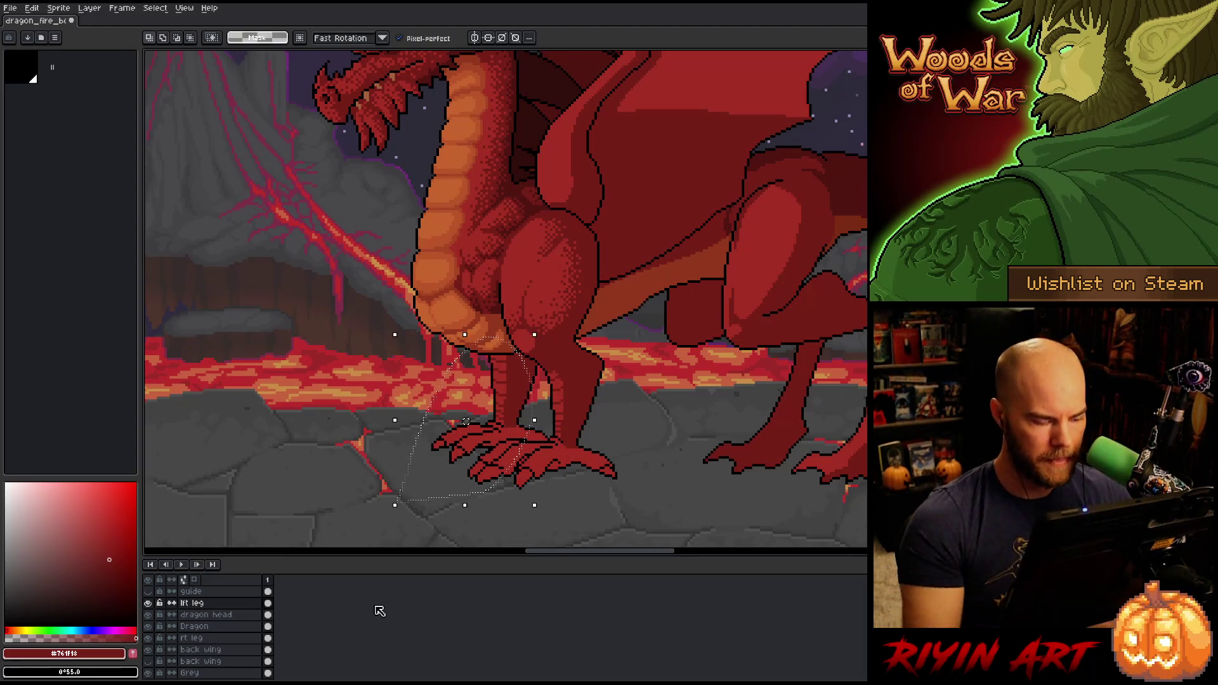
# Drop the leg selection and return to the lft leg layer after trying rt leg
pyautogui.hotkey('ctrl', 'd')
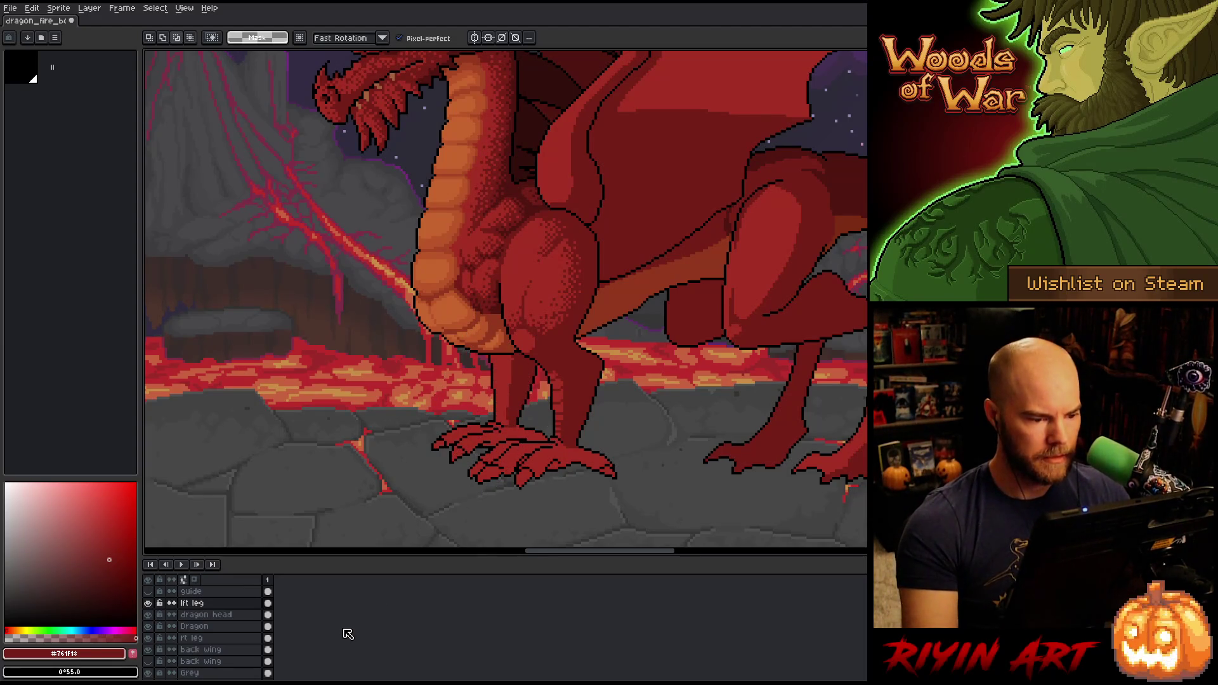
pyautogui.click(187, 638)
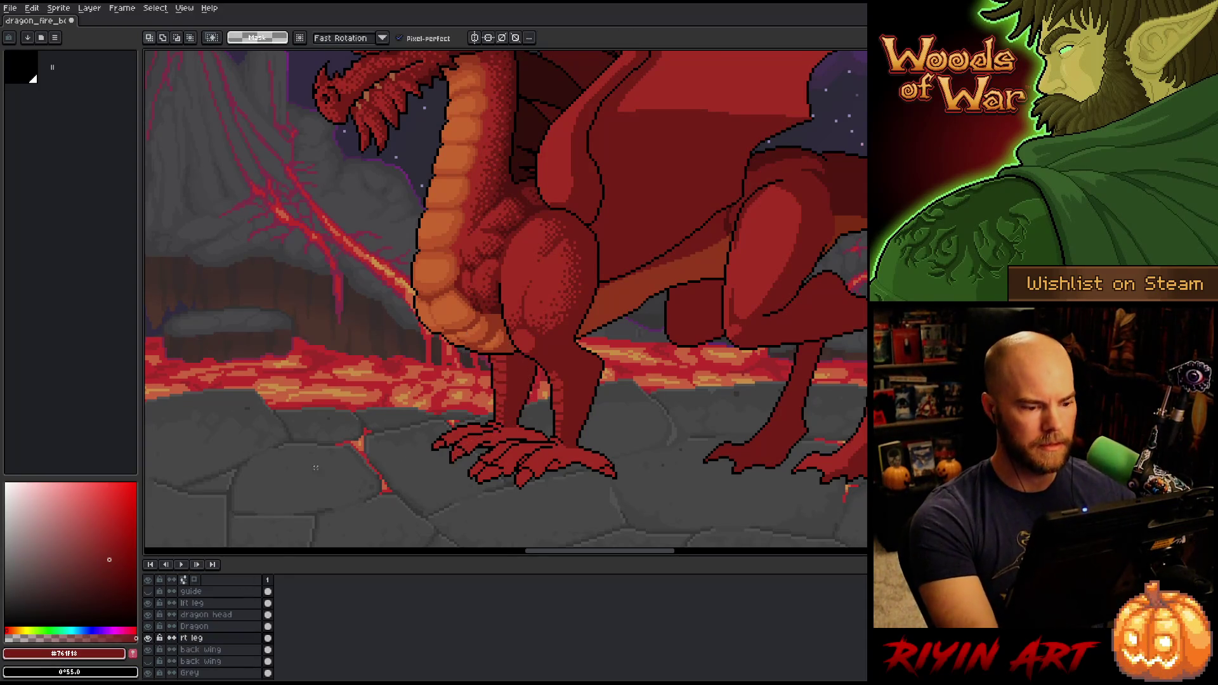
pyautogui.press('Up')
pyautogui.press('Up')
pyautogui.press('Up')
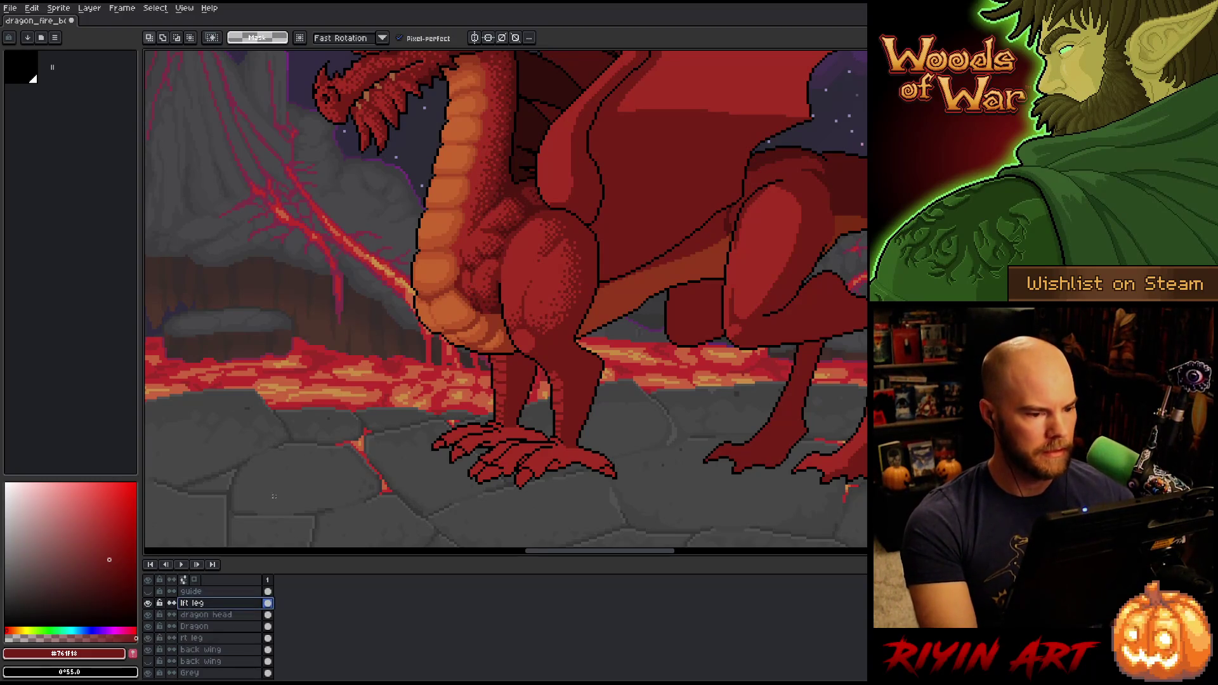
pyautogui.scroll(-3, 418, 305)
pyautogui.scroll(2, 445, 274)
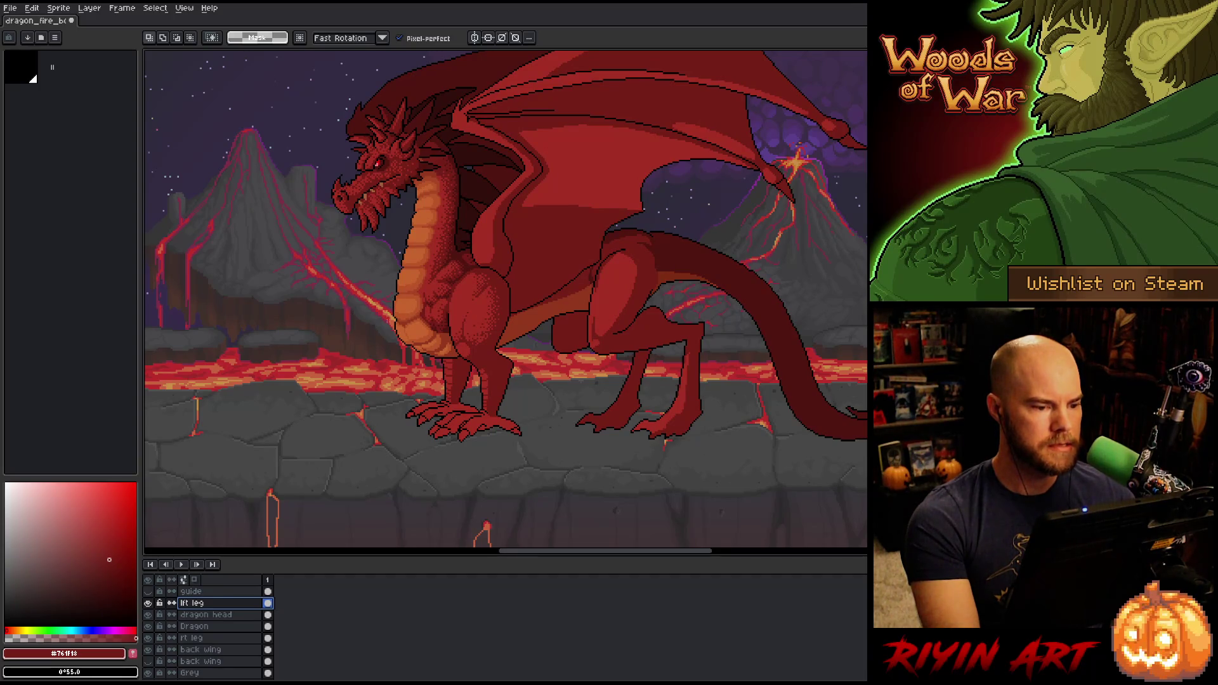
pyautogui.scroll(1, 475, 241)
pyautogui.scroll(1, 476, 241)
pyautogui.scroll(-1, 476, 241)
# Pan around the scene and eyedrop the very dark red #501612 from the chest
pyautogui.moveTo(486, 182); pyautogui.dragTo(479, 253)
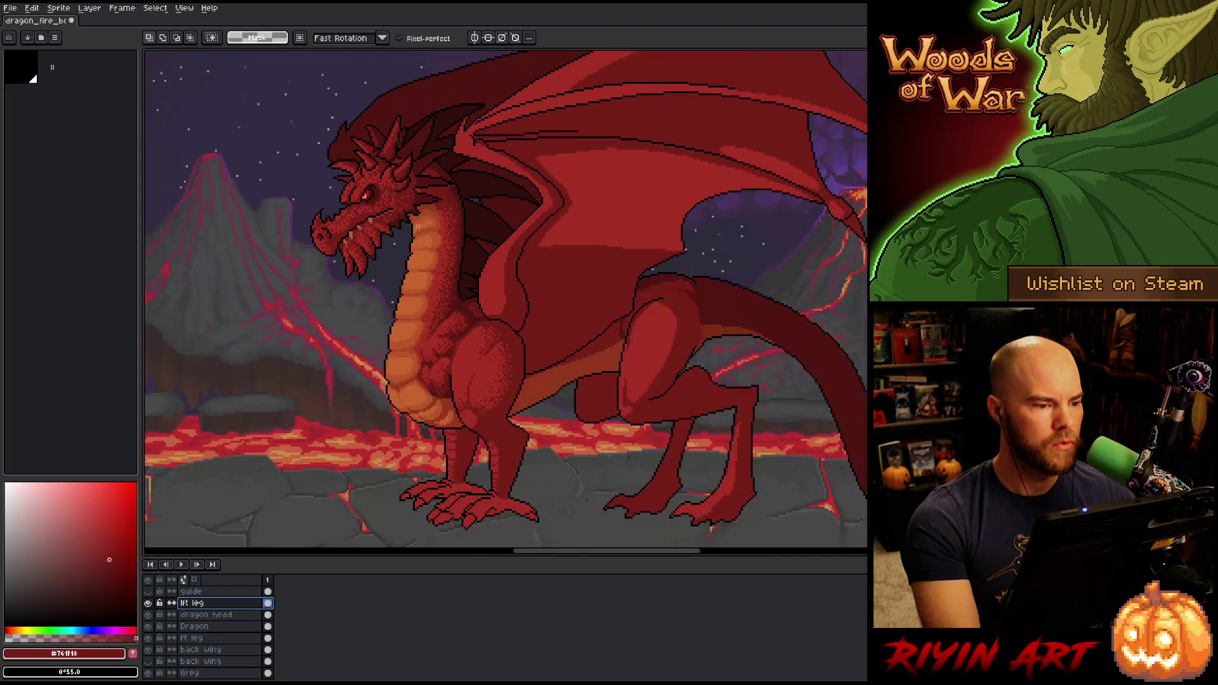
pyautogui.scroll(-2, 411, 235)
pyautogui.scroll(1, 497, 263)
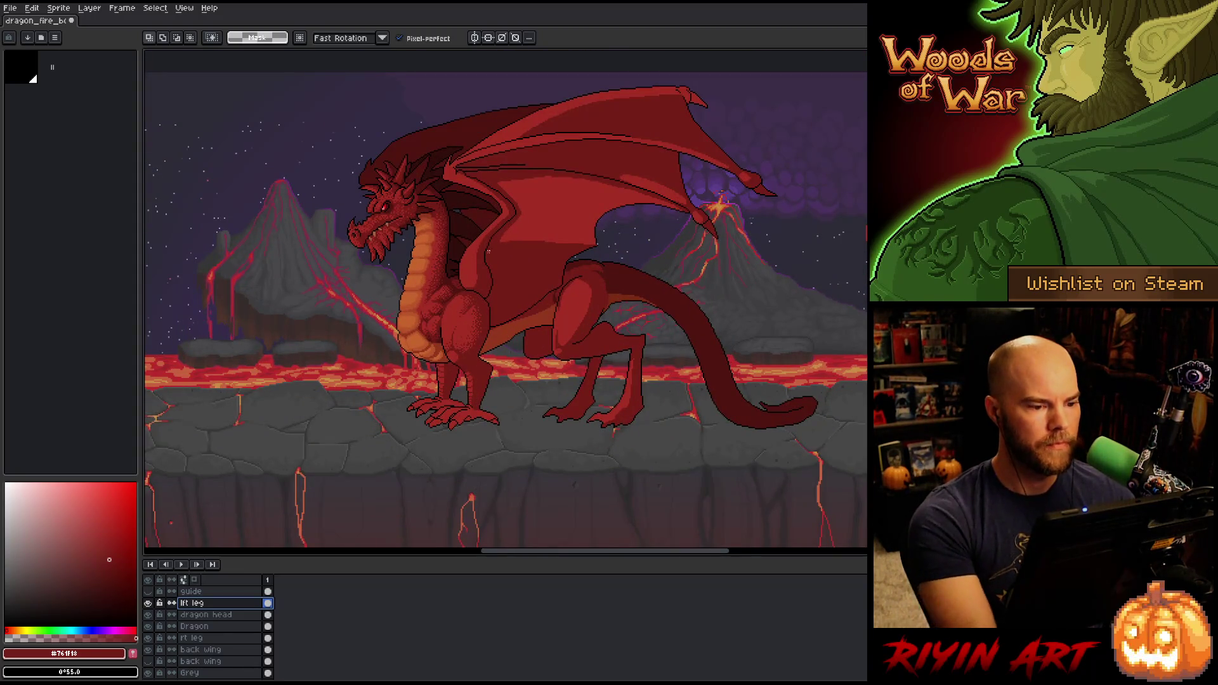
pyautogui.scroll(1, 515, 265)
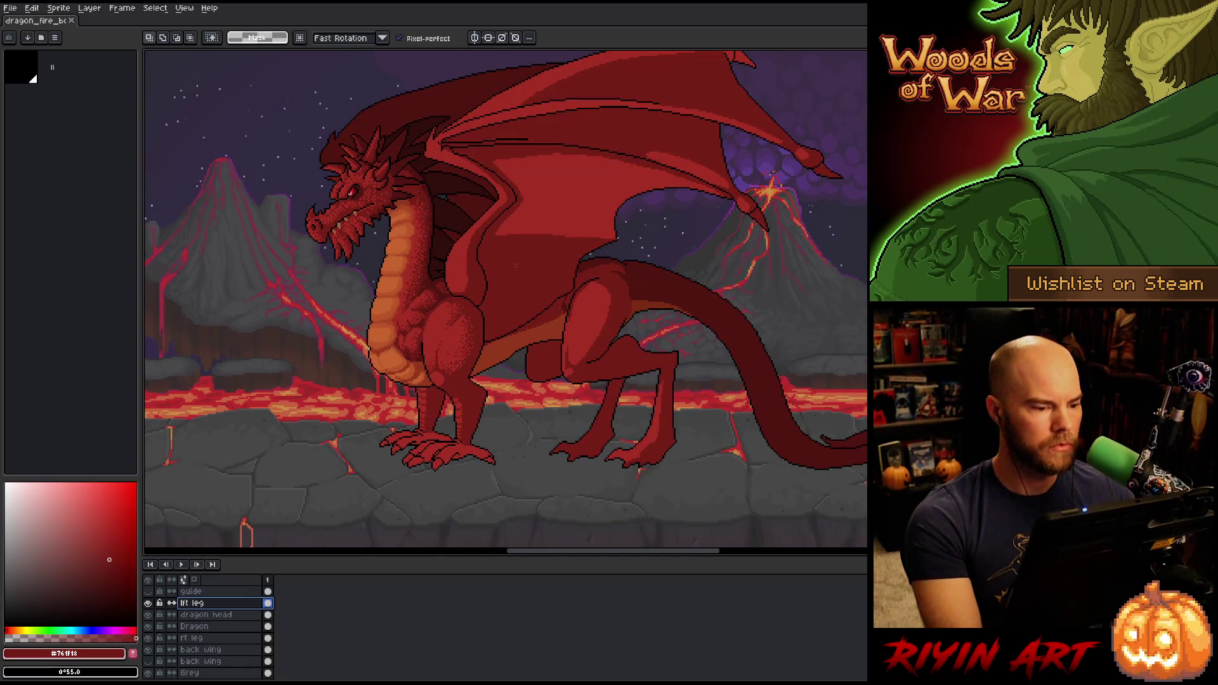
pyautogui.scroll(3, 381, 359)
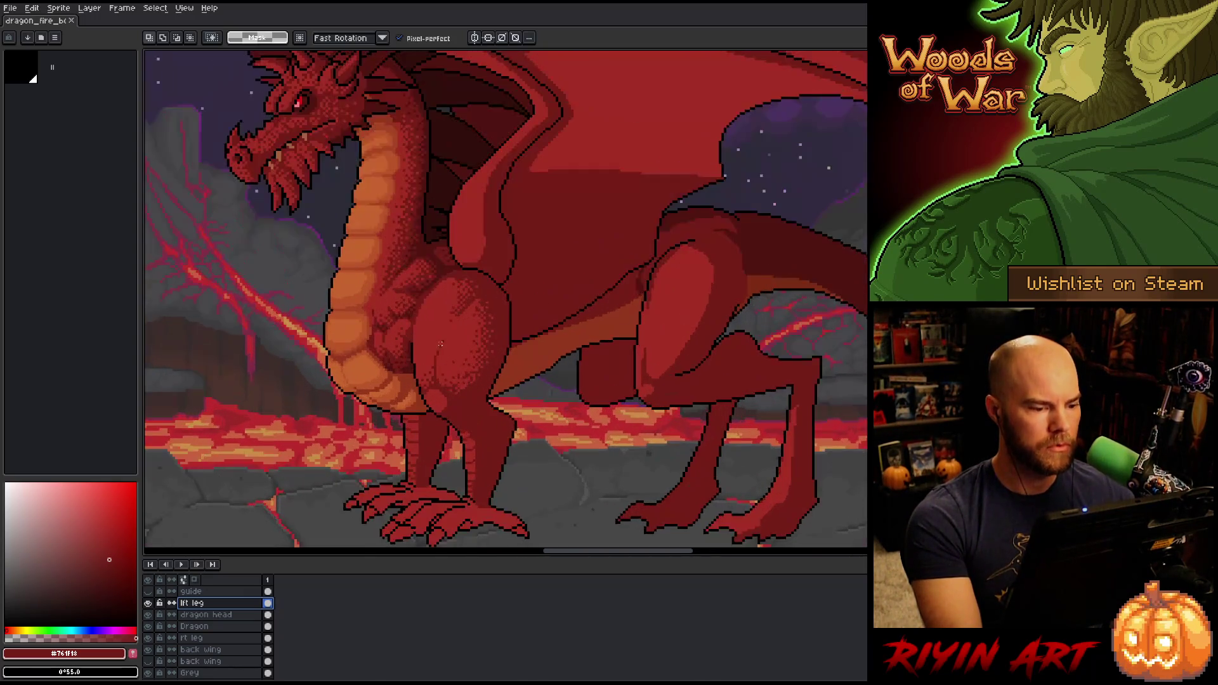
pyautogui.press('alt')
pyautogui.keyDown('alt'); pyautogui.click(425, 200); pyautogui.keyUp('alt')
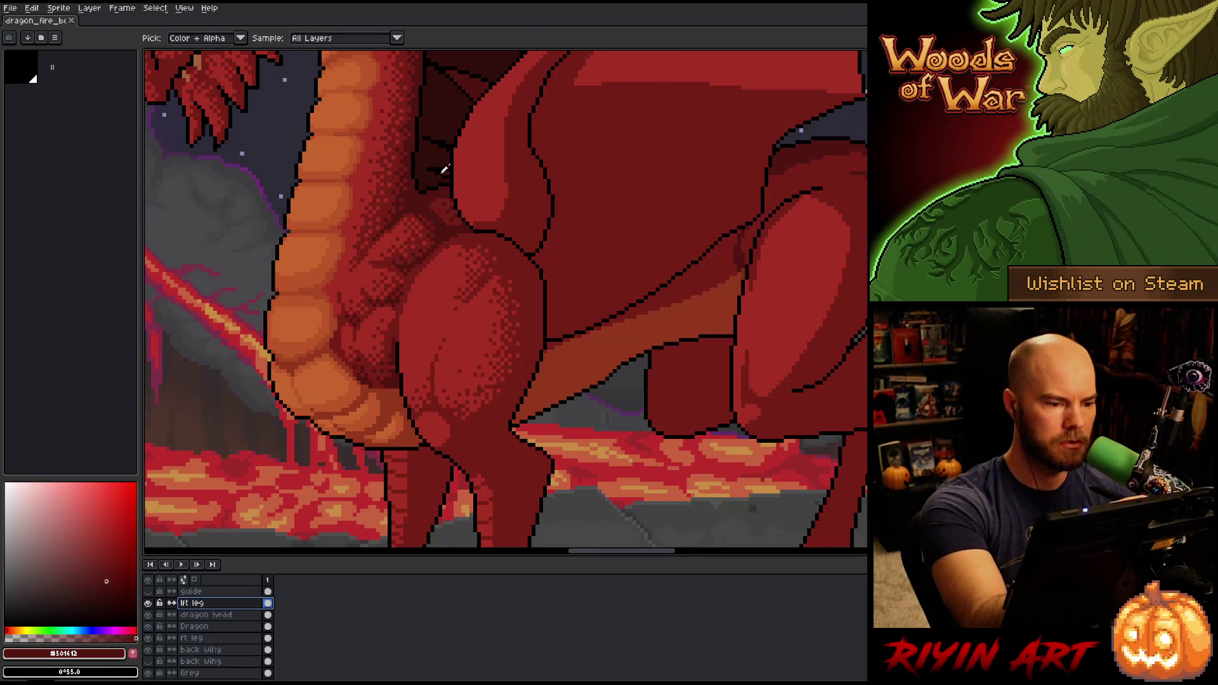
# Wand-select the near thigh, disable Pixel-perfect, activate the rt leg layer, and pick #761f18
pyautogui.click(486, 449)
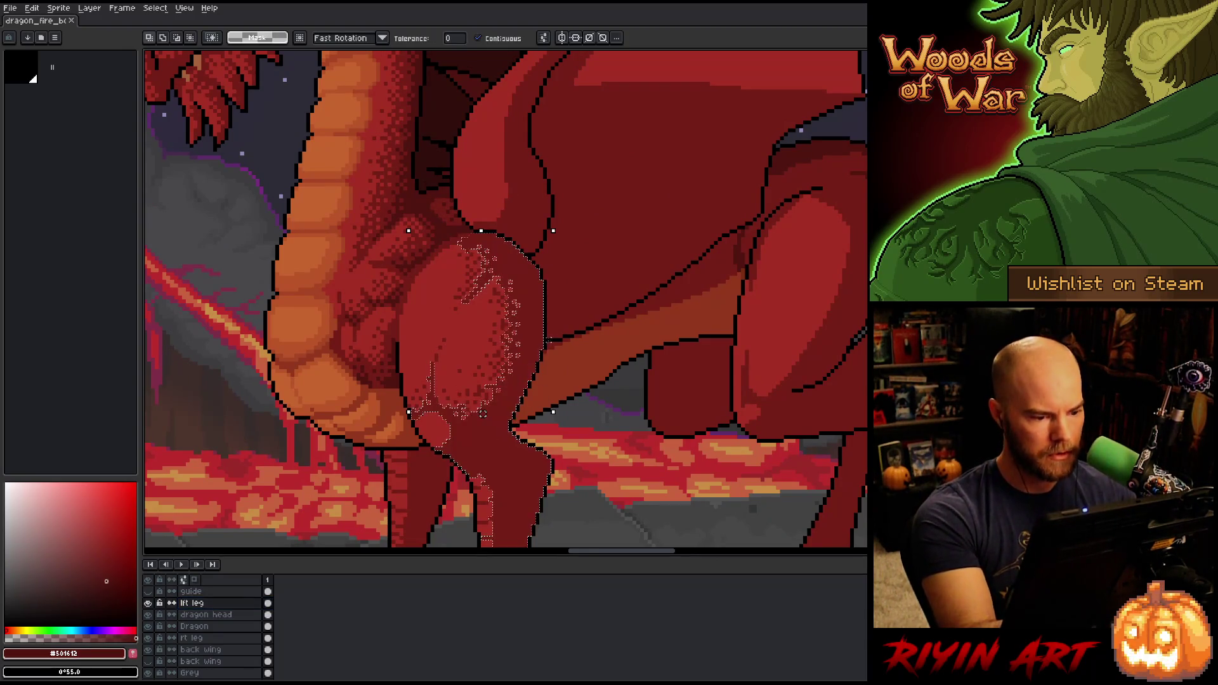
pyautogui.press('b')
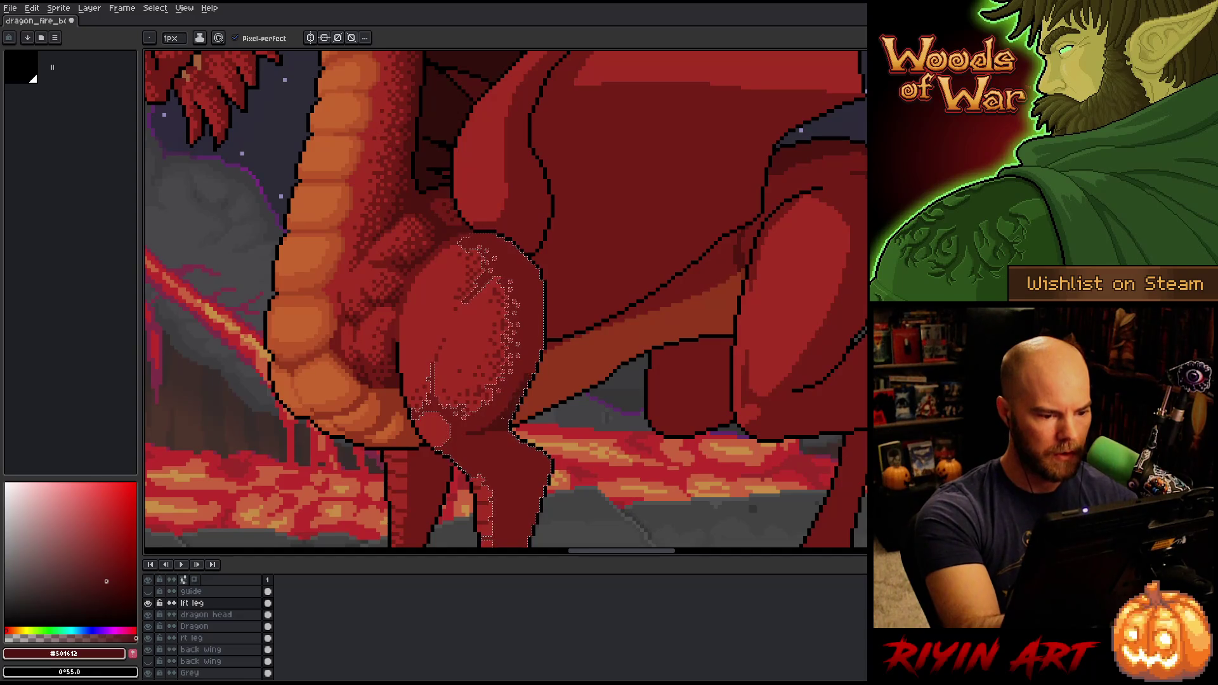
pyautogui.click(235, 38)
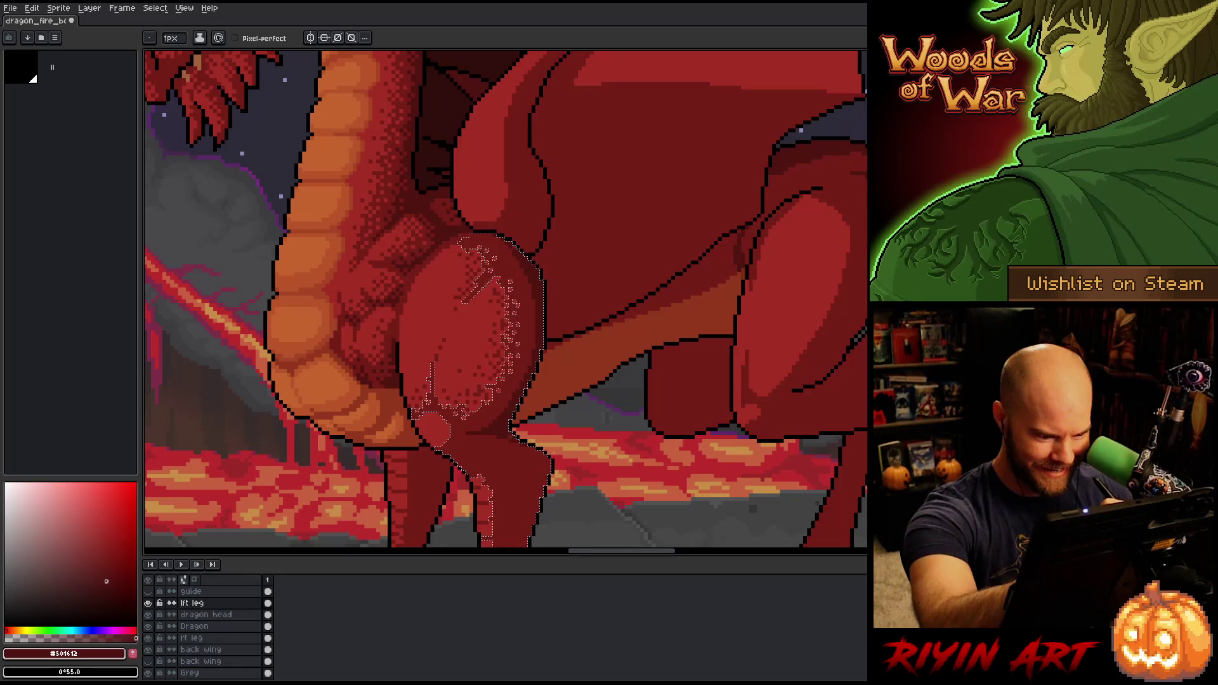
pyautogui.moveTo(615, 392); pyautogui.dragTo(669, 239)
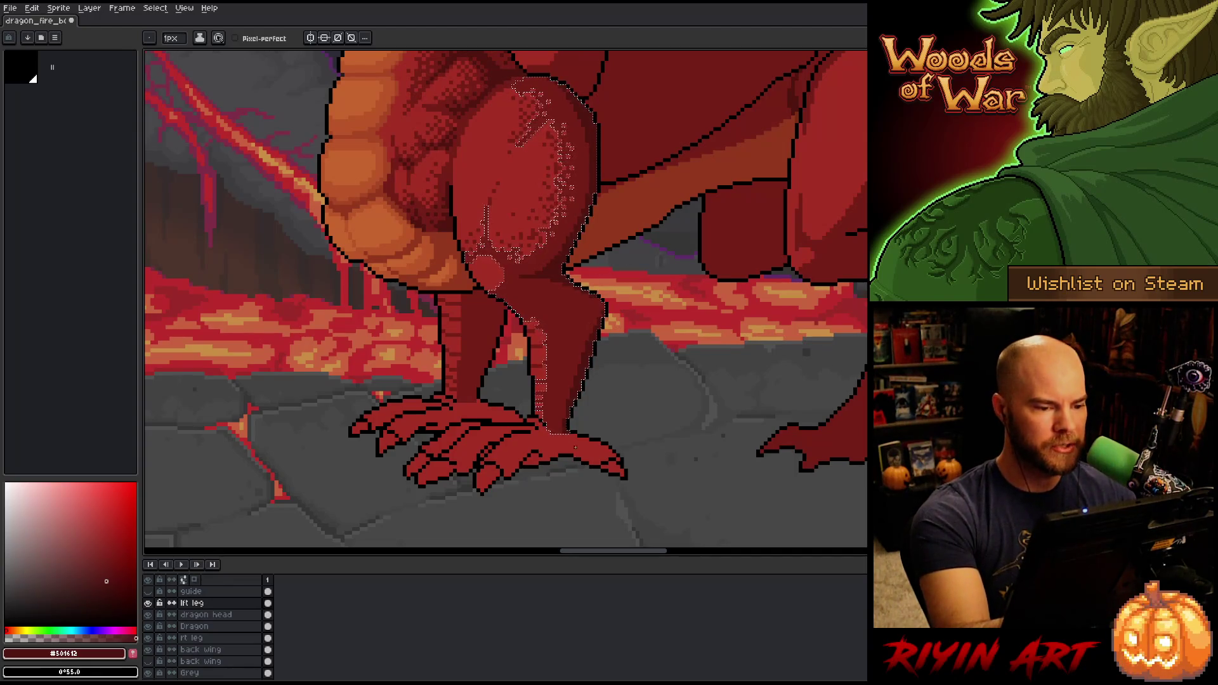
pyautogui.keyDown('ctrl'); pyautogui.click(192, 637); pyautogui.keyUp('ctrl')
pyautogui.press('b')
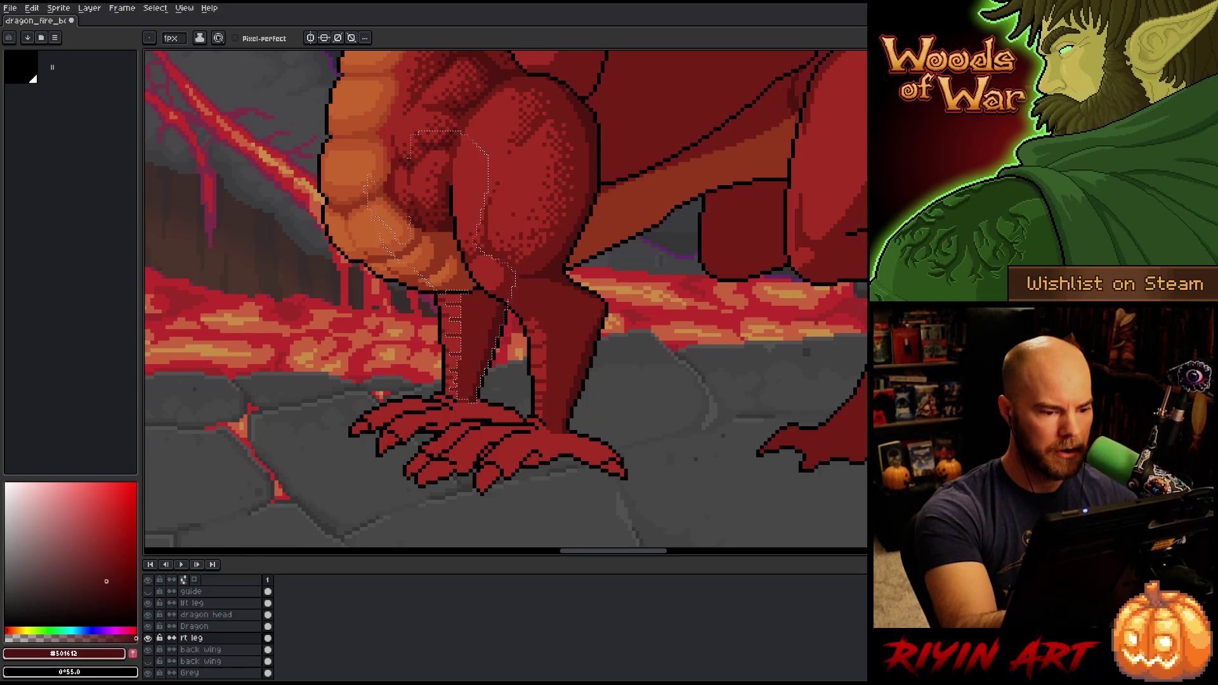
pyautogui.keyDown('alt'); pyautogui.click(493, 311); pyautogui.keyUp('alt')
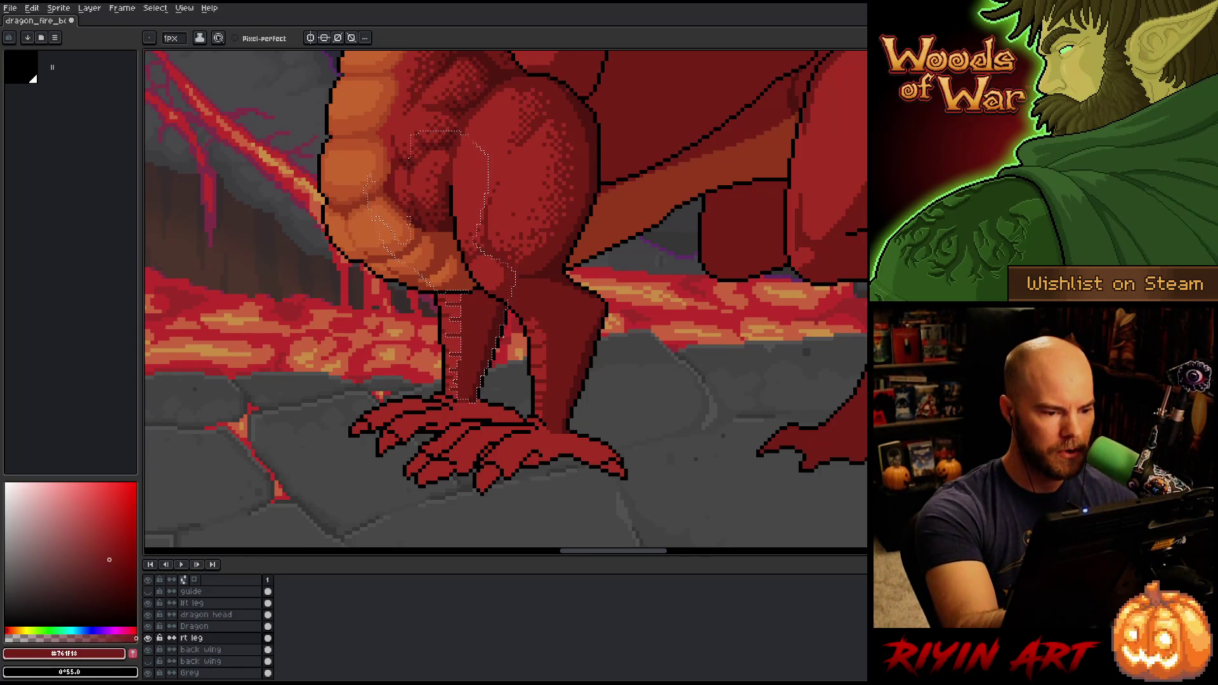
# Try a colour-based selection of the lighter red #a52f24, then clear it
pyautogui.press('m')
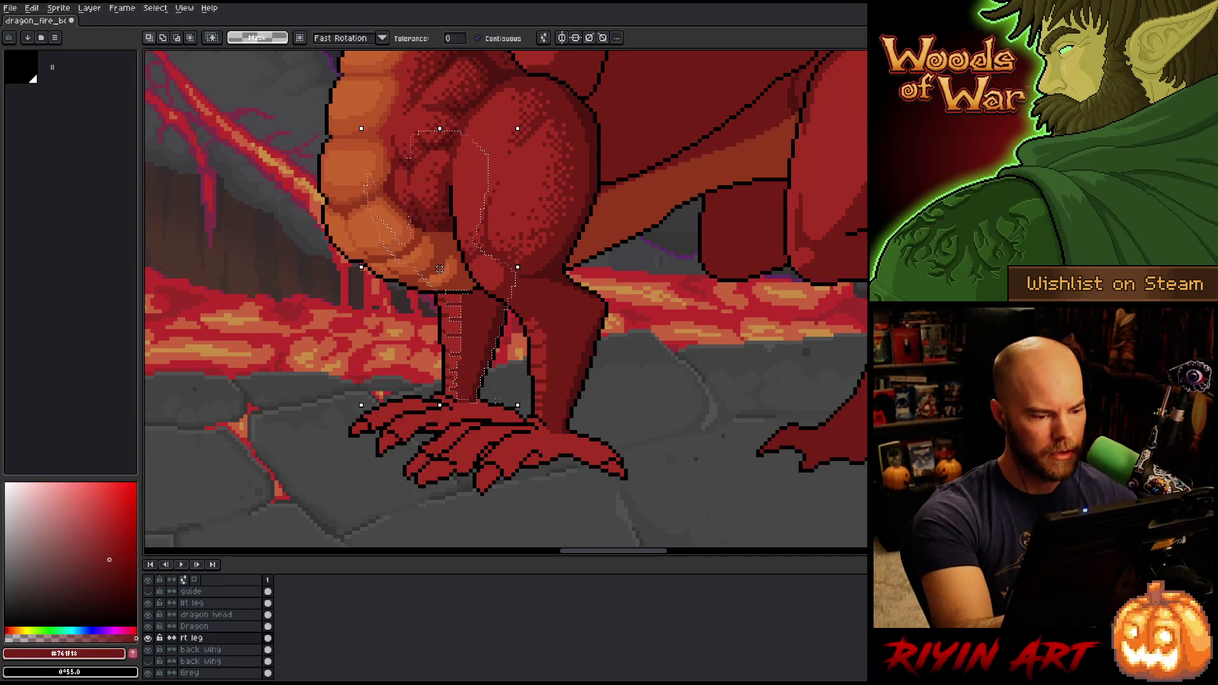
pyautogui.hotkey('ctrl', 'd')
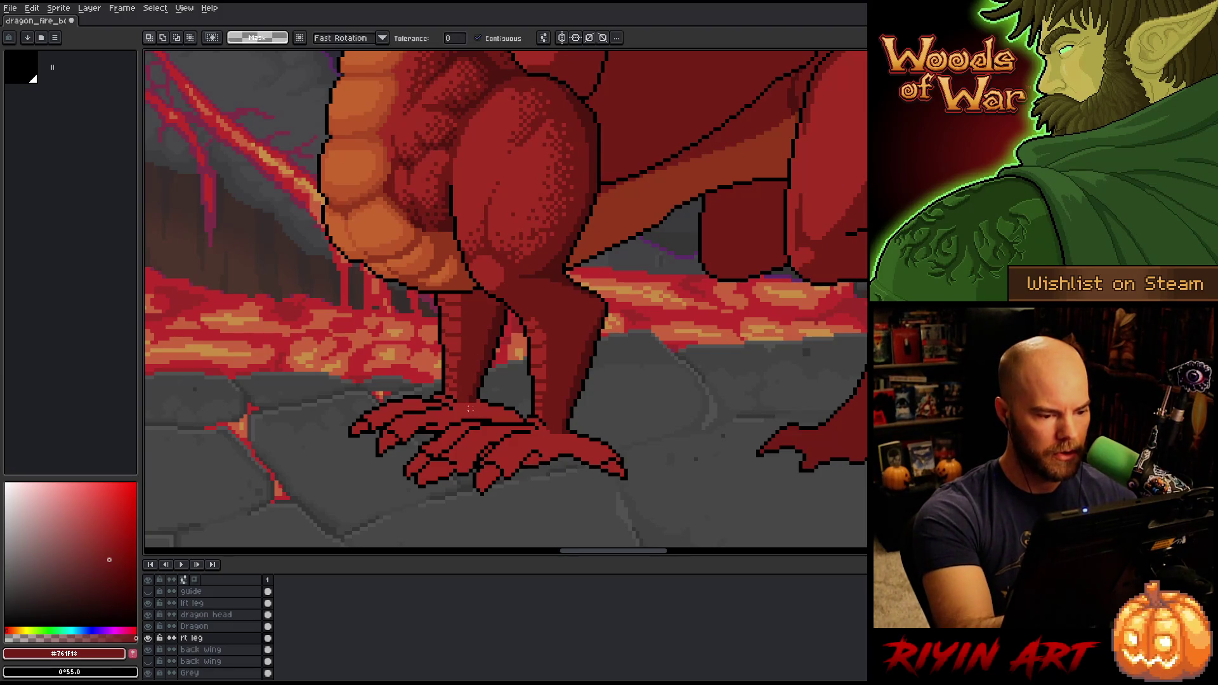
pyautogui.hotkey('shift', 'c')
pyautogui.click(635, 309)
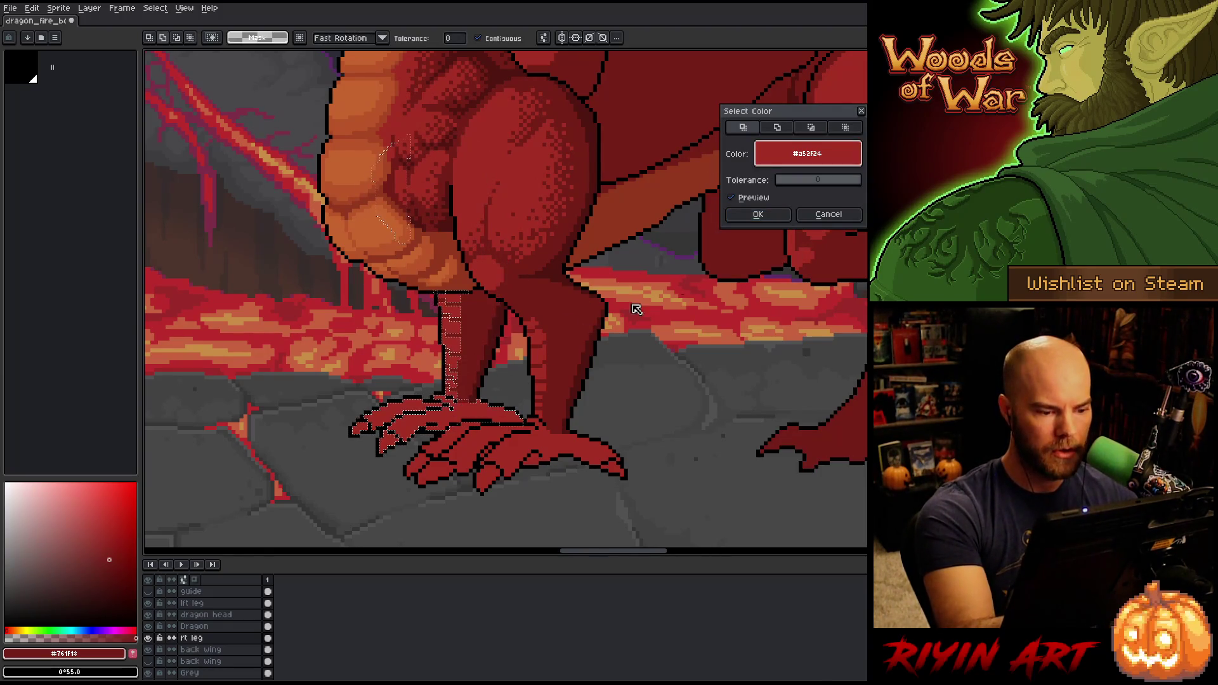
pyautogui.click(758, 214)
pyautogui.hotkey('ctrl', 'd')
pyautogui.press('b')
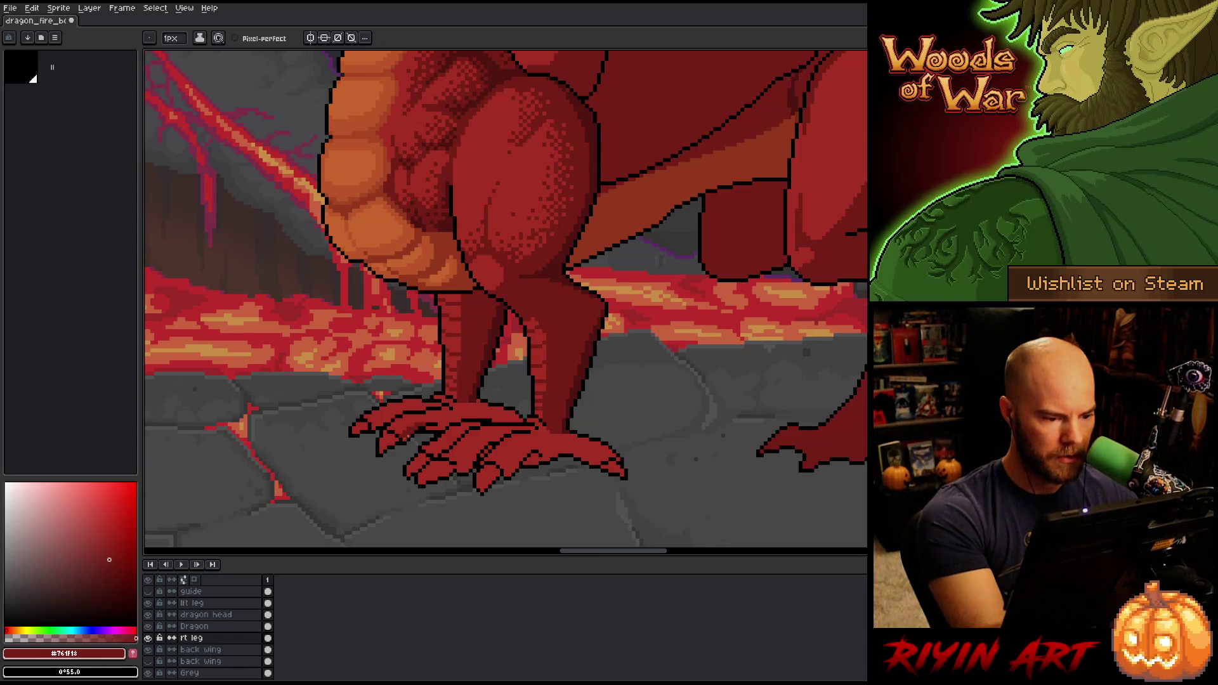
# Outline the toes of the far foot, comparing by hiding and showing the lft leg layer
pyautogui.moveTo(431, 421); pyautogui.dragTo(442, 424)
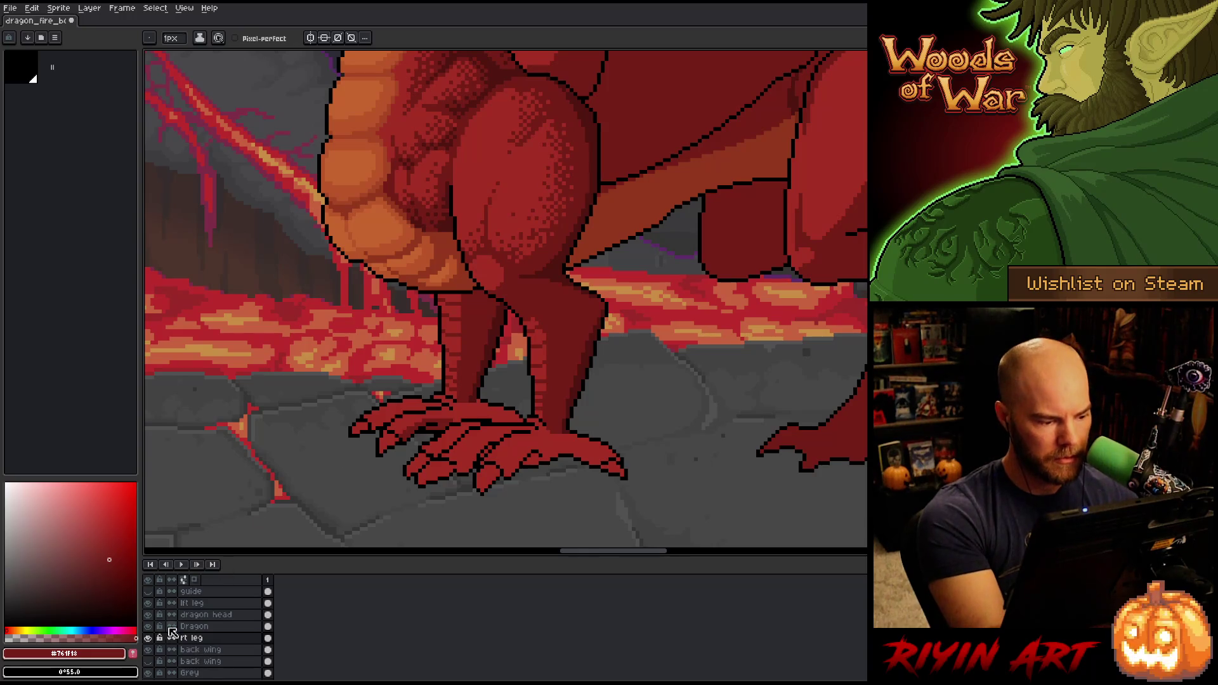
pyautogui.click(148, 602)
pyautogui.moveTo(486, 419); pyautogui.dragTo(517, 424)
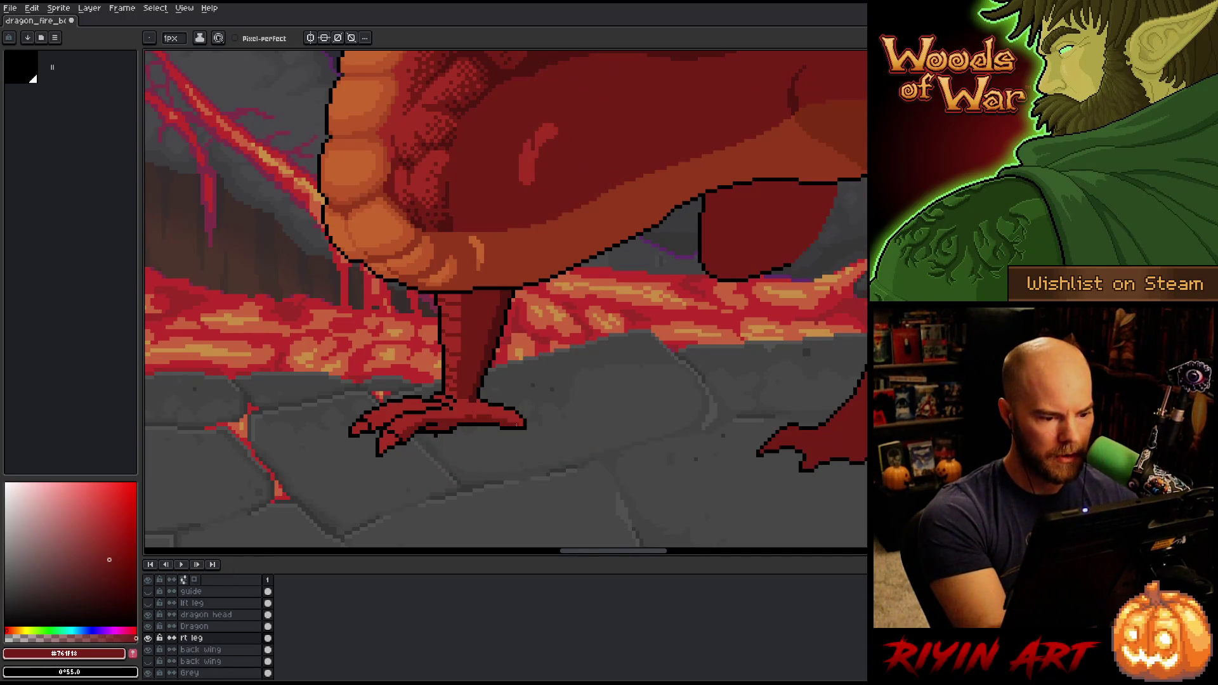
pyautogui.click(148, 603)
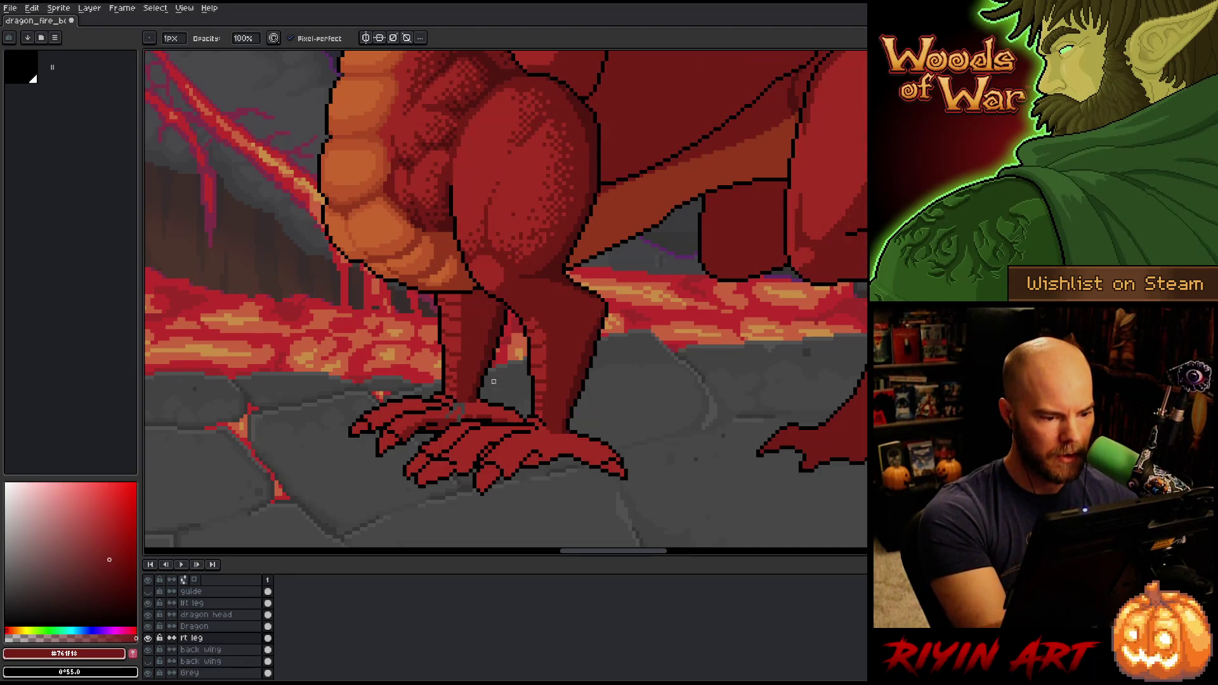
pyautogui.click(191, 603)
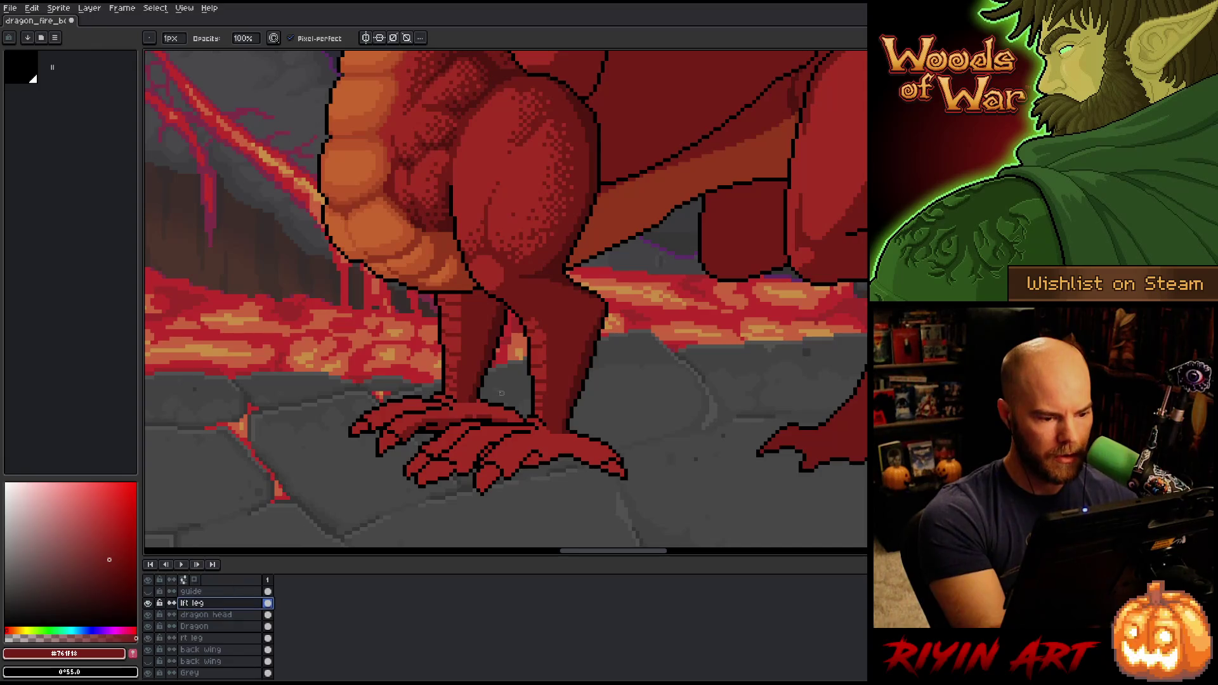
pyautogui.click(148, 603)
pyautogui.click(192, 637)
pyautogui.press('e')
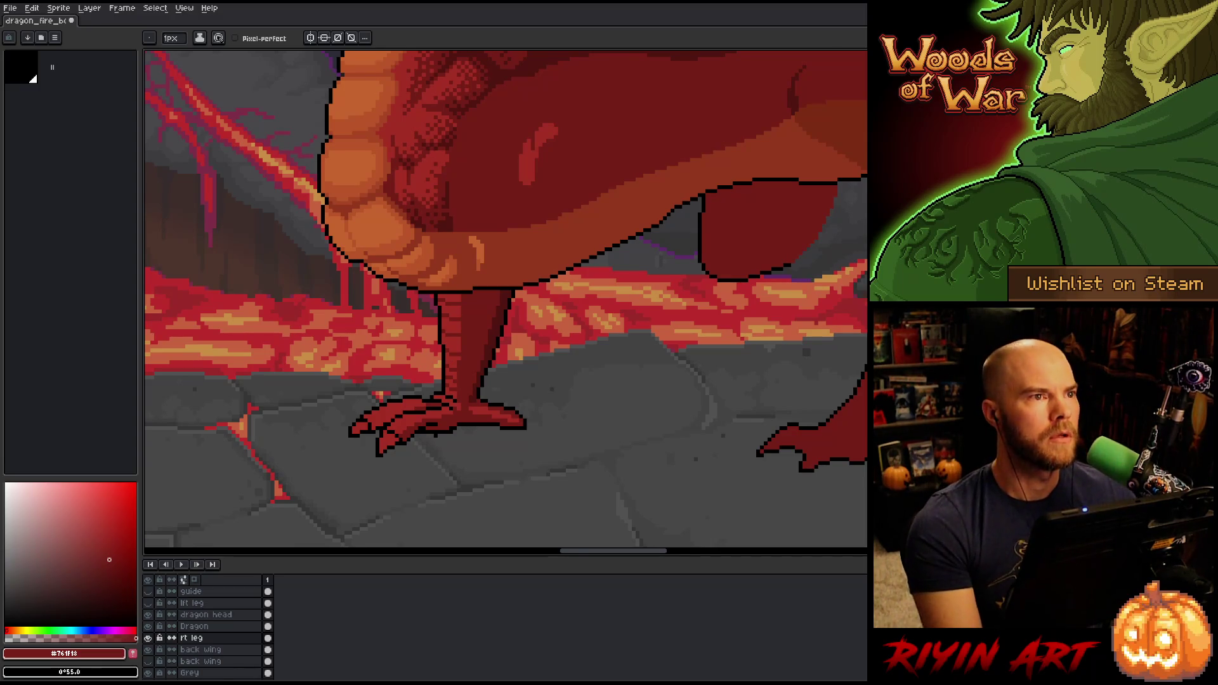
pyautogui.scroll(-4, 444, 406)
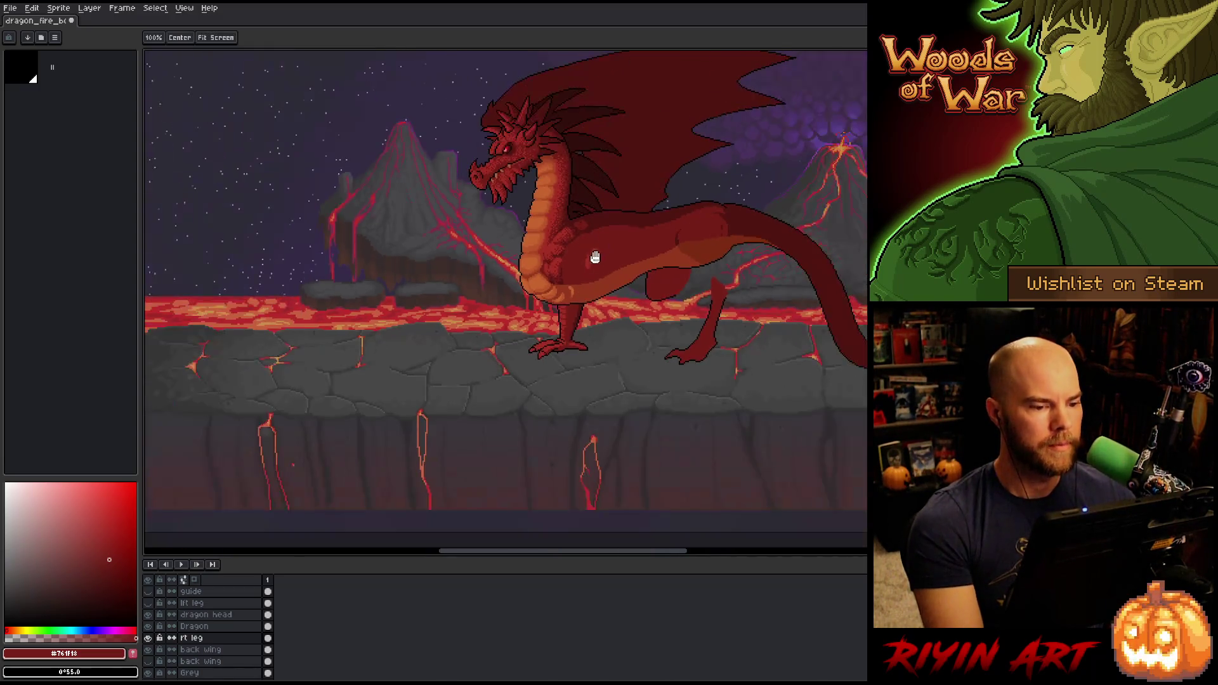
pyautogui.click(148, 603)
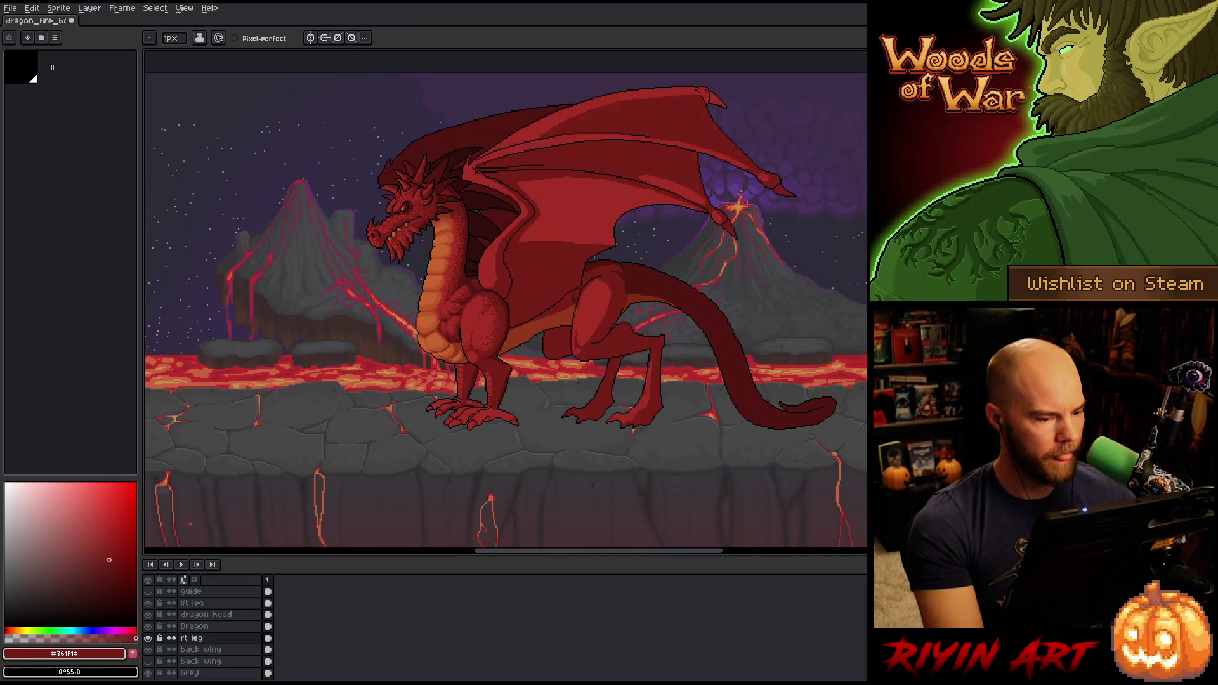
# Save the dragon sprite with all its current leg and body shading
pyautogui.rightClick(586, 309)
pyautogui.click(609, 319)
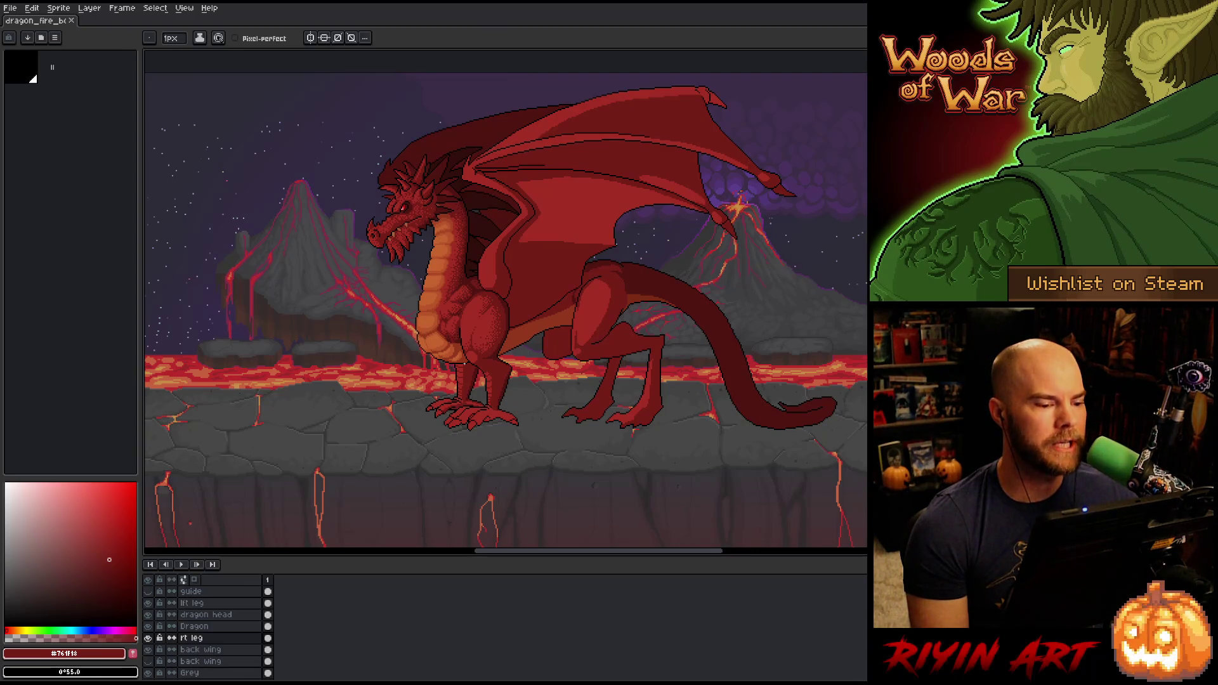
pyautogui.scroll(1, 463, 363)
pyautogui.scroll(-1, 463, 269)
pyautogui.scroll(1, 462, 270)
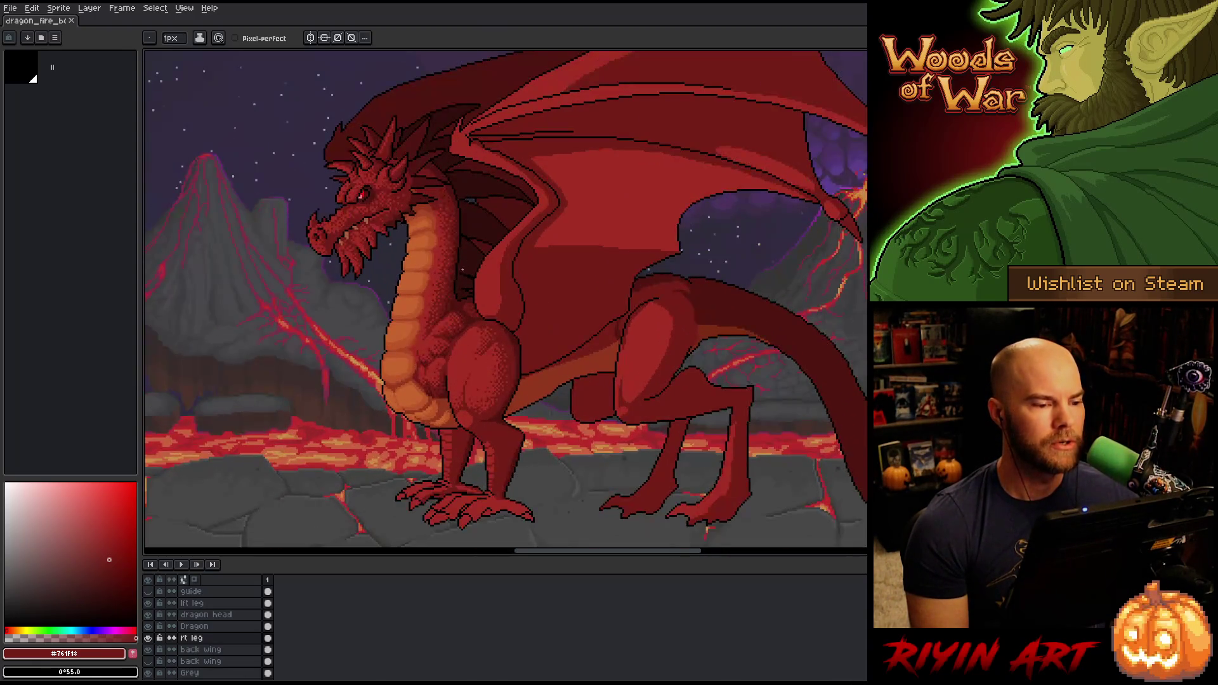
pyautogui.scroll(2, 486, 408)
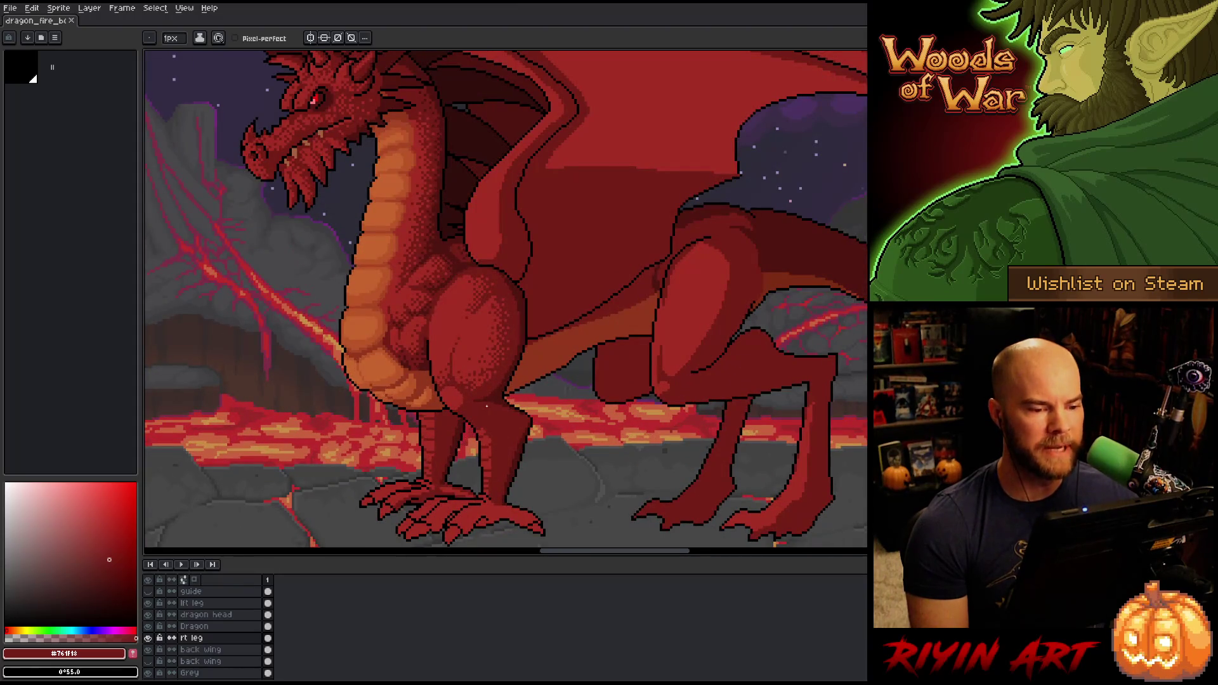
pyautogui.scroll(-1, 487, 406)
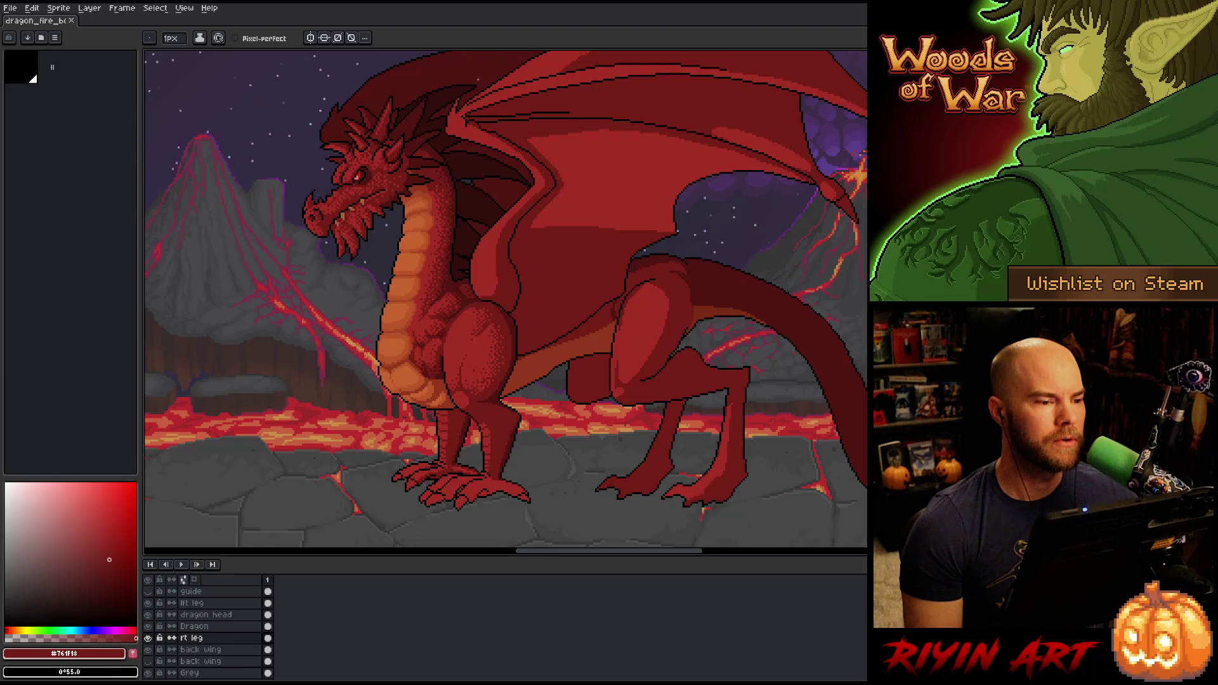
pyautogui.scroll(-2, 473, 207)
pyautogui.scroll(1, 476, 182)
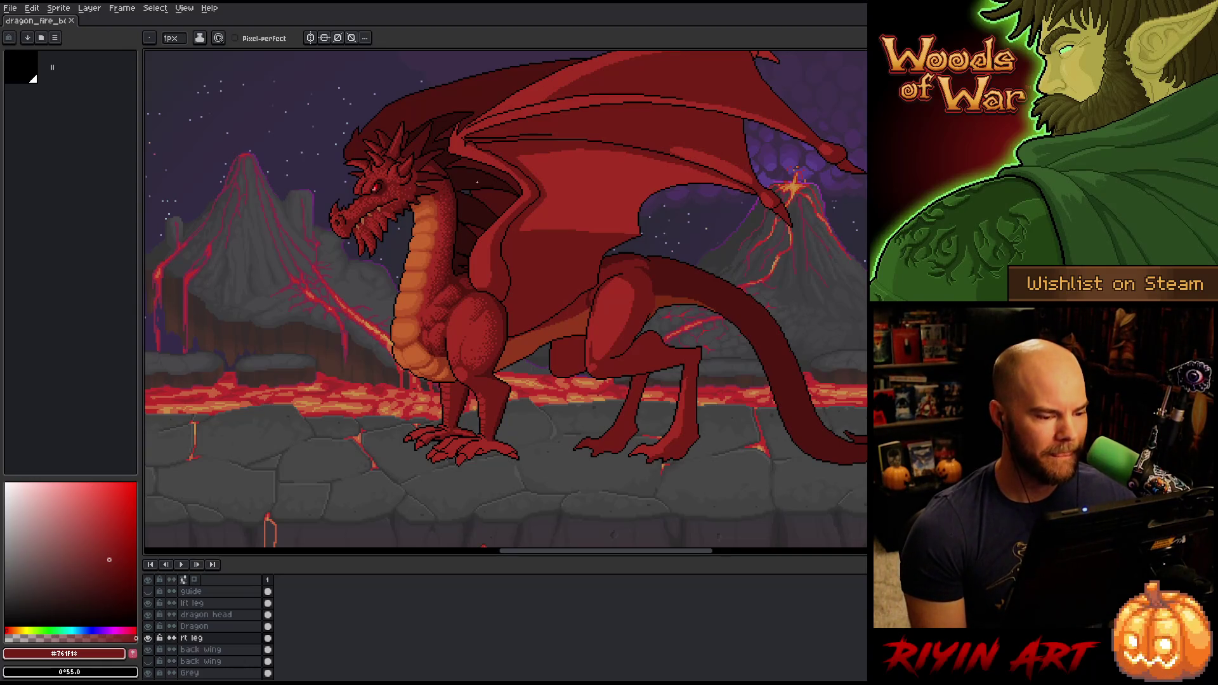
pyautogui.scroll(3, 468, 438)
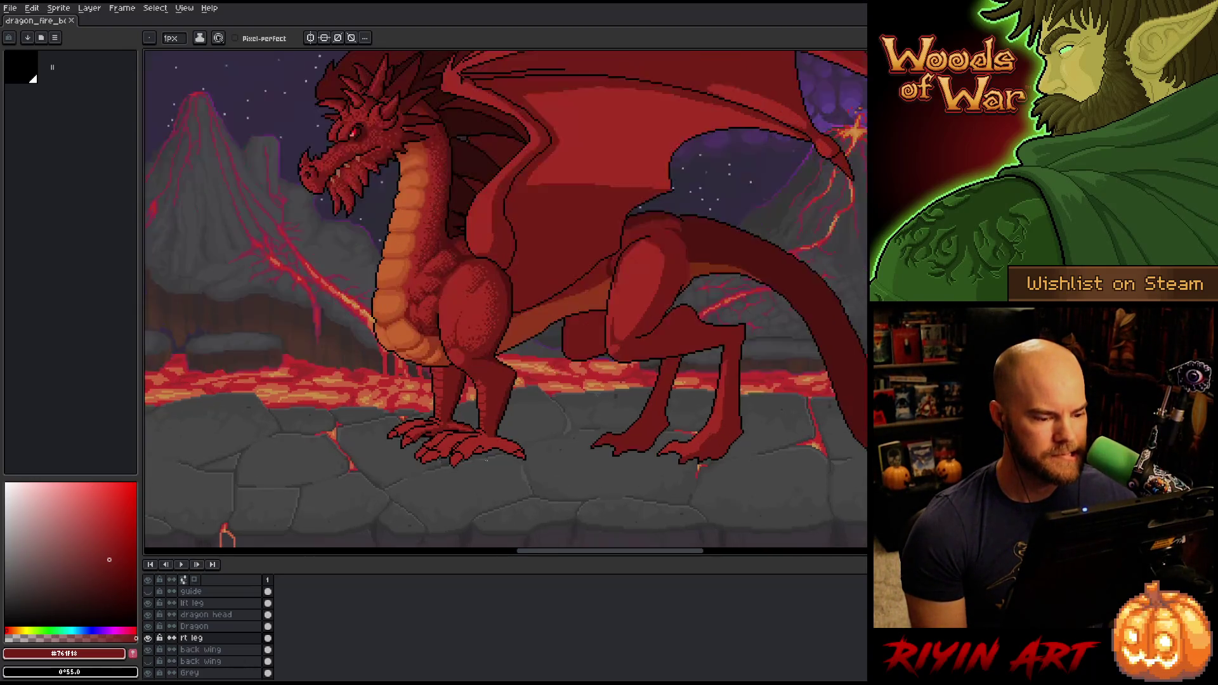
pyautogui.scroll(-3, 468, 438)
pyautogui.scroll(1, 468, 438)
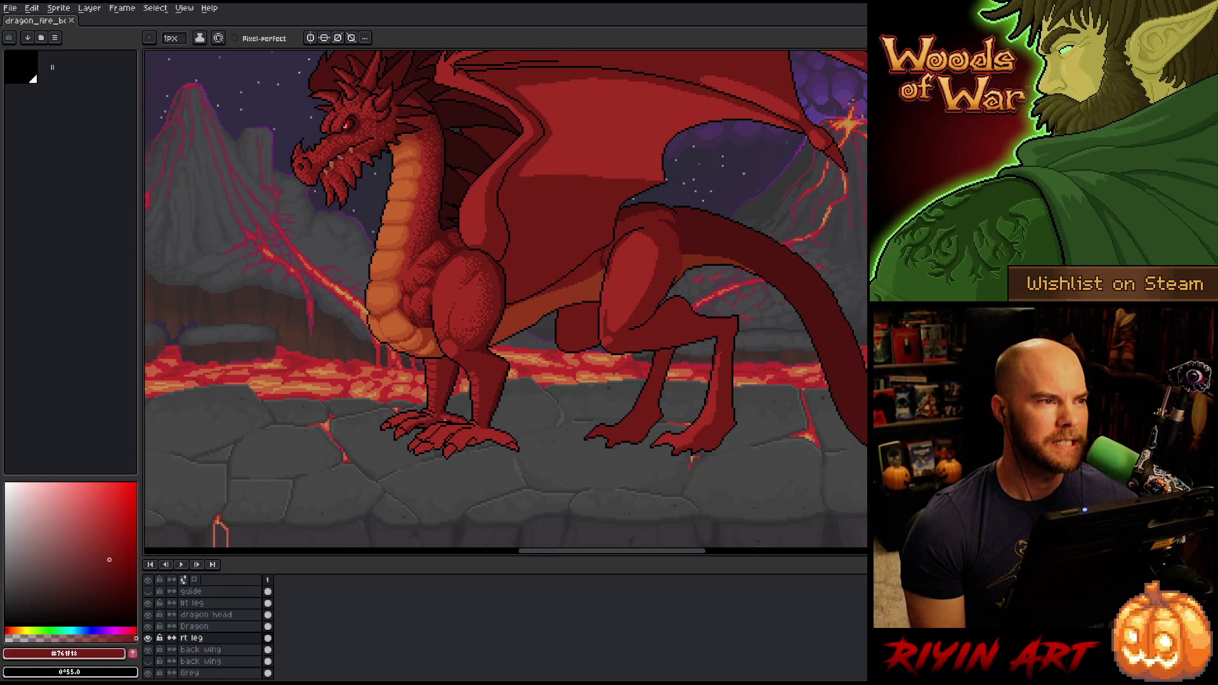
pyautogui.scroll(2, 444, 420)
pyautogui.scroll(-1, 444, 421)
pyautogui.scroll(2, 445, 419)
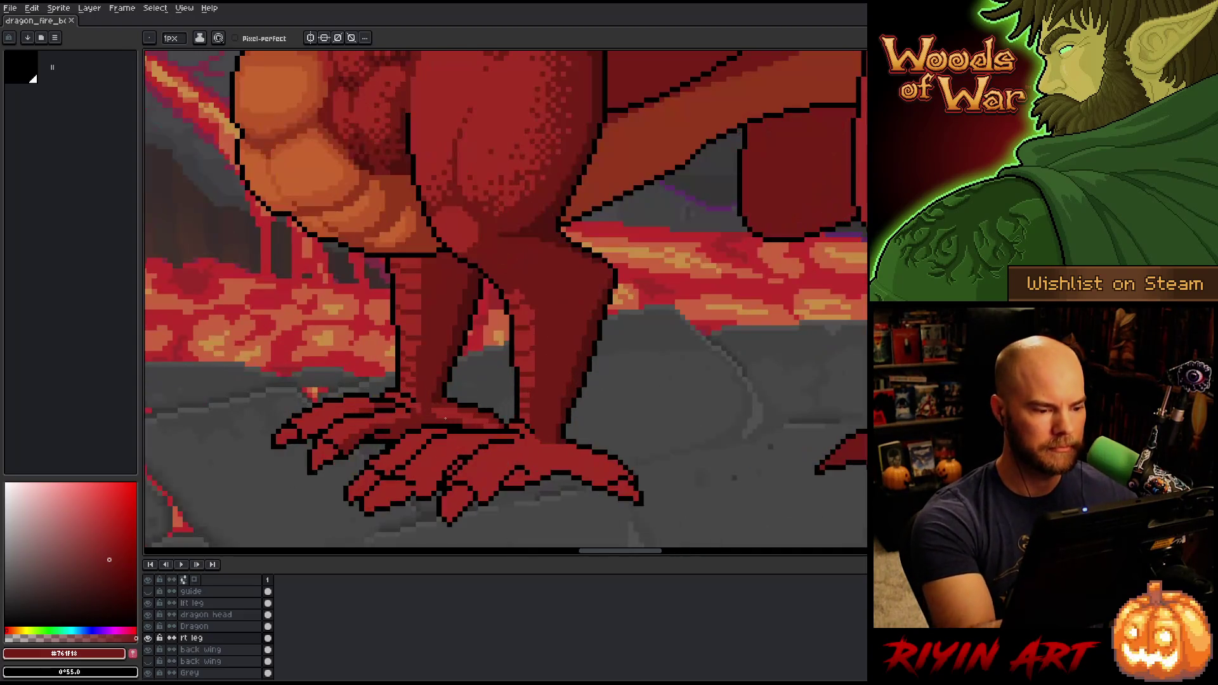
# Pan to the thigh and leg, eyedrop #501612 then #a52f24, and activate the Dragon layer
pyautogui.moveTo(446, 418); pyautogui.dragTo(585, 440)
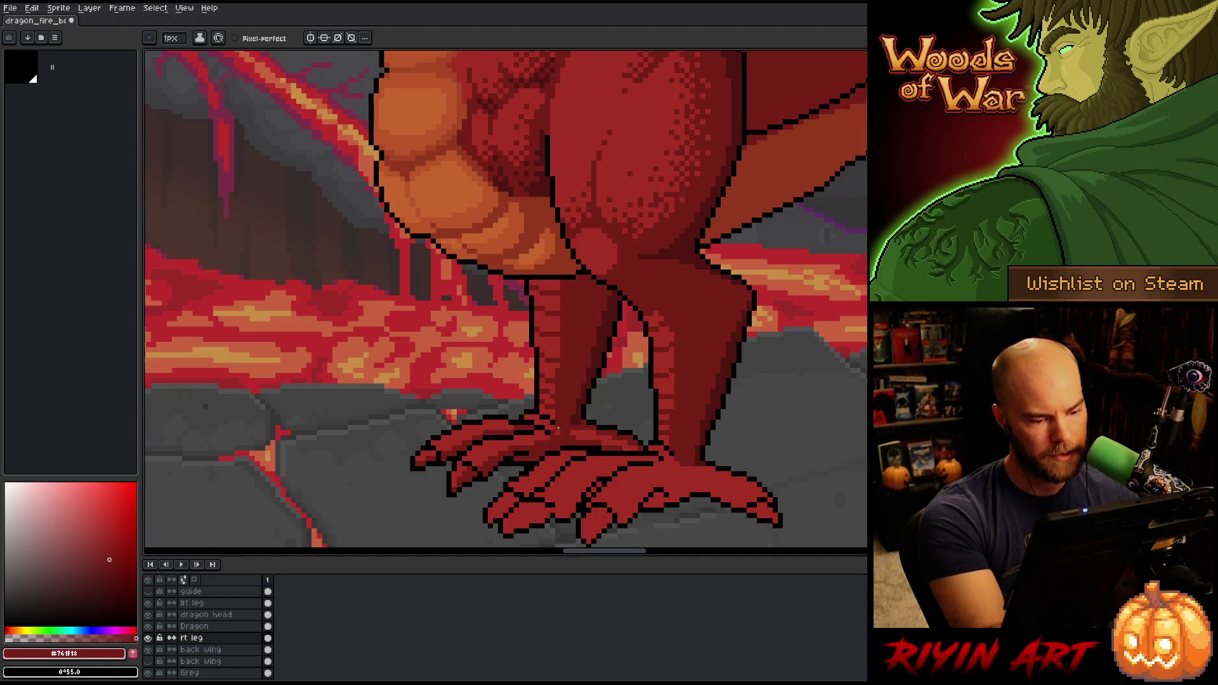
pyautogui.press('space')
pyautogui.moveTo(641, 401); pyautogui.dragTo(530, 388)
pyautogui.keyDown('alt'); pyautogui.click(473, 412); pyautogui.keyUp('alt')
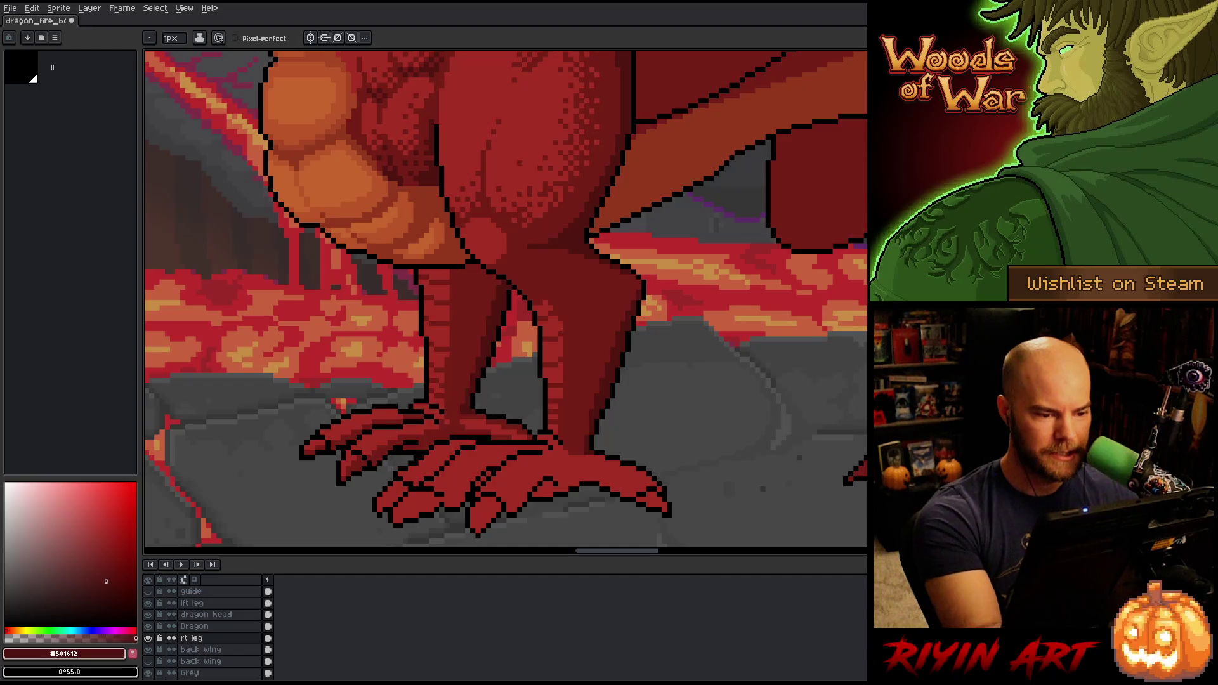
pyautogui.keyDown('alt'); pyautogui.click(552, 286); pyautogui.keyUp('alt')
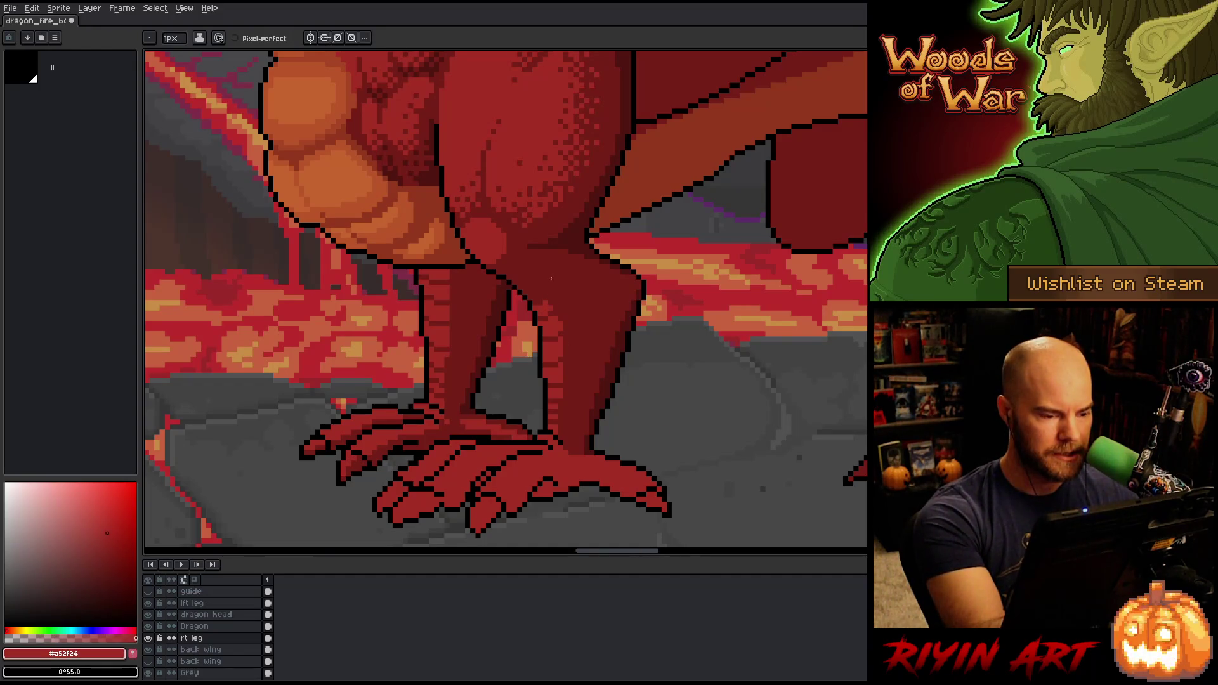
pyautogui.click(197, 626)
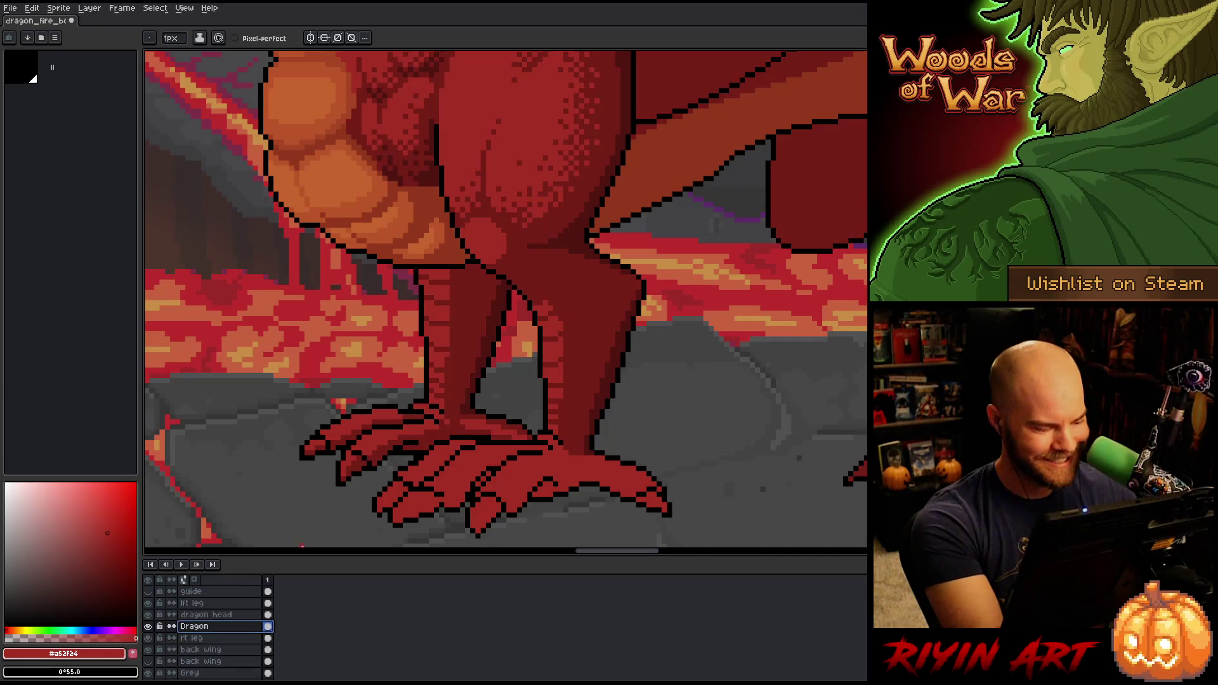
# On the lft leg layer, pick #761f18, save, then pick the dark #501612 from the leg
pyautogui.click(196, 603)
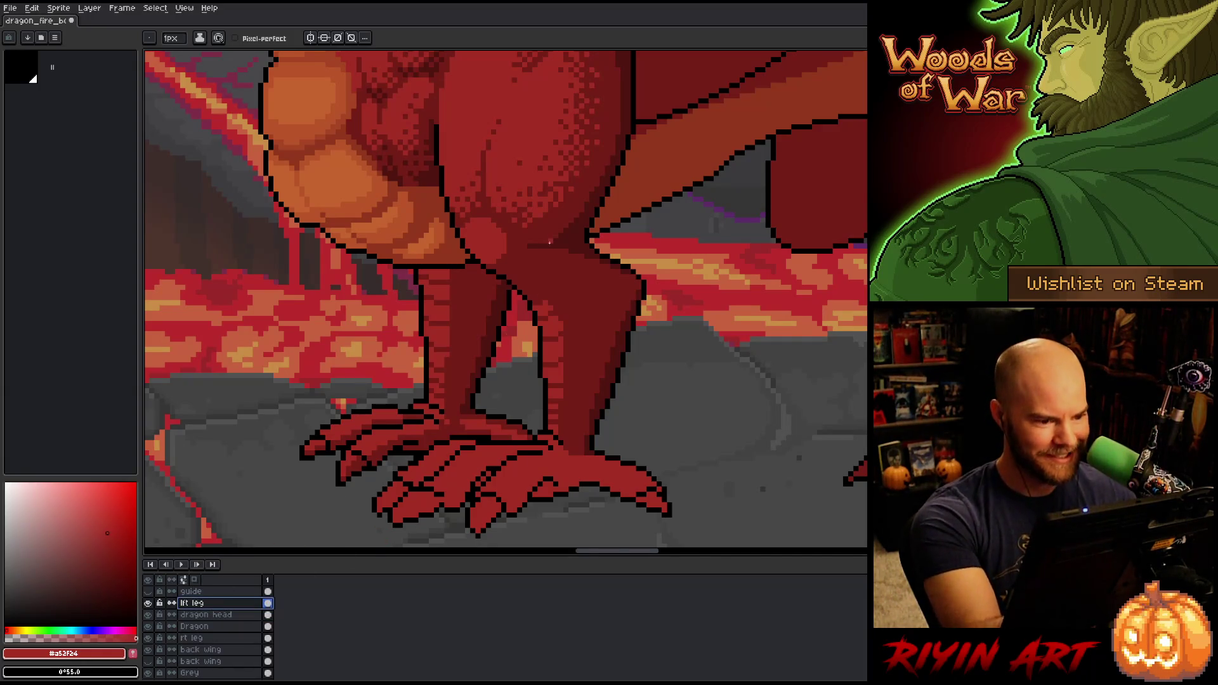
pyautogui.keyDown('alt'); pyautogui.click(567, 260); pyautogui.keyUp('alt')
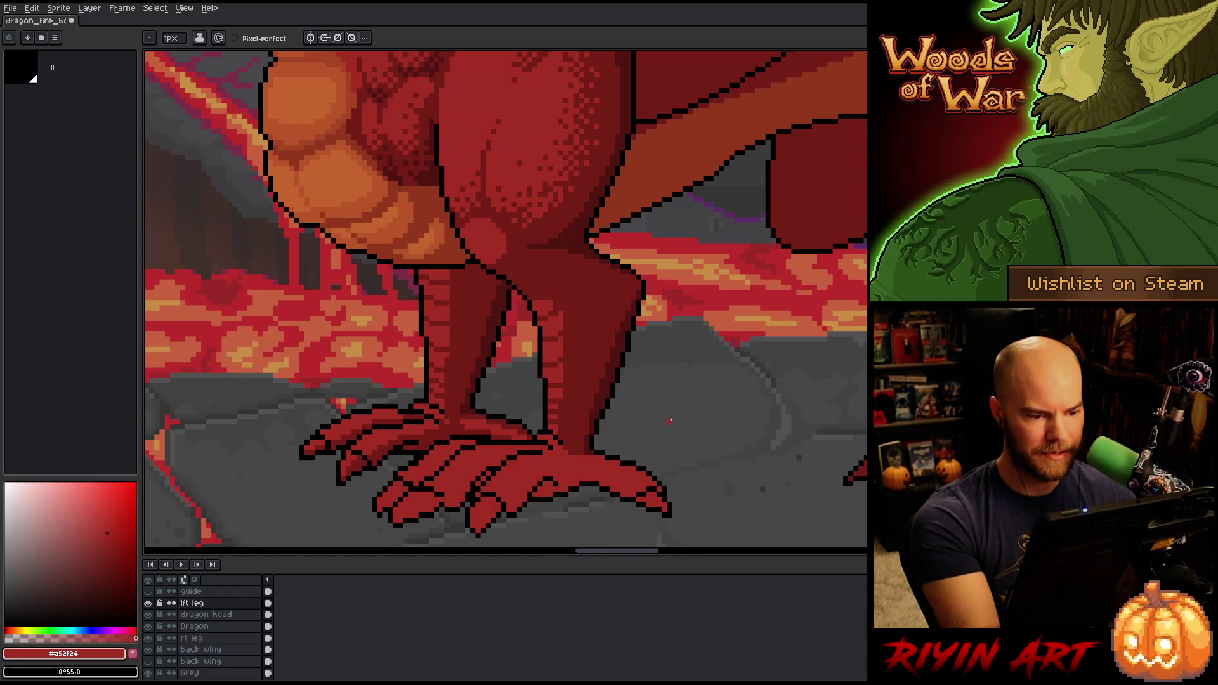
pyautogui.keyDown('alt'); pyautogui.click(560, 317); pyautogui.keyUp('alt')
pyautogui.hotkey('ctrl', 's')
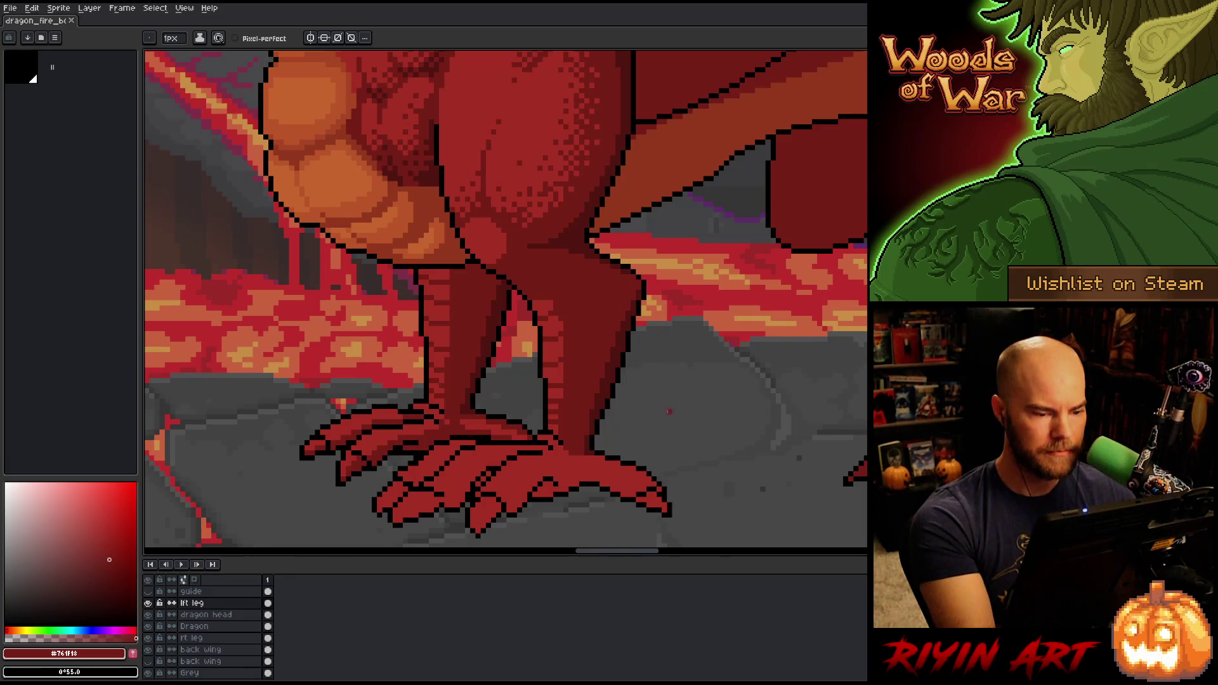
pyautogui.keyDown('alt'); pyautogui.click(628, 324); pyautogui.keyUp('alt')
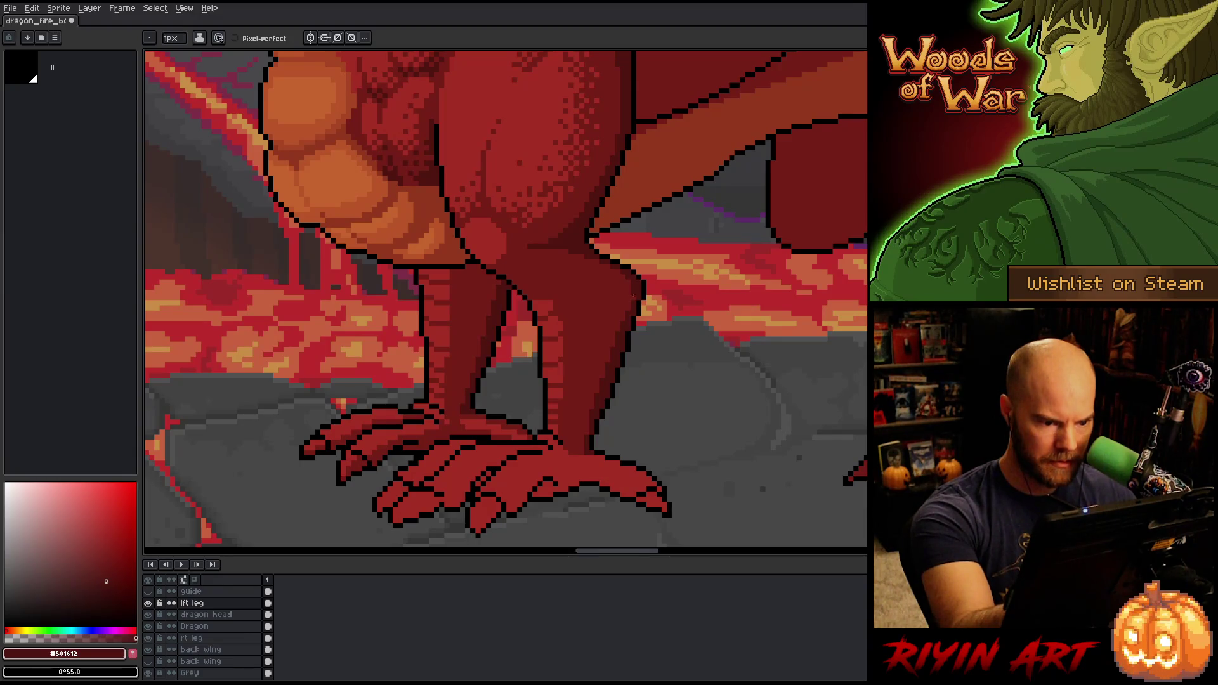
# Draw dark #501612 strokes under the thigh and where it meets the lower leg
pyautogui.moveTo(611, 218); pyautogui.dragTo(628, 277)
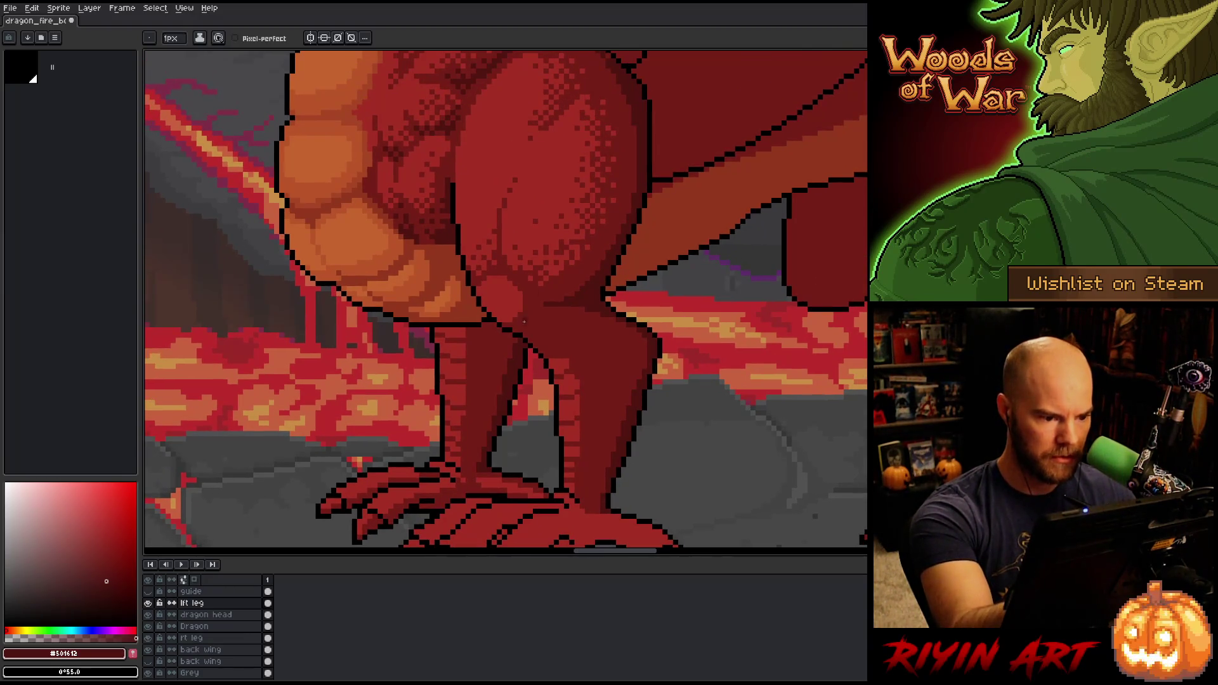
pyautogui.moveTo(517, 318)
pyautogui.mouseDown()
pyautogui.moveTo(546, 320)
pyautogui.moveTo(564, 343)
pyautogui.moveTo(543, 348)
pyautogui.moveTo(530, 327)
pyautogui.mouseUp()
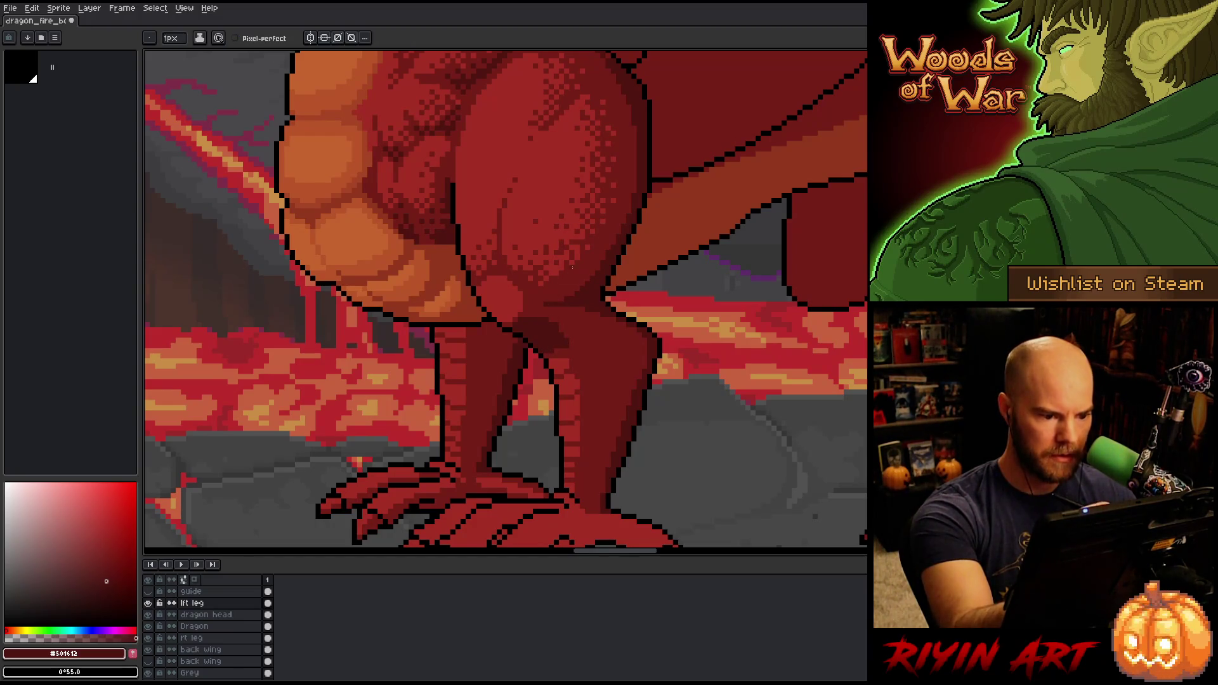
pyautogui.moveTo(601, 206); pyautogui.dragTo(654, 250)
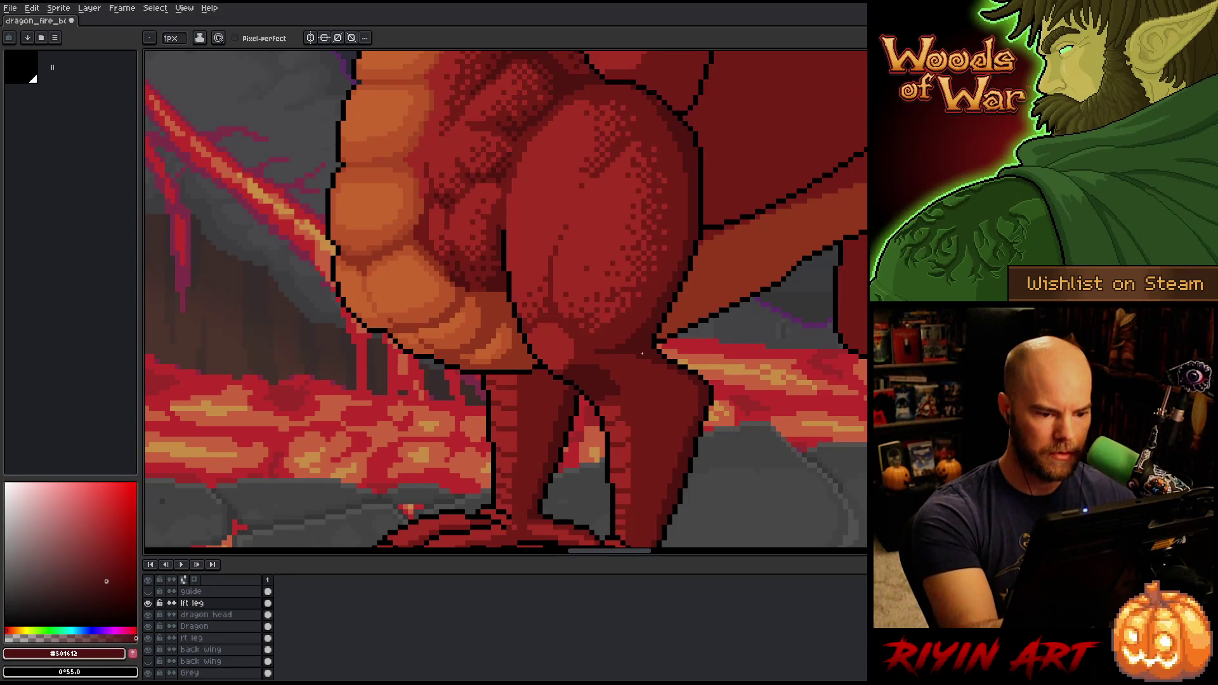
pyautogui.press('b')
pyautogui.moveTo(651, 359); pyautogui.dragTo(624, 394)
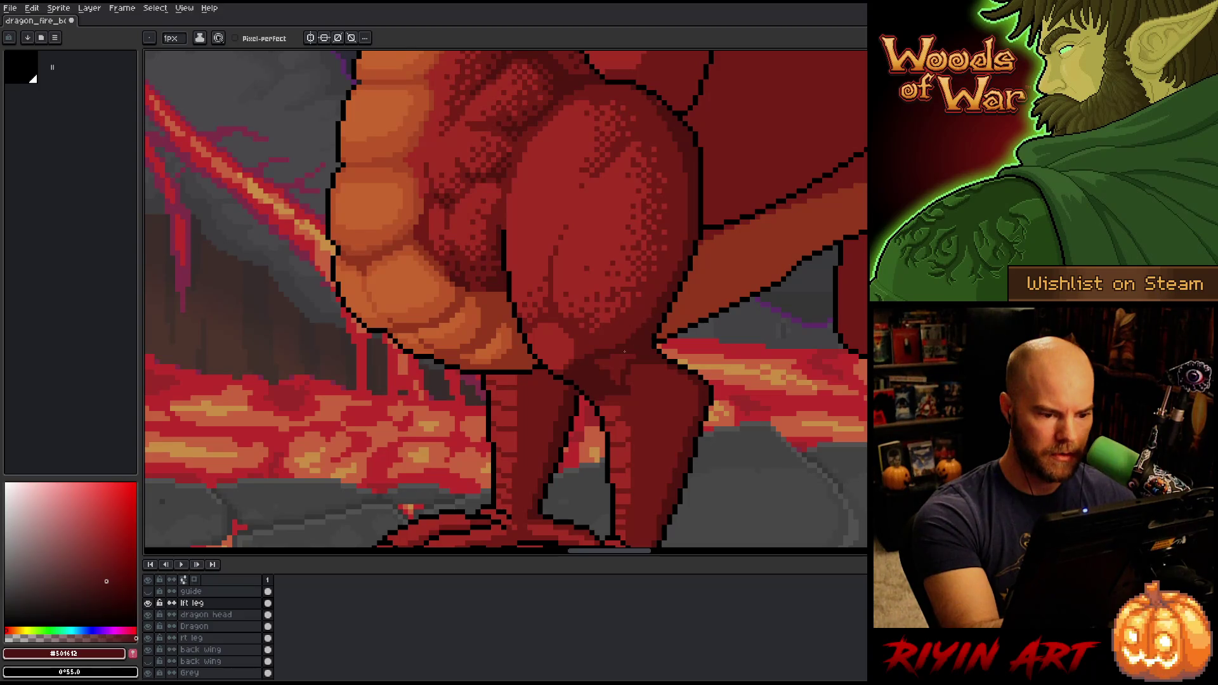
pyautogui.press('g')
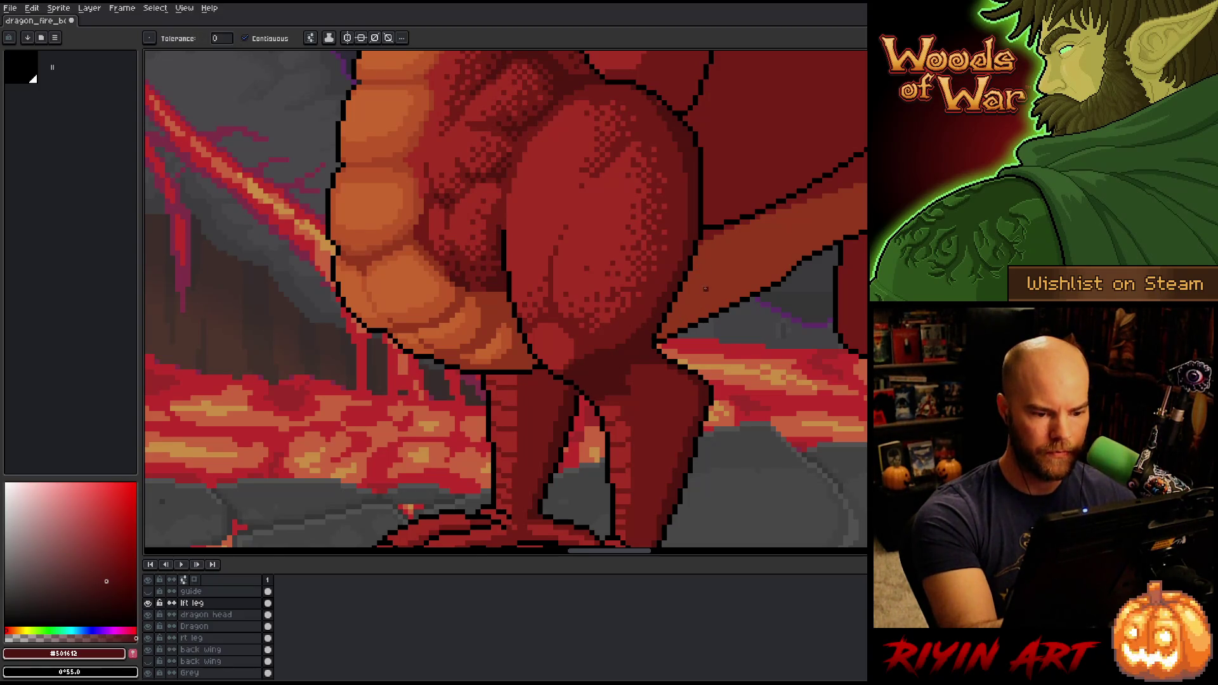
pyautogui.press('b')
pyautogui.press('g')
pyautogui.press('b')
pyautogui.press('g')
pyautogui.press('b')
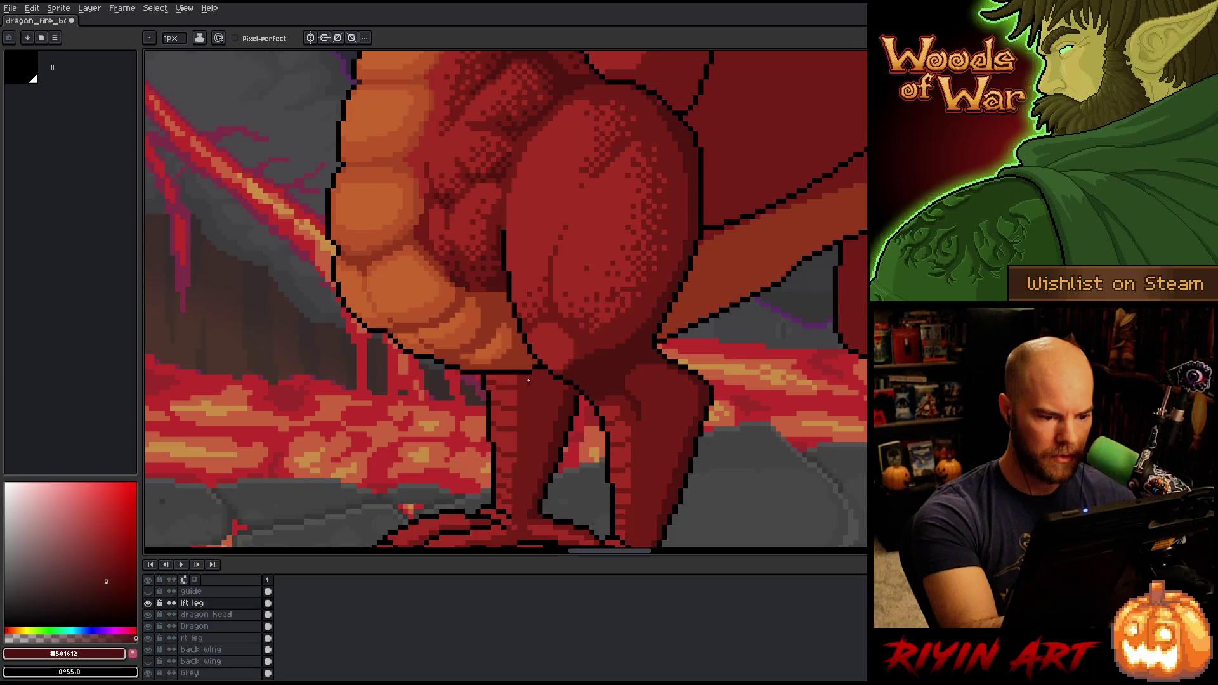
pyautogui.moveTo(696, 241); pyautogui.dragTo(688, 377)
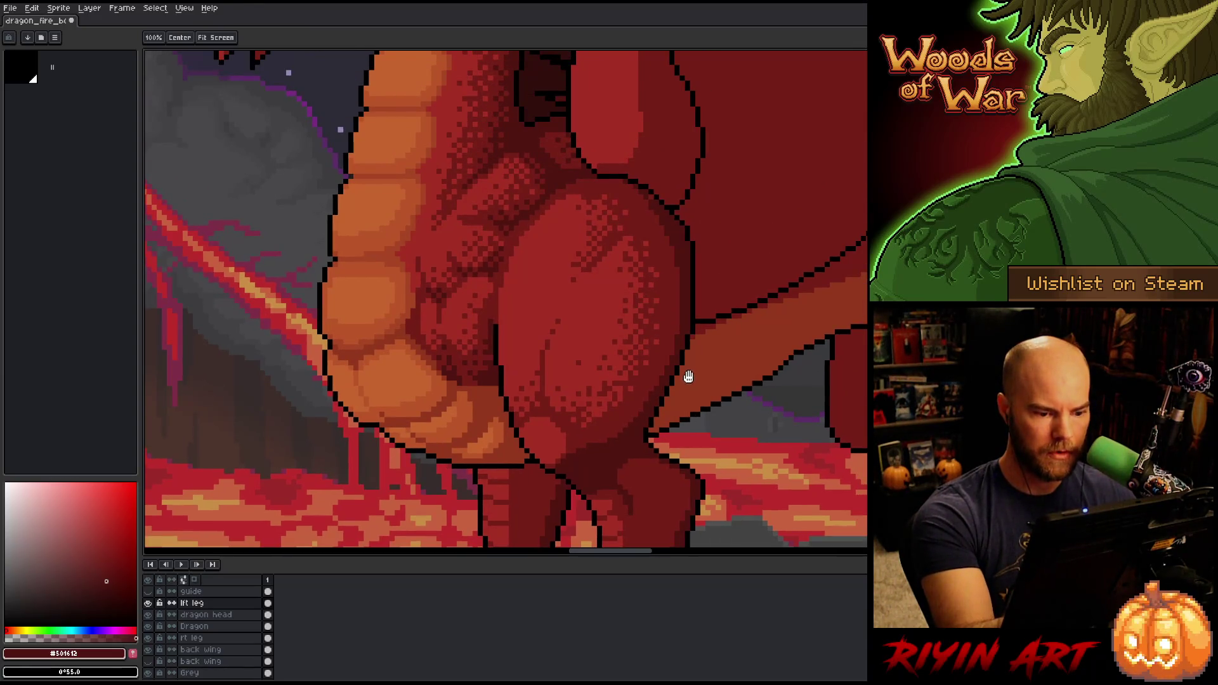
# Dither extra shading on the thigh, alternating #501612 and #761f18, then zoom out to the whole scene
pyautogui.press('b')
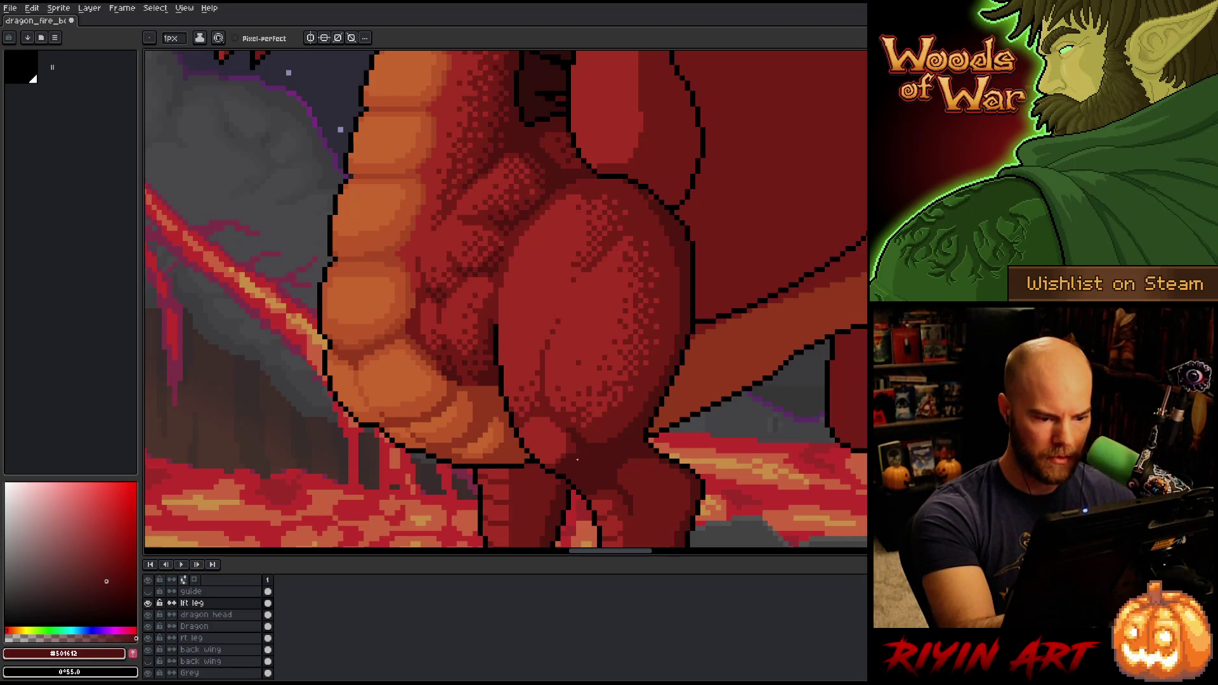
pyautogui.keyDown('alt'); pyautogui.click(571, 435); pyautogui.keyUp('alt')
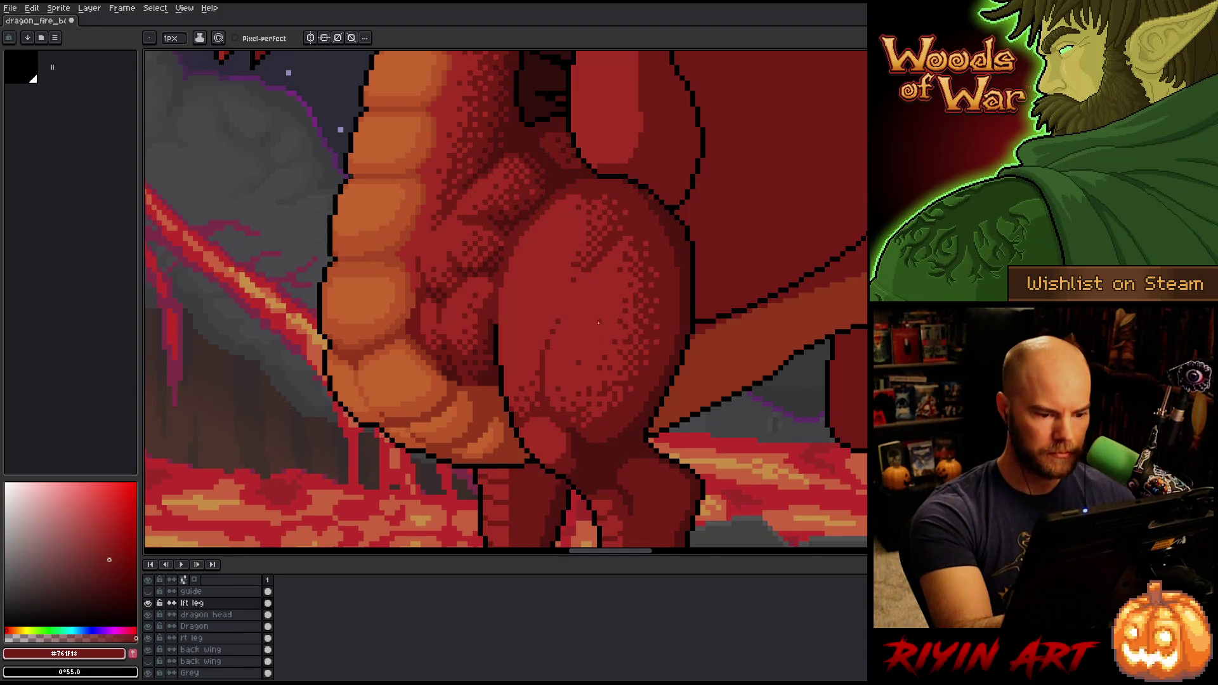
pyautogui.keyDown('alt'); pyautogui.click(563, 416); pyautogui.keyUp('alt')
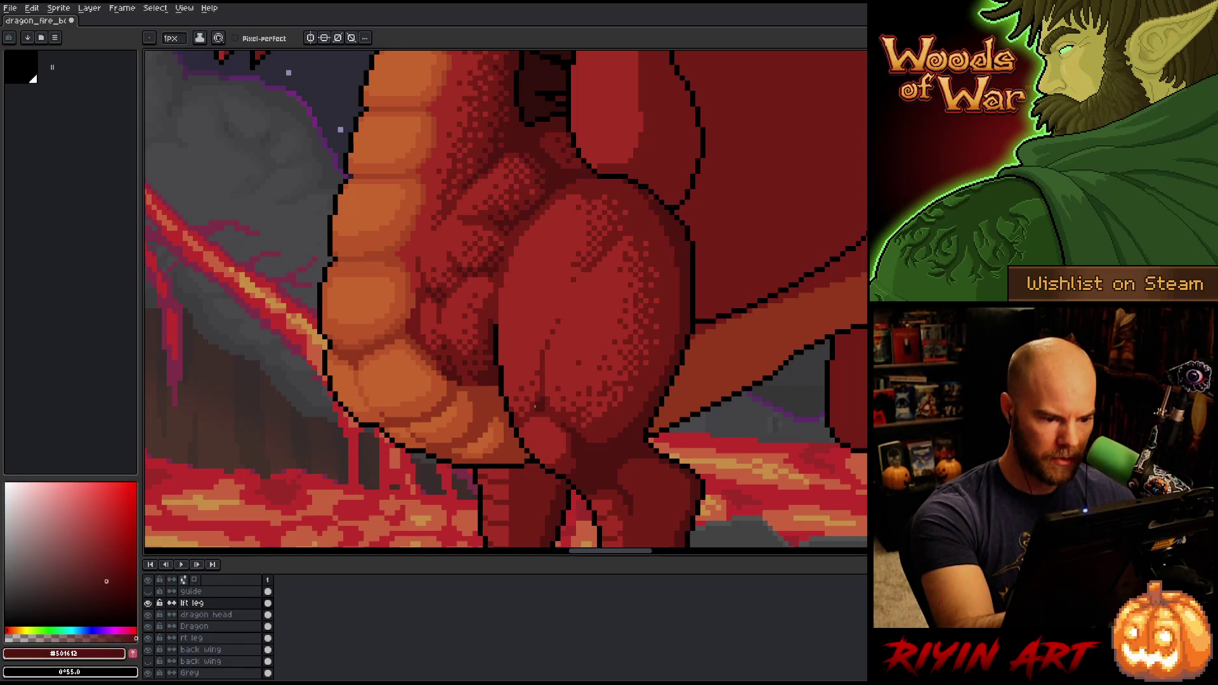
pyautogui.keyDown('alt'); pyautogui.click(537, 399); pyautogui.keyUp('alt')
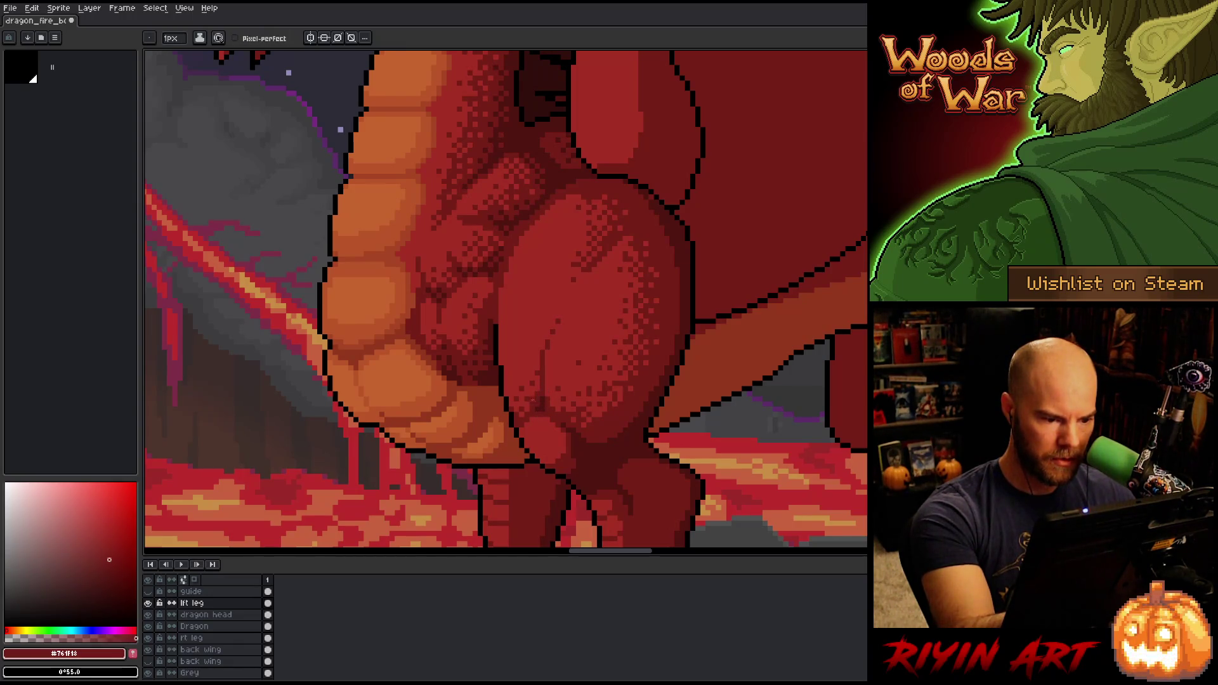
pyautogui.keyDown('alt'); pyautogui.click(692, 367); pyautogui.keyUp('alt')
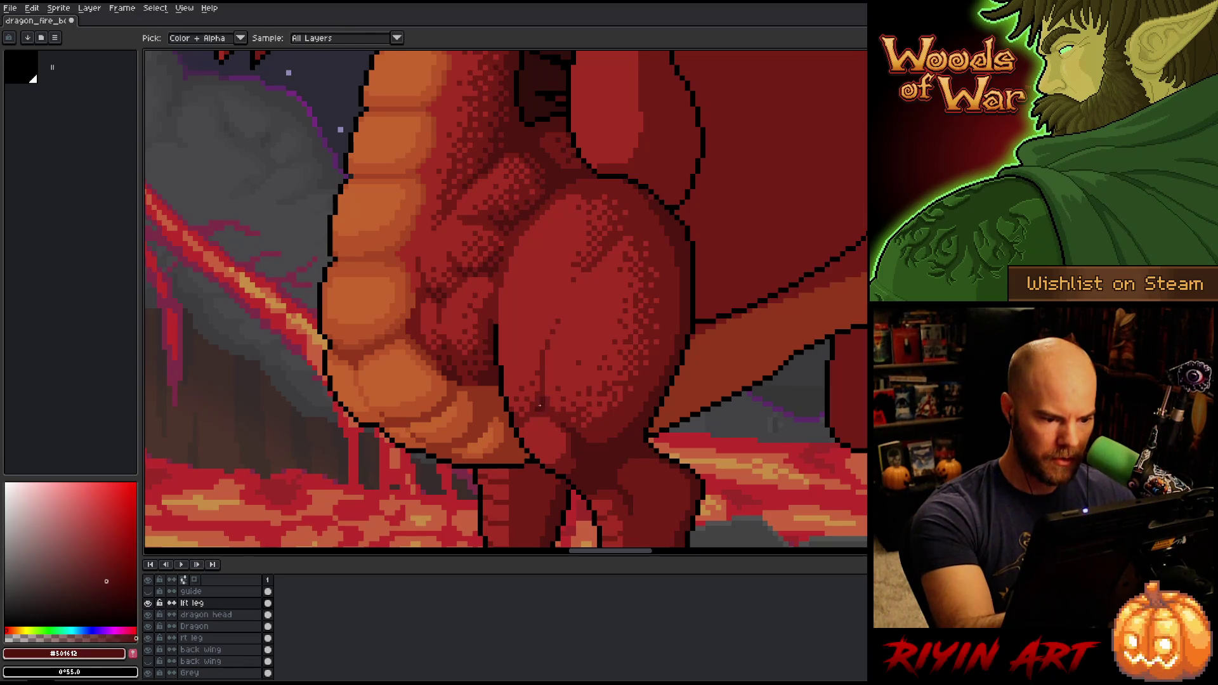
pyautogui.scroll(-3, 692, 367)
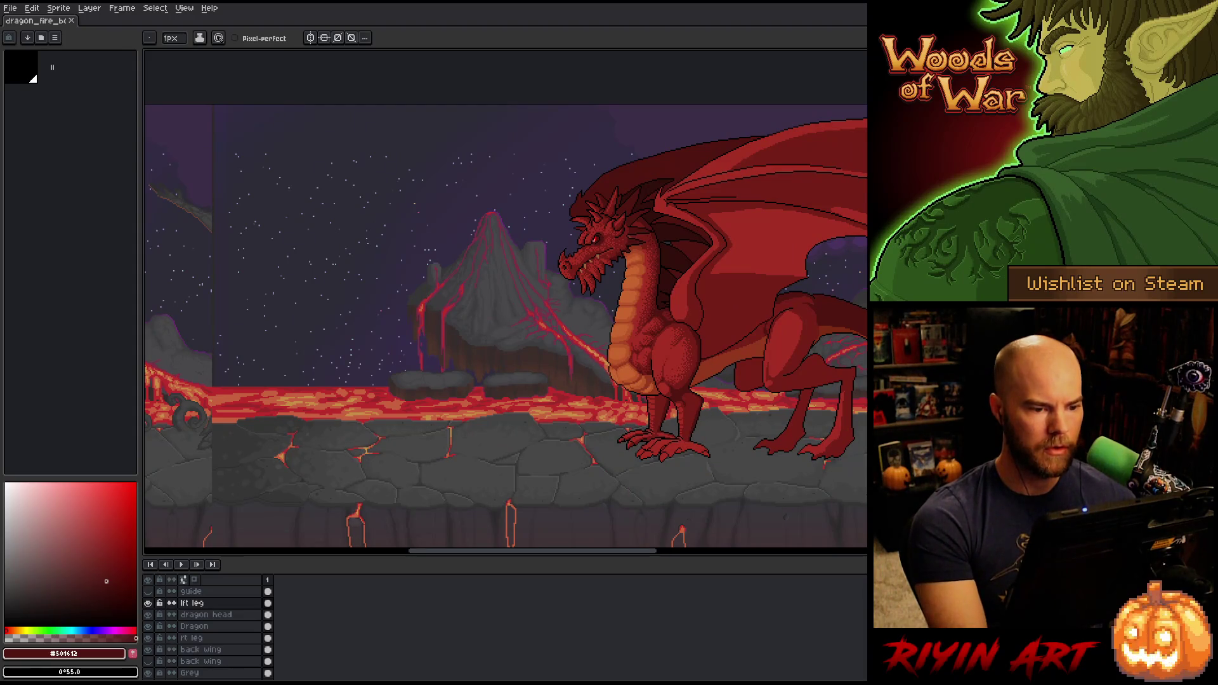
# Zoom in, resize the timeline, and pick the mid red #761f18 from the dragon's leg
pyautogui.scroll(3, 699, 412)
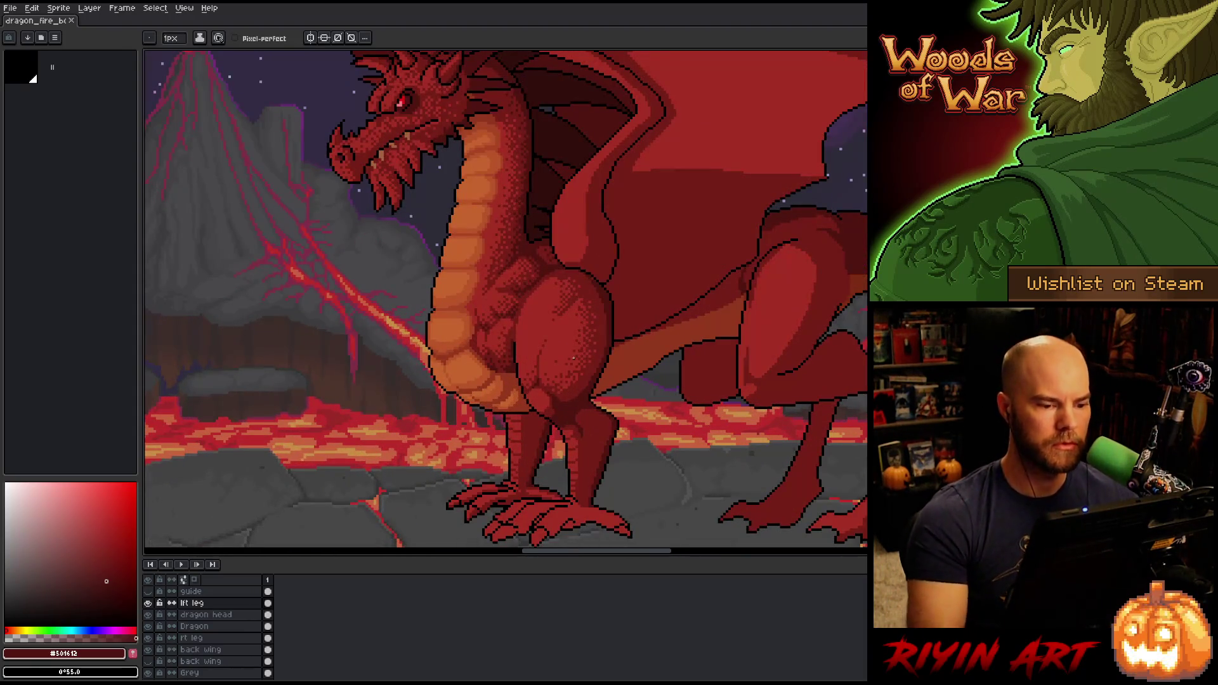
pyautogui.moveTo(572, 556); pyautogui.dragTo(573, 236)
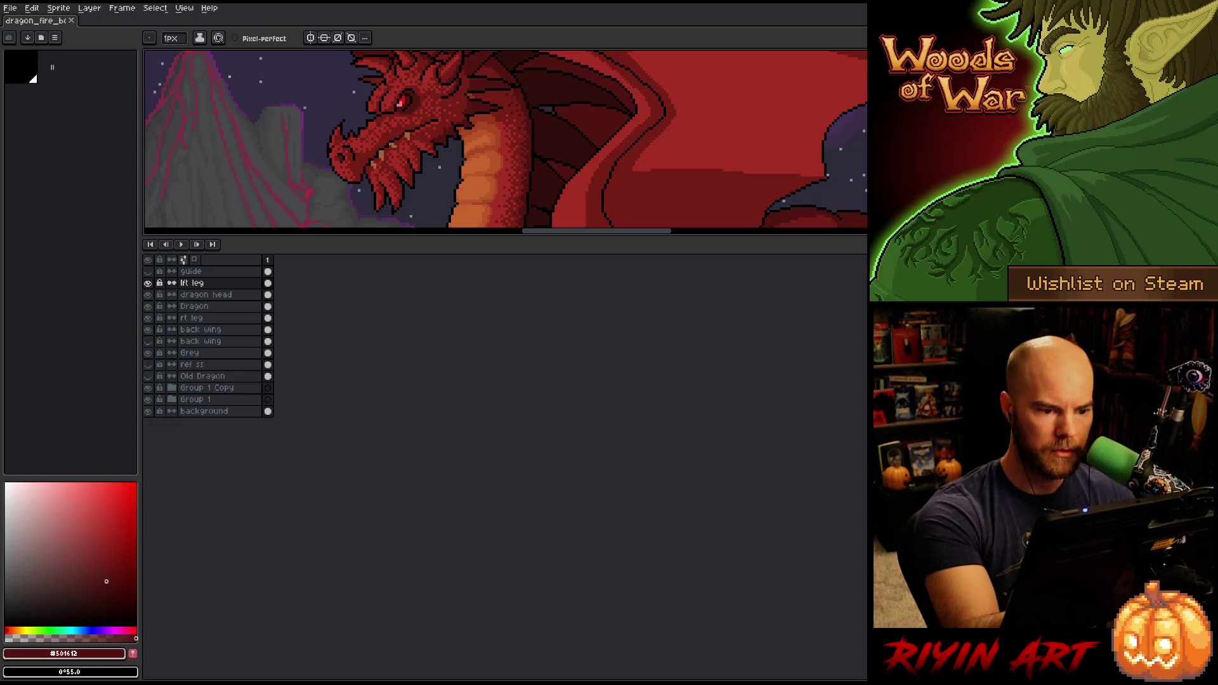
pyautogui.moveTo(633, 236)
pyautogui.mouseDown()
pyautogui.moveTo(612, 470)
pyautogui.moveTo(615, 591)
pyautogui.moveTo(617, 502)
pyautogui.moveTo(620, 576)
pyautogui.mouseUp()
pyautogui.keyDown('alt'); pyautogui.click(592, 289); pyautogui.keyUp('alt')
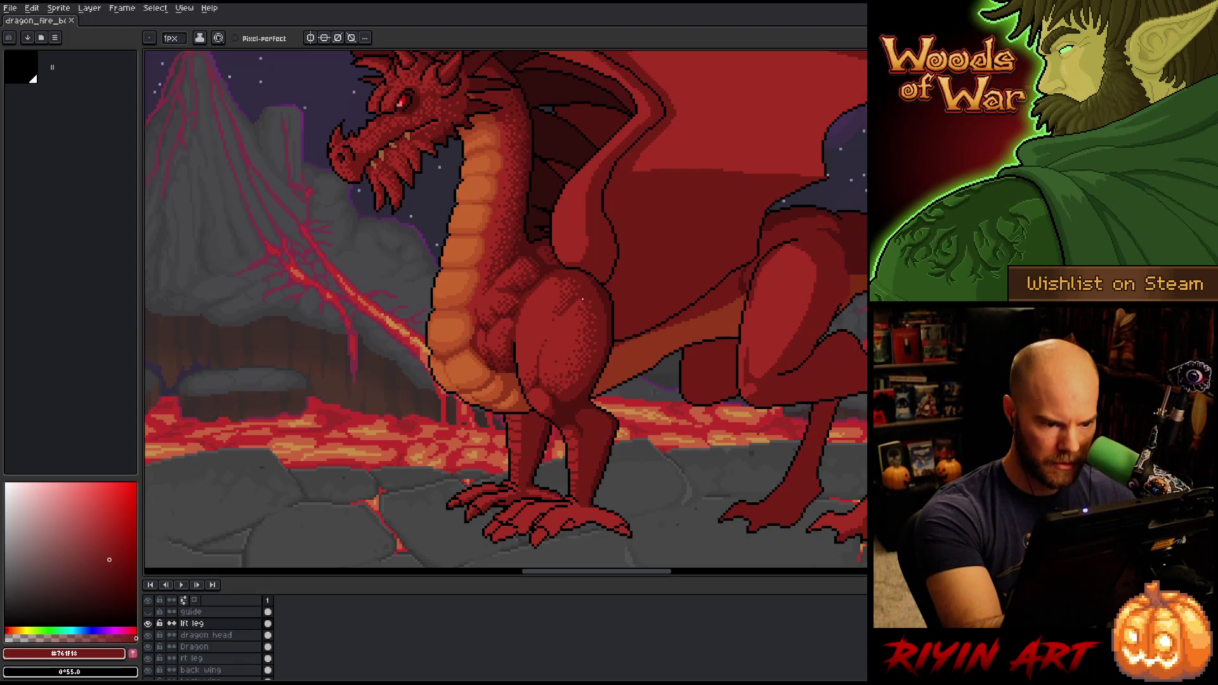
# Set the pencil brush size to 4 px and dab a darker patch on the thigh
pyautogui.press('m')
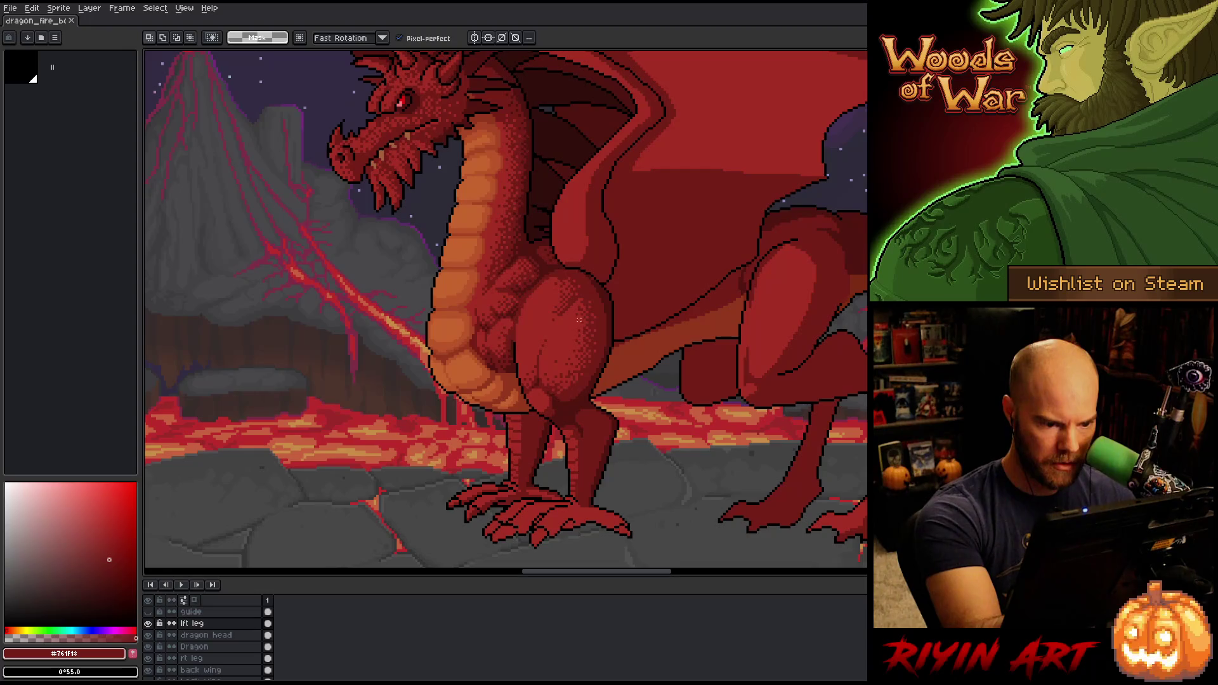
pyautogui.press('b')
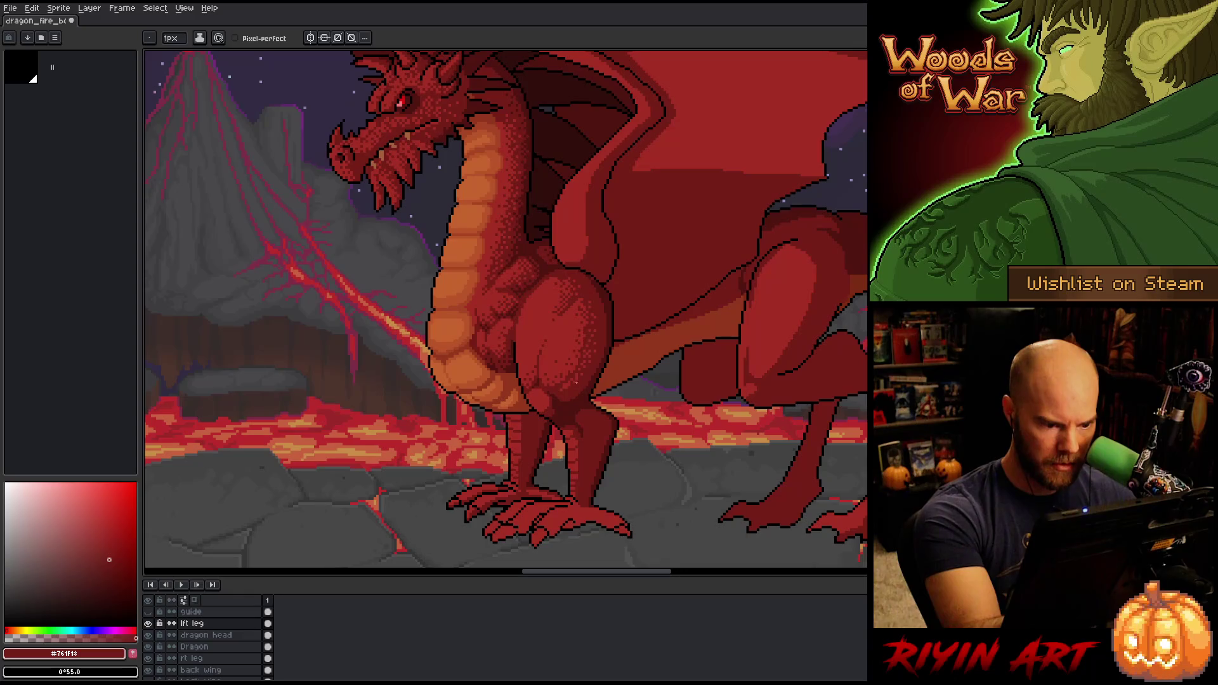
pyautogui.click(172, 38)
pyautogui.moveTo(175, 56); pyautogui.dragTo(182, 55)
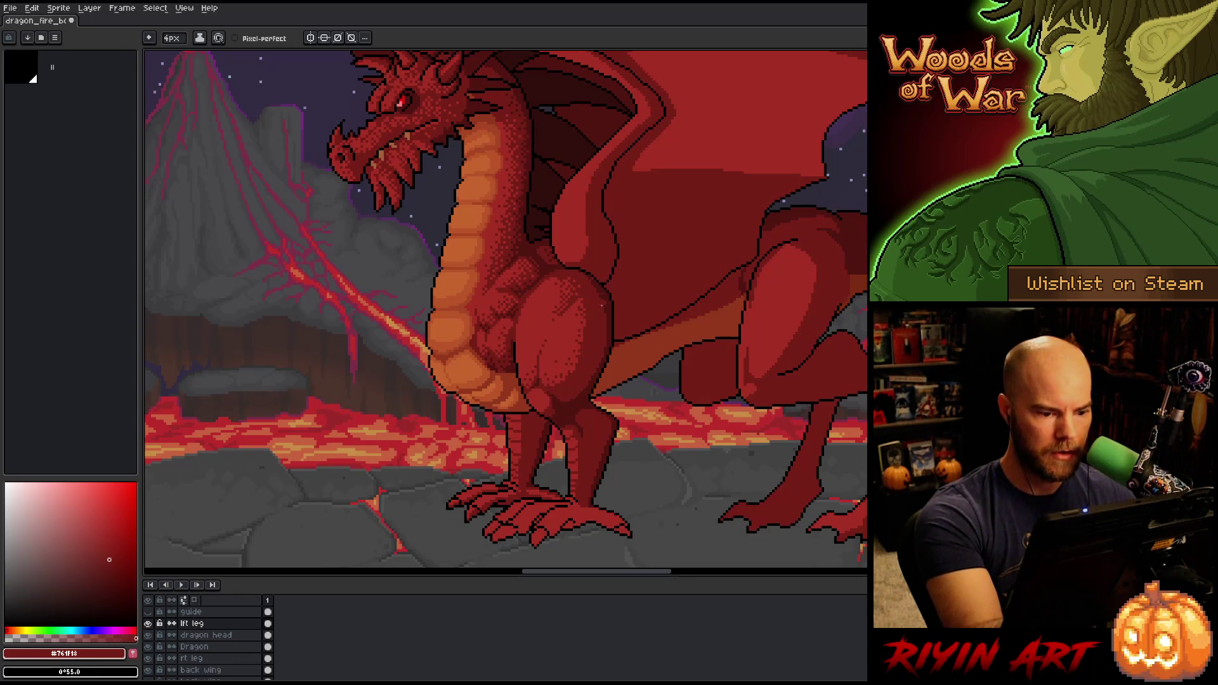
pyautogui.moveTo(571, 371); pyautogui.dragTo(573, 361)
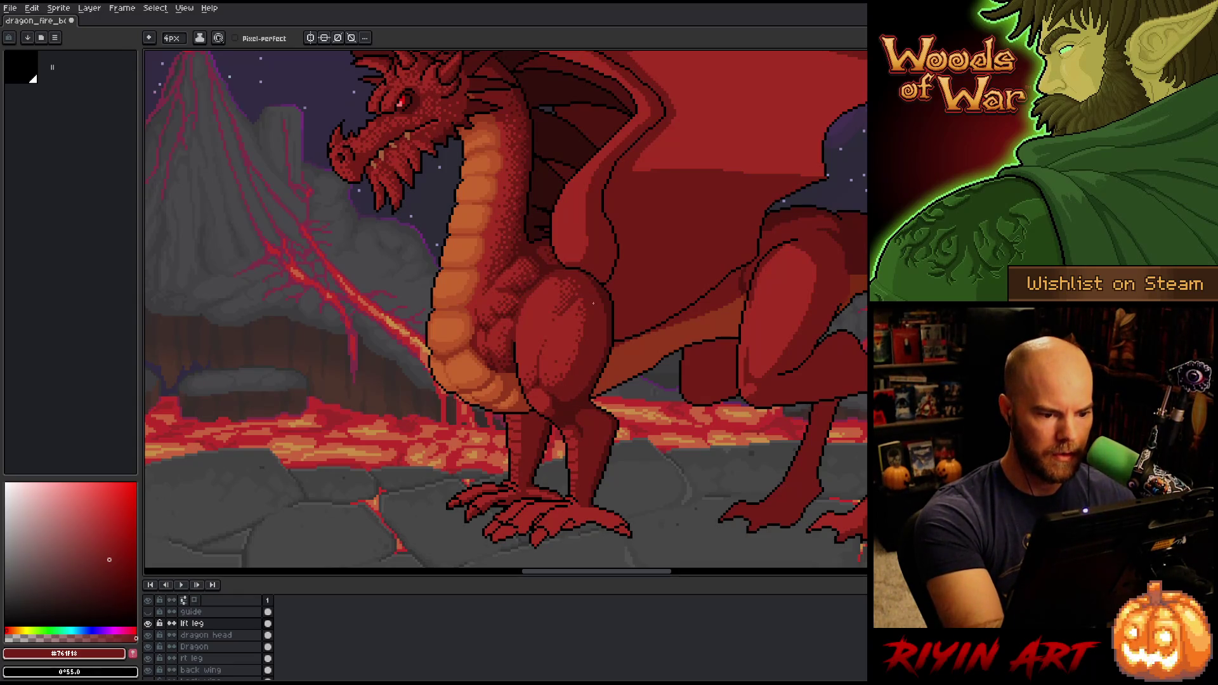
# Shade a lassoed thigh area in #501612, deselect, then load #a52f24 from the leg
pyautogui.keyDown('alt'); pyautogui.click(597, 329); pyautogui.keyUp('alt')
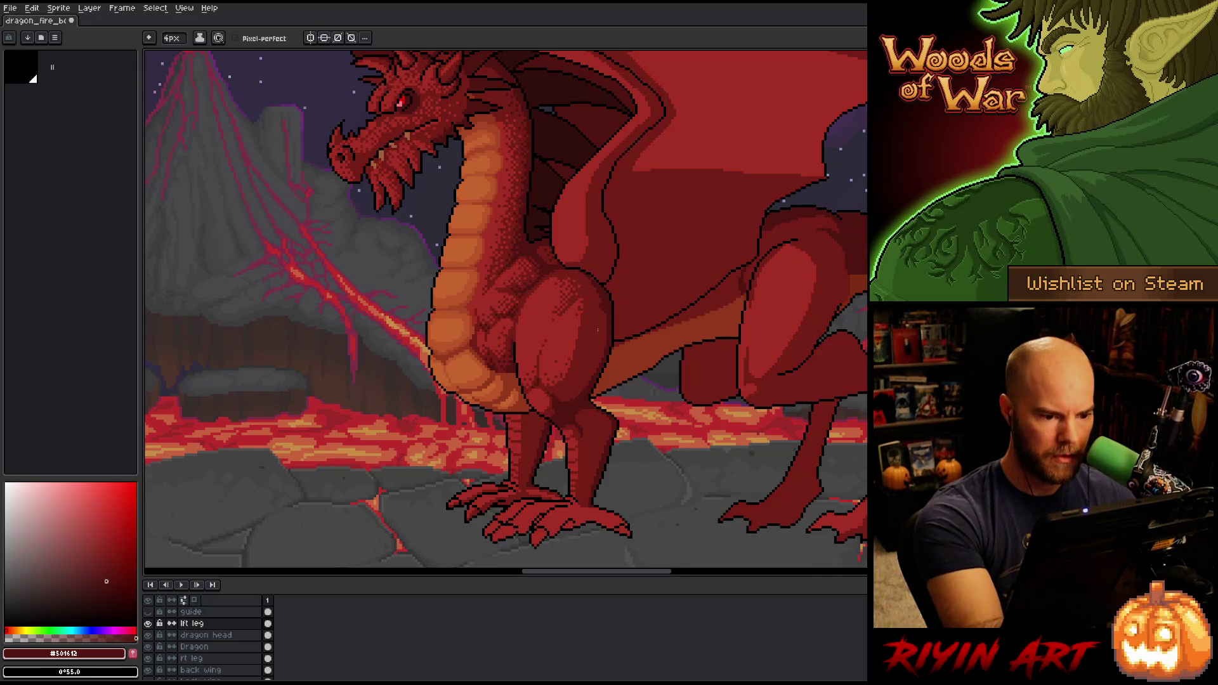
pyautogui.moveTo(593, 288)
pyautogui.mouseDown()
pyautogui.moveTo(558, 387)
pyautogui.moveTo(570, 282)
pyautogui.mouseUp()
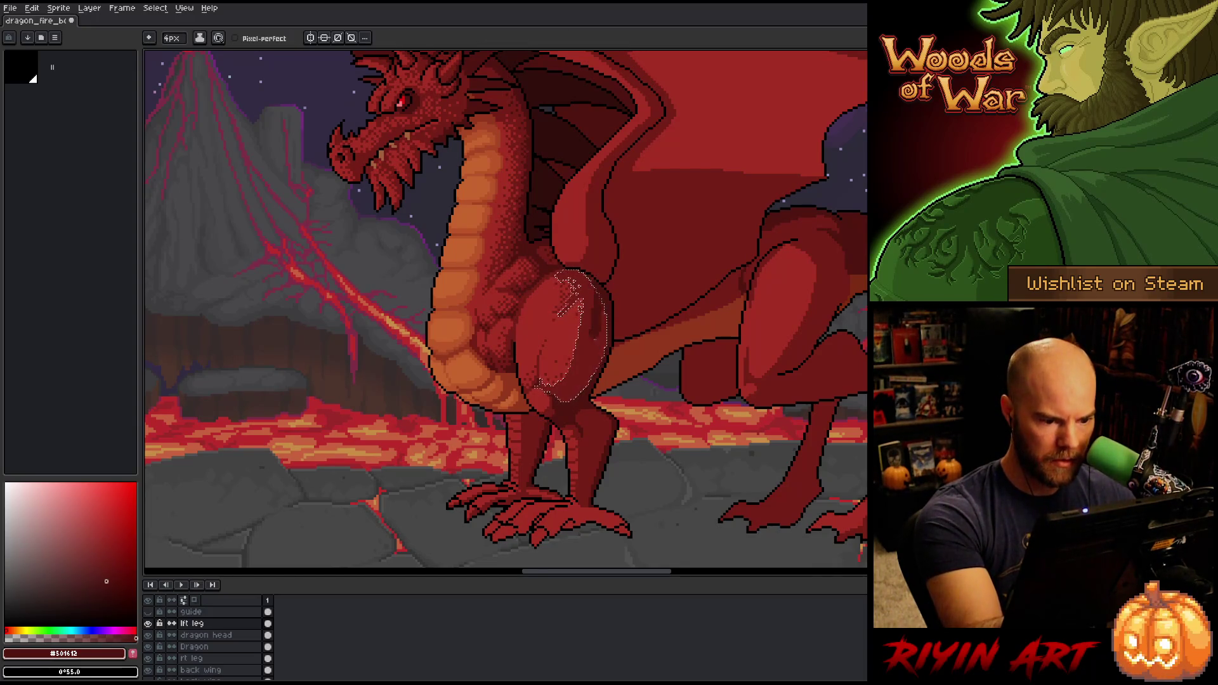
pyautogui.hotkey('ctrl', 'd')
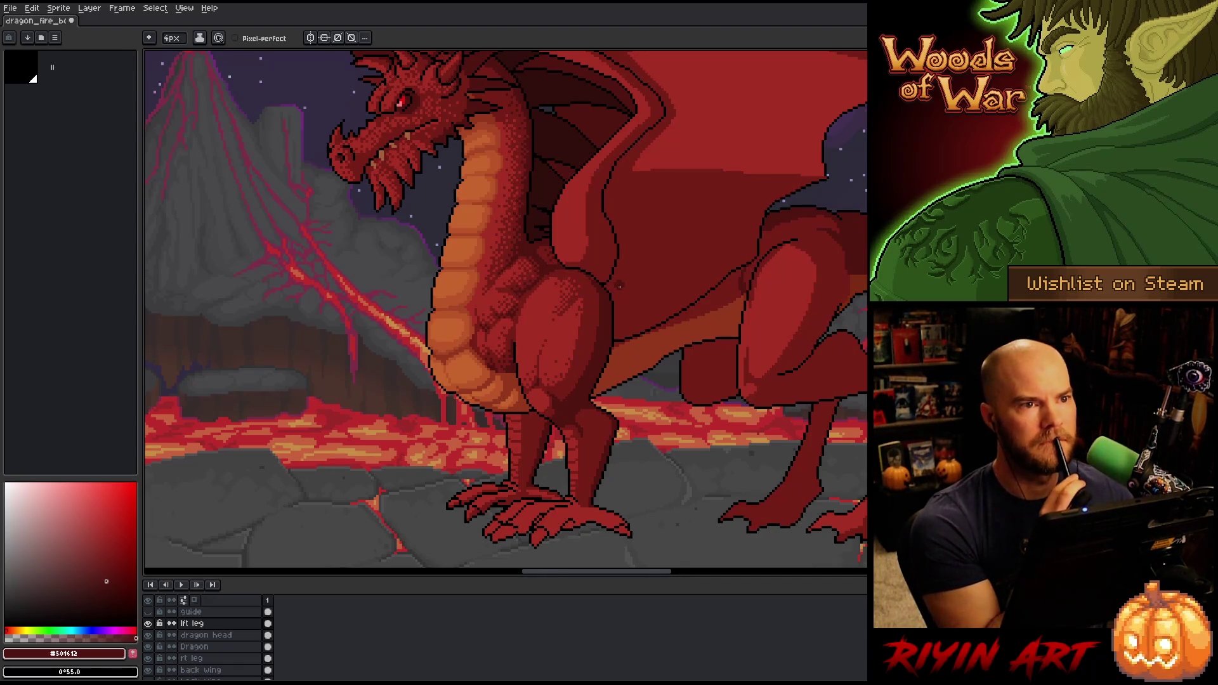
pyautogui.keyDown('alt'); pyautogui.click(566, 320); pyautogui.keyUp('alt')
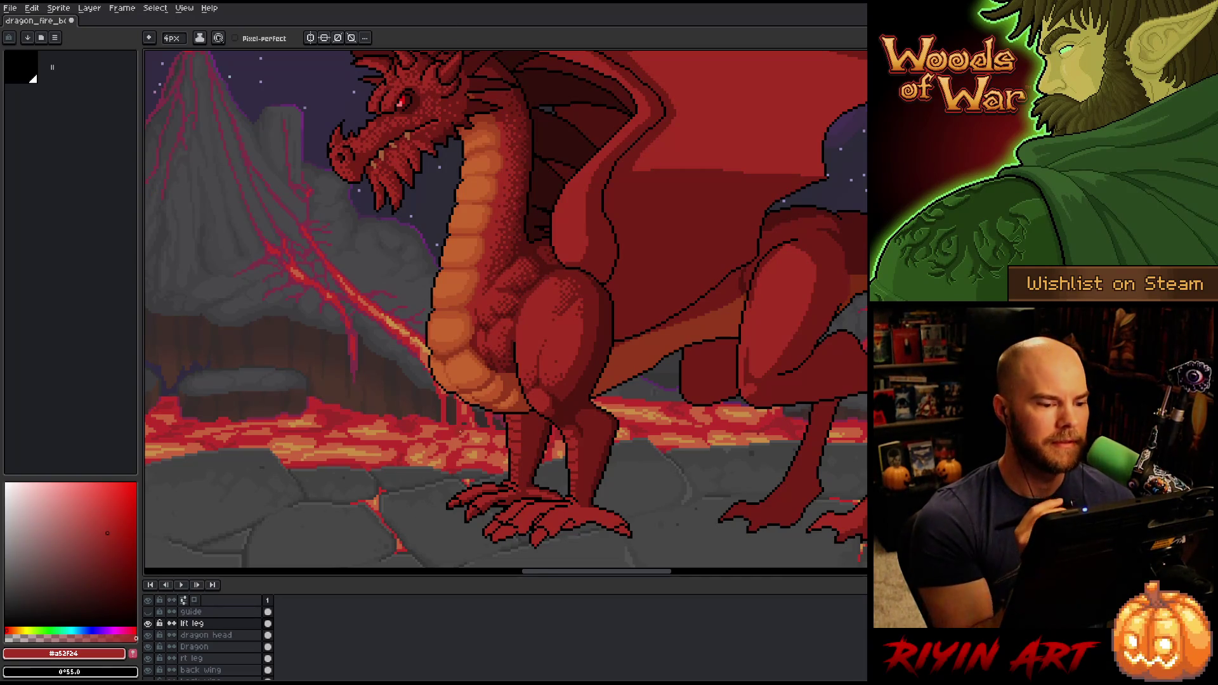
# Set the pencil to 1 px and dither the thigh, alternating #a52f24, #761f18 and #501612
pyautogui.click(173, 39)
pyautogui.moveTo(179, 57); pyautogui.dragTo(163, 57)
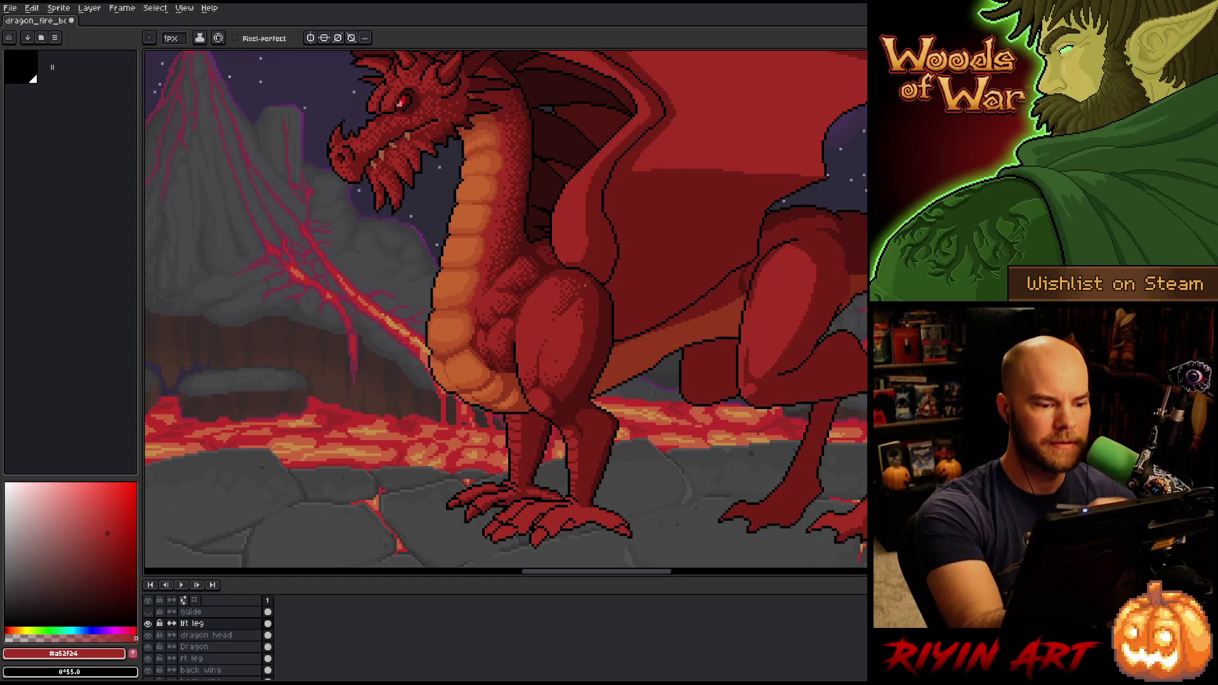
pyautogui.keyDown('alt'); pyautogui.click(564, 363); pyautogui.keyUp('alt')
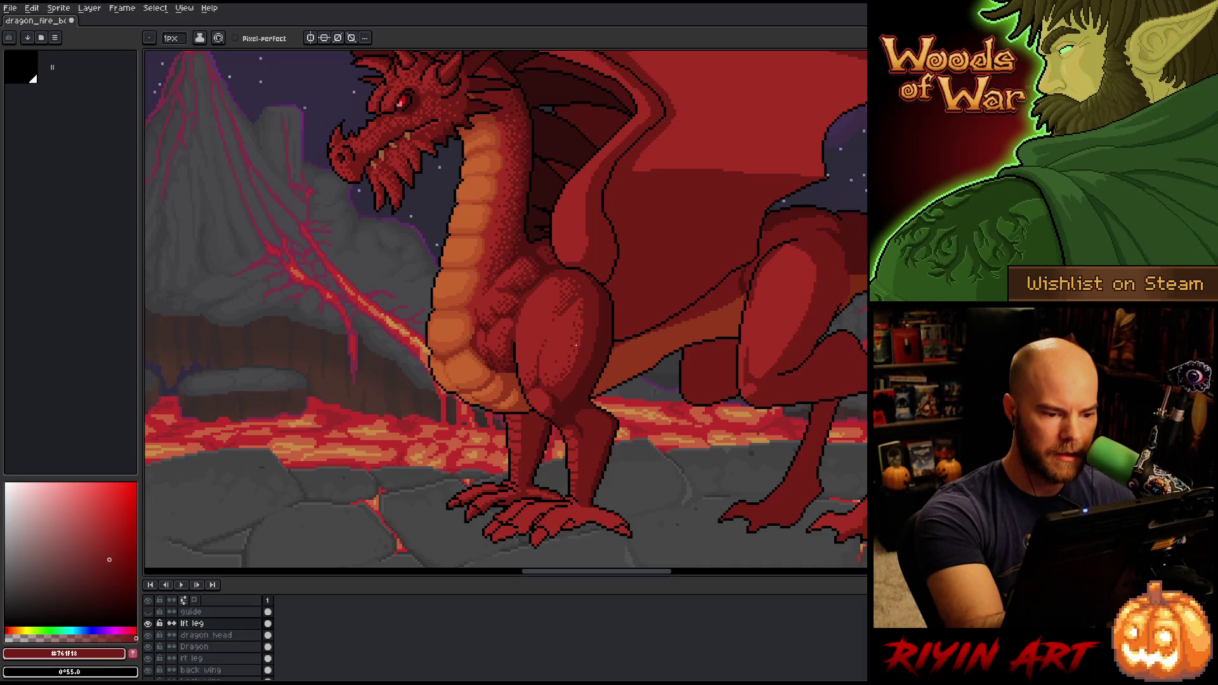
pyautogui.keyDown('alt'); pyautogui.click(562, 374); pyautogui.keyUp('alt')
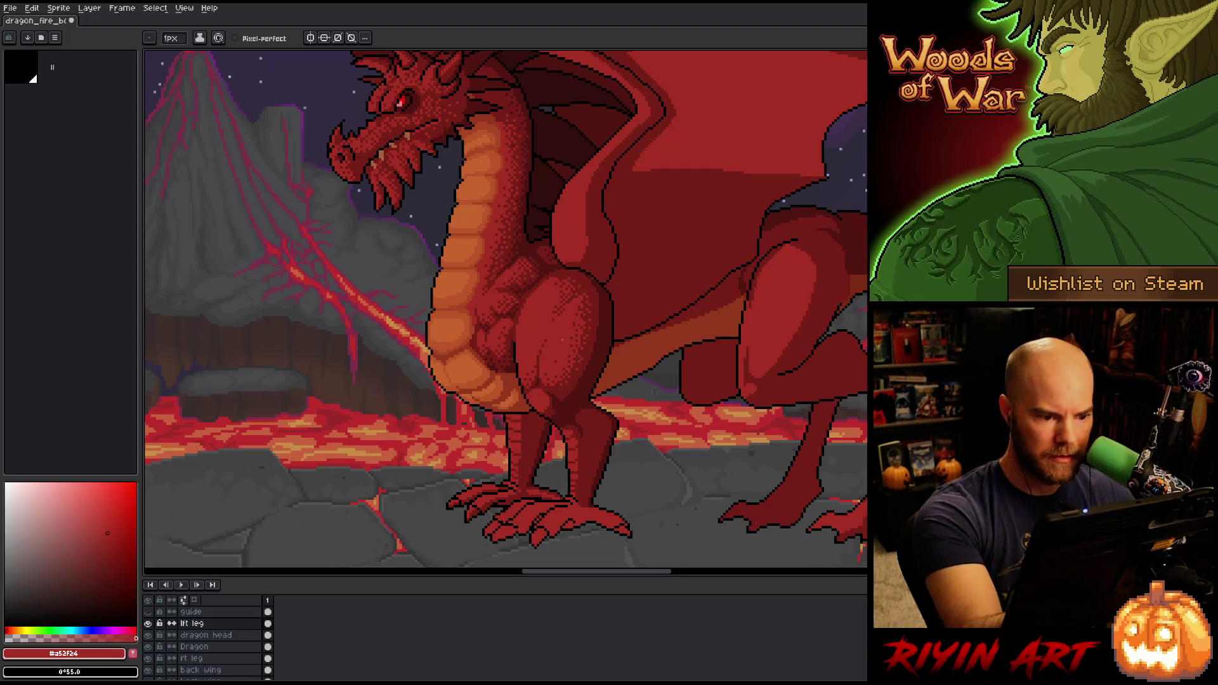
pyautogui.keyDown('alt'); pyautogui.click(560, 311); pyautogui.keyUp('alt')
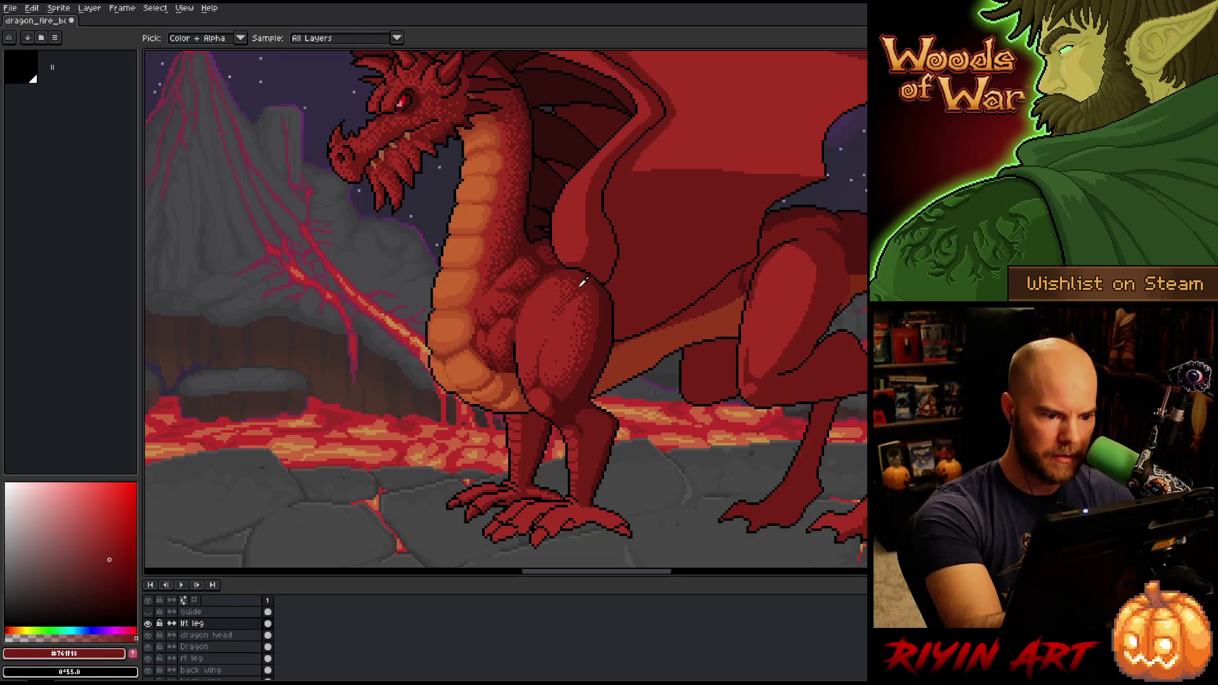
pyautogui.keyDown('alt'); pyautogui.click(564, 308); pyautogui.keyUp('alt')
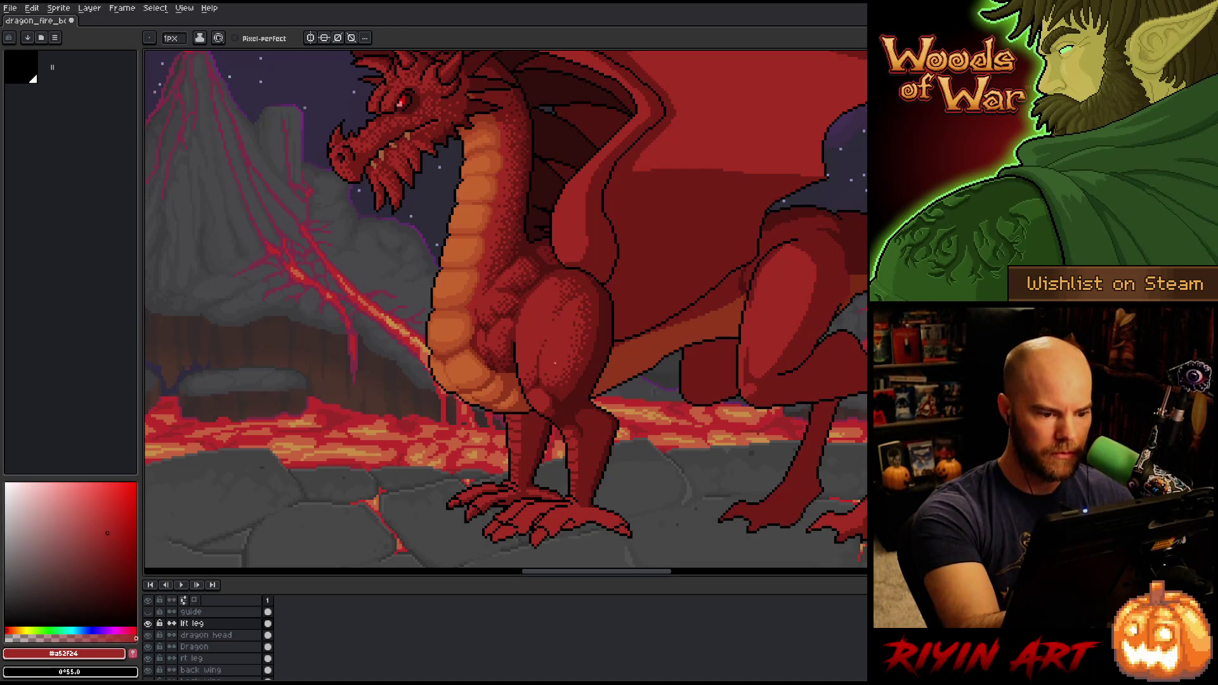
pyautogui.keyDown('alt'); pyautogui.click(587, 346); pyautogui.keyUp('alt')
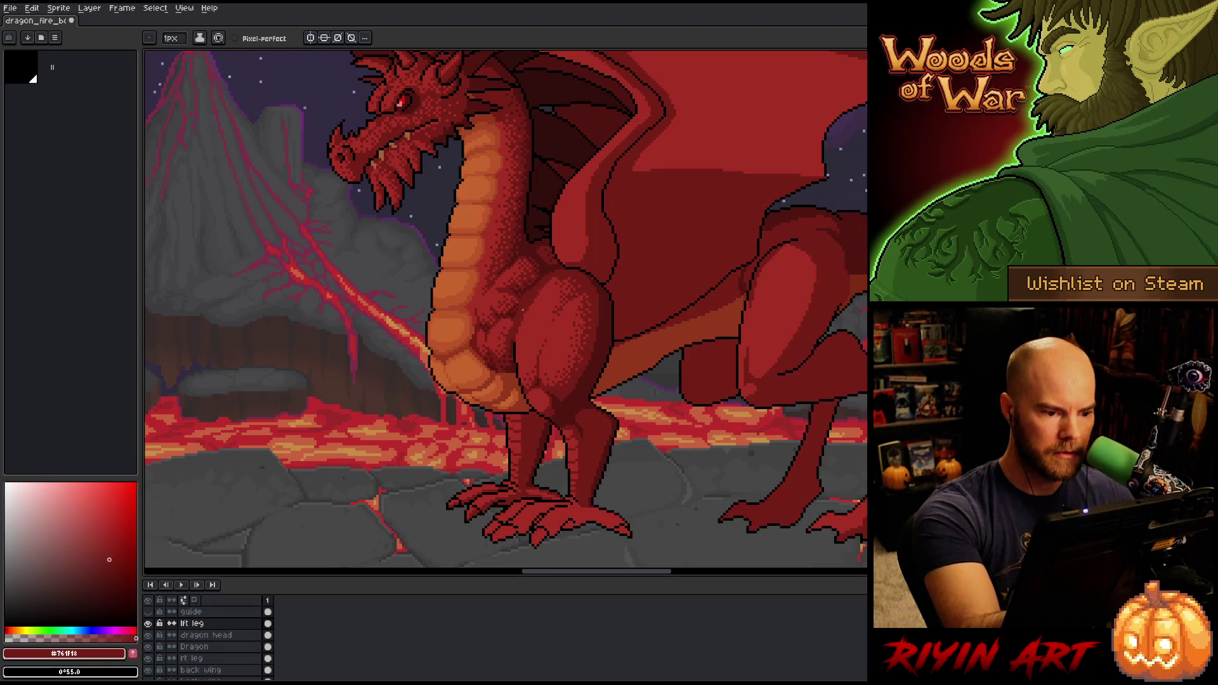
pyautogui.keyDown('alt'); pyautogui.click(550, 264); pyautogui.keyUp('alt')
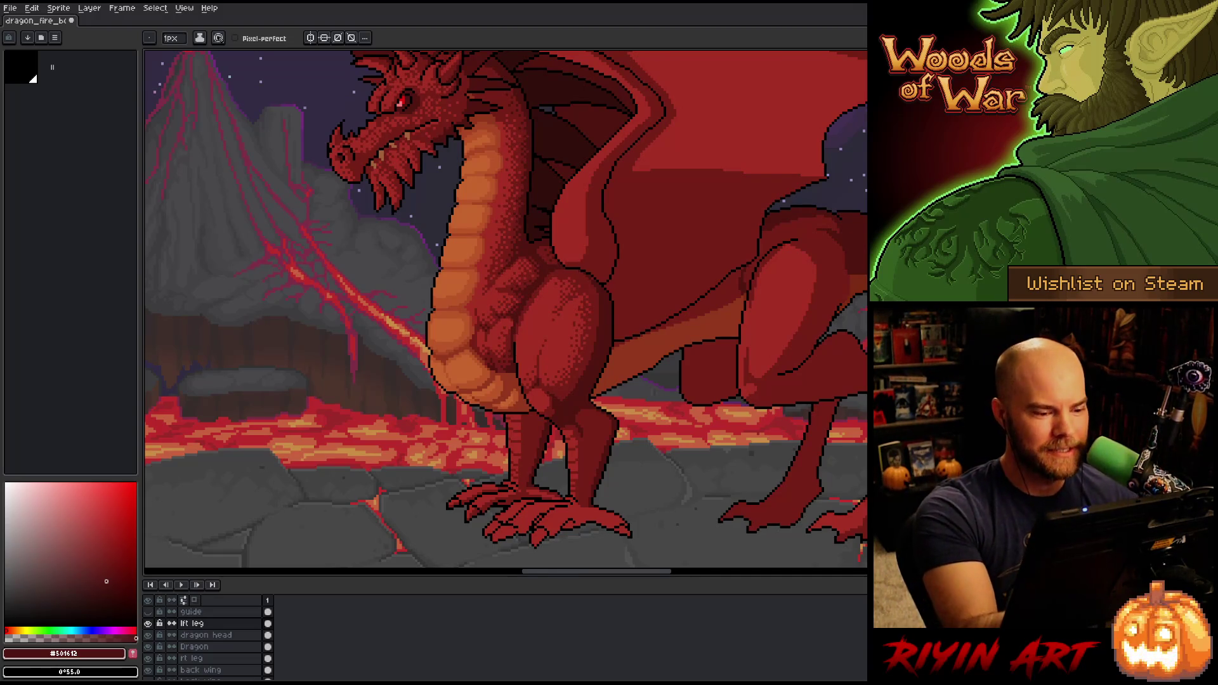
# Sample the mid red #761f18 from the dragon's leg
pyautogui.keyDown('alt'); pyautogui.click(552, 330); pyautogui.keyUp('alt')
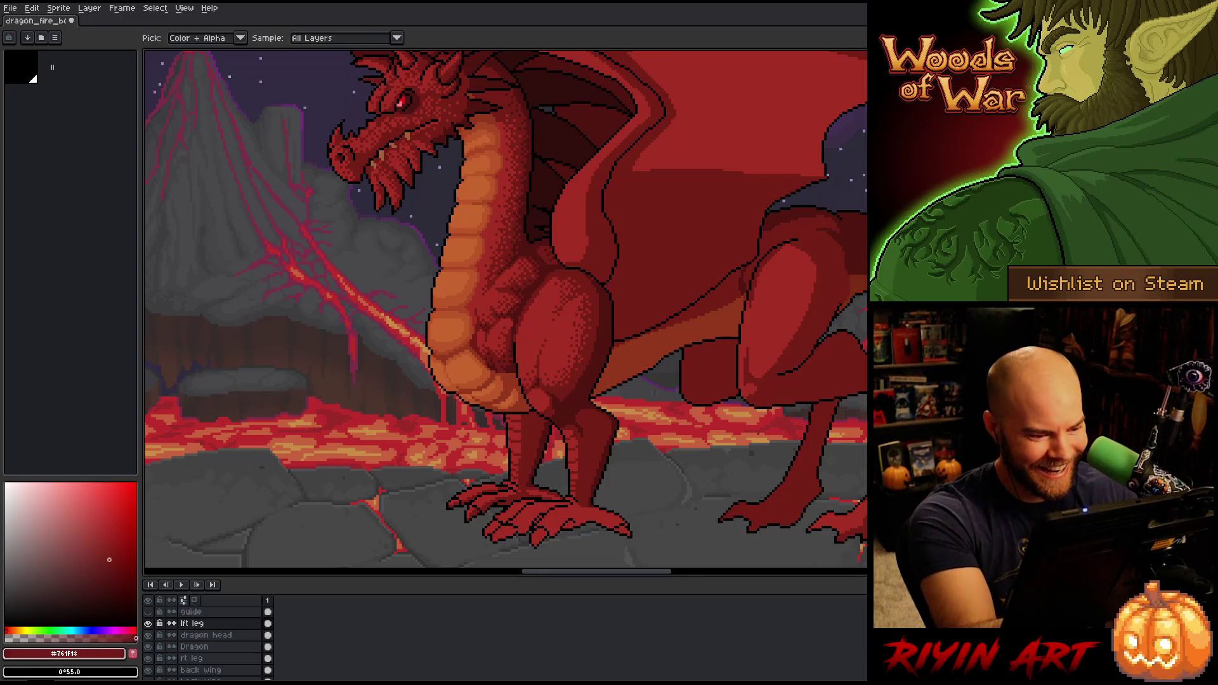
# Lasso the thigh, deselect, then dither it with #501612 and the darker thigh red
pyautogui.moveTo(556, 277); pyautogui.dragTo(522, 355)
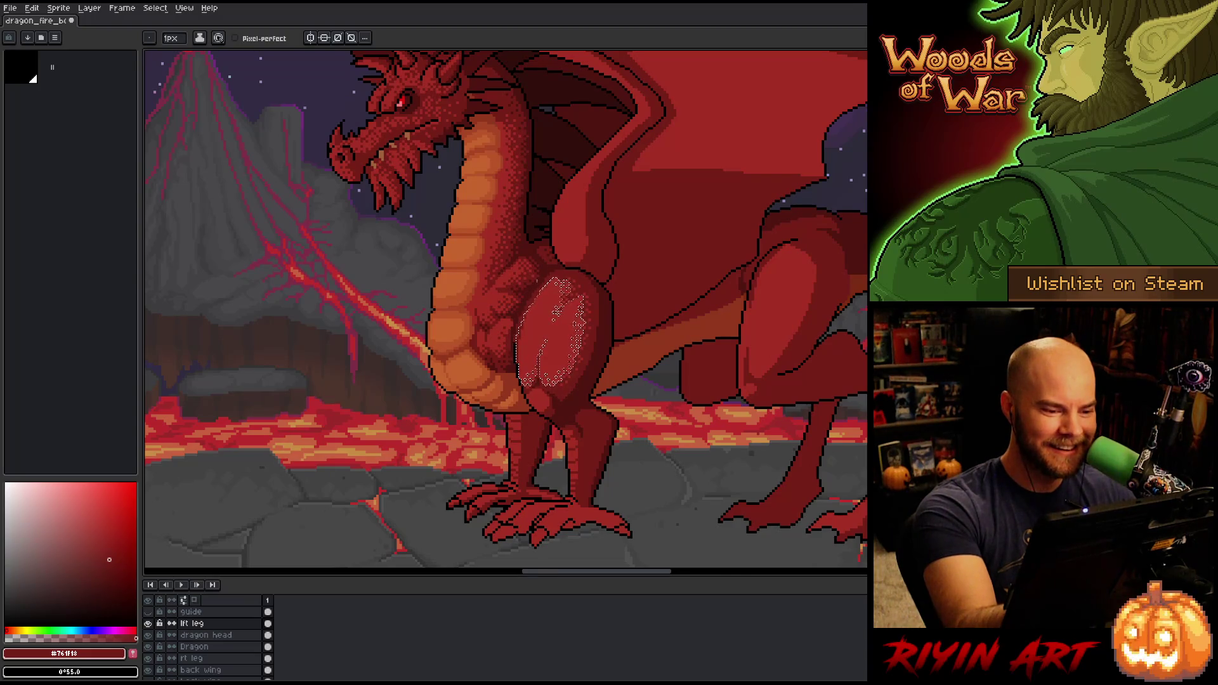
pyautogui.hotkey('ctrl', 'd')
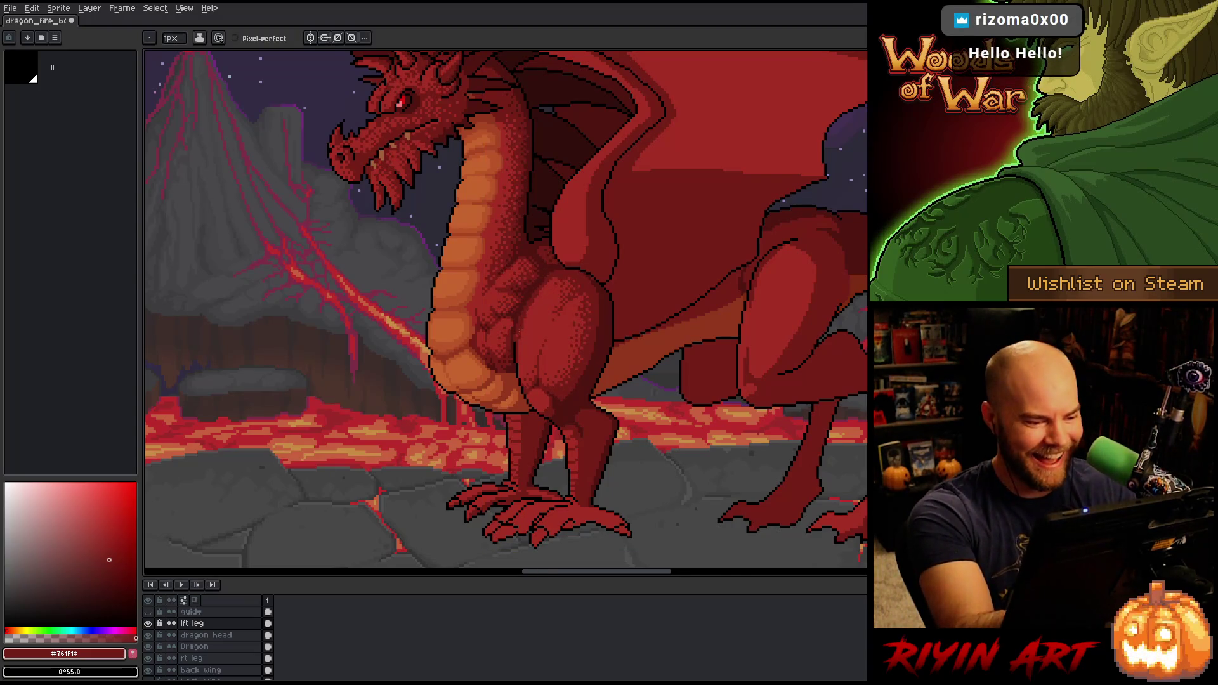
pyautogui.keyDown('alt'); pyautogui.click(515, 328); pyautogui.keyUp('alt')
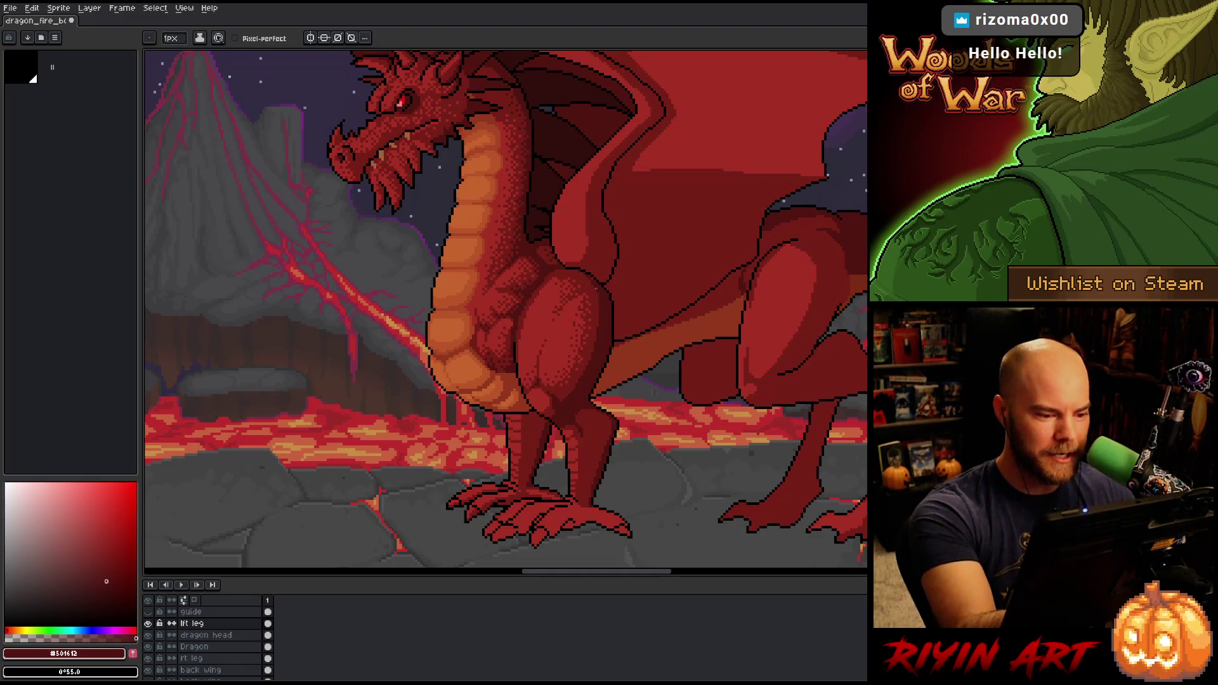
pyautogui.press('alt')
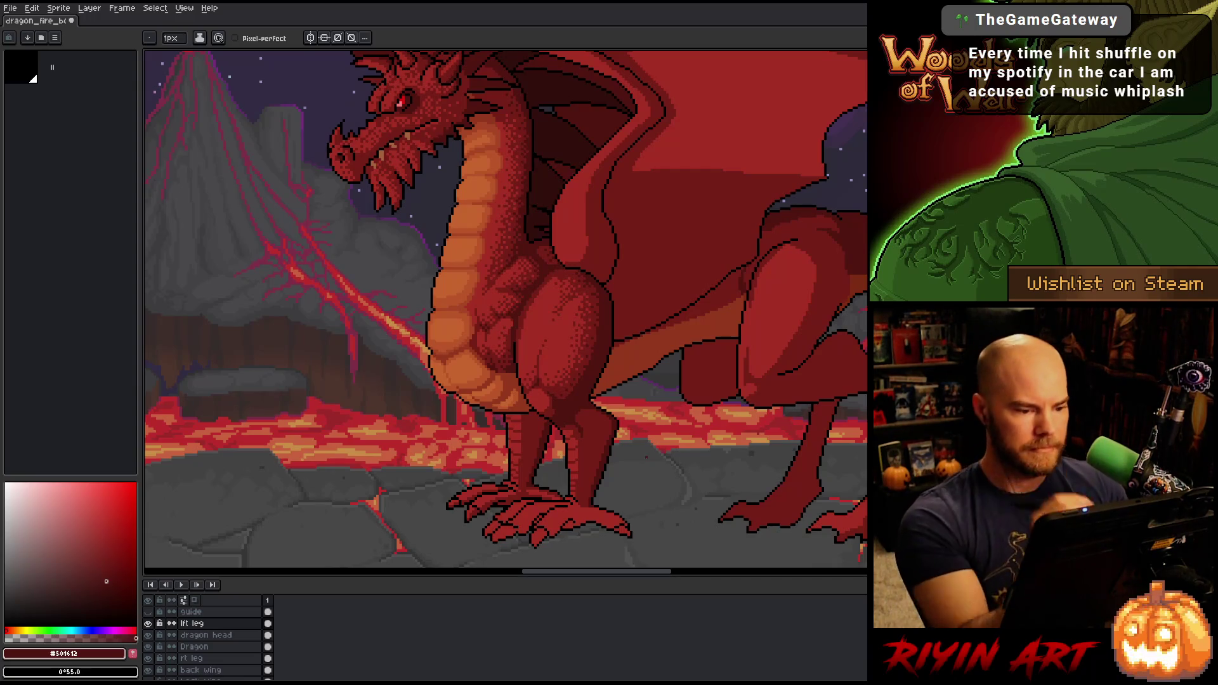
pyautogui.keyDown('alt'); pyautogui.click(591, 364); pyautogui.keyUp('alt')
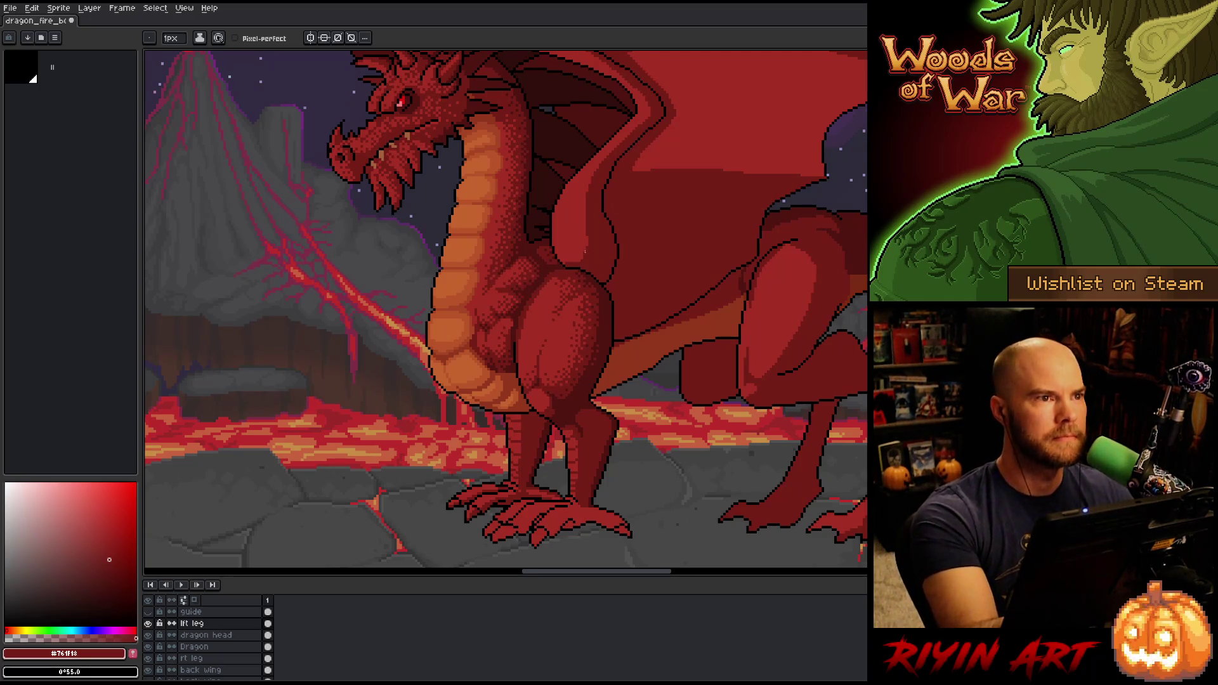
pyautogui.moveTo(584, 260)
pyautogui.mouseDown()
pyautogui.moveTo(619, 353)
pyautogui.moveTo(619, 298)
pyautogui.mouseUp()
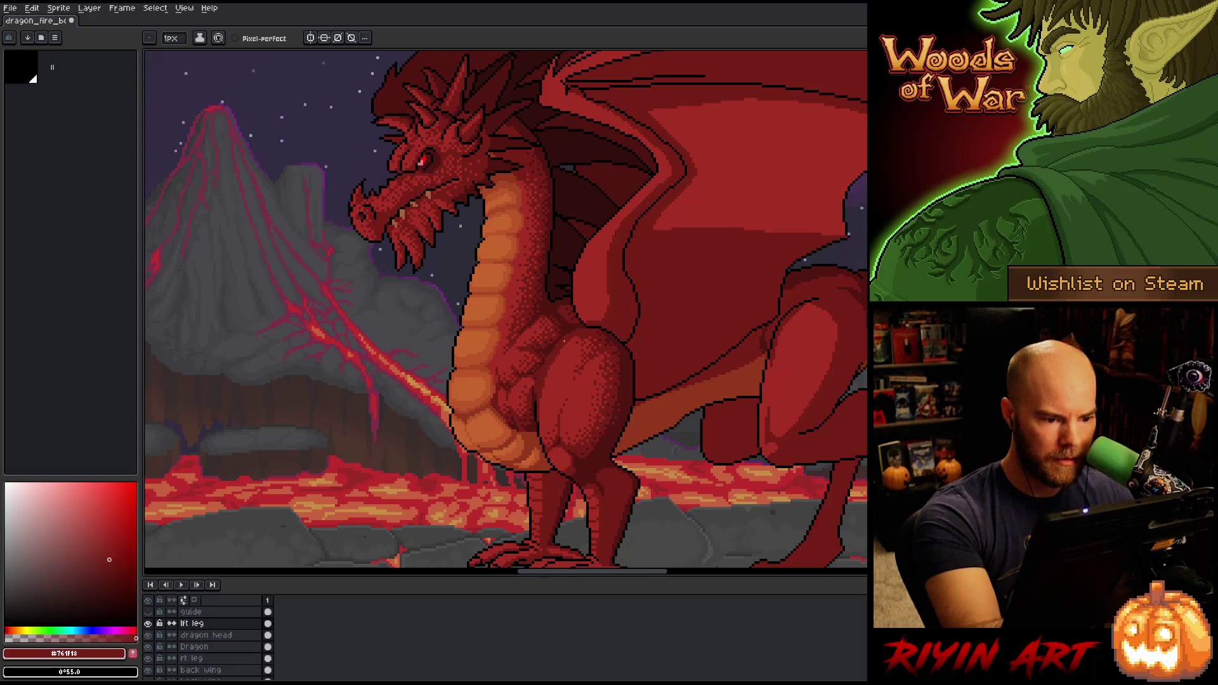
# Checkerboard-dither the thigh alternating mid, darker and deepest reds, then save the drawing
pyautogui.keyDown('alt'); pyautogui.click(571, 343); pyautogui.keyUp('alt')
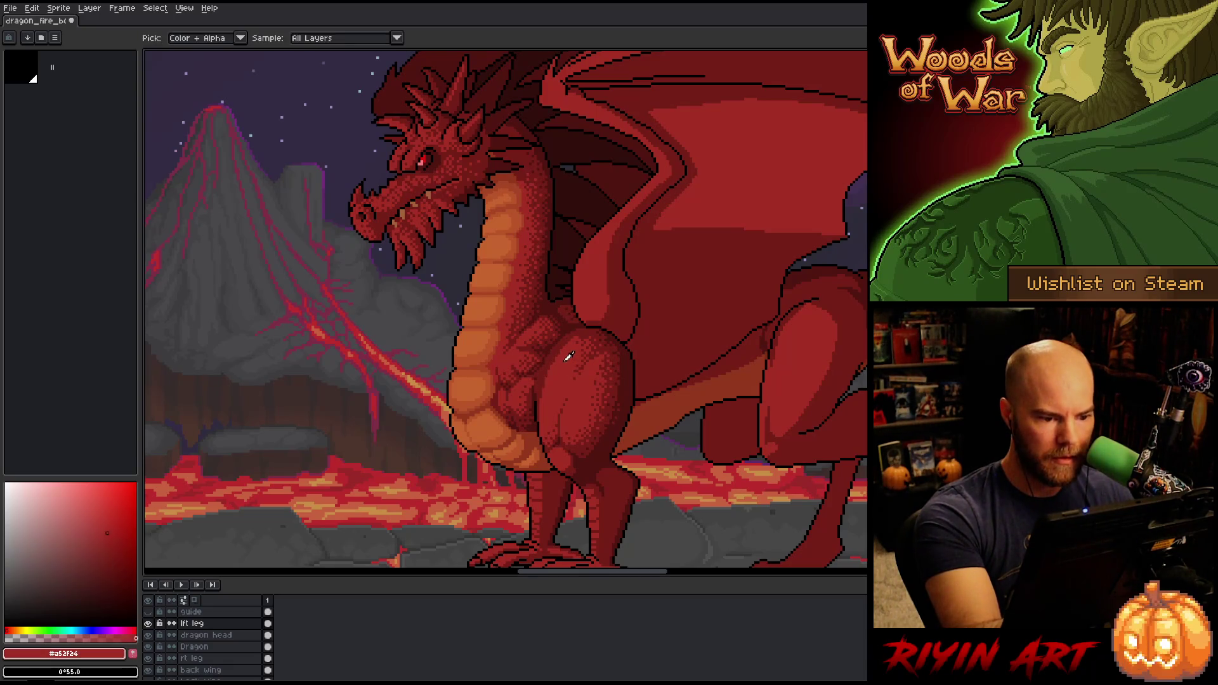
pyautogui.keyDown('alt'); pyautogui.click(550, 391); pyautogui.keyUp('alt')
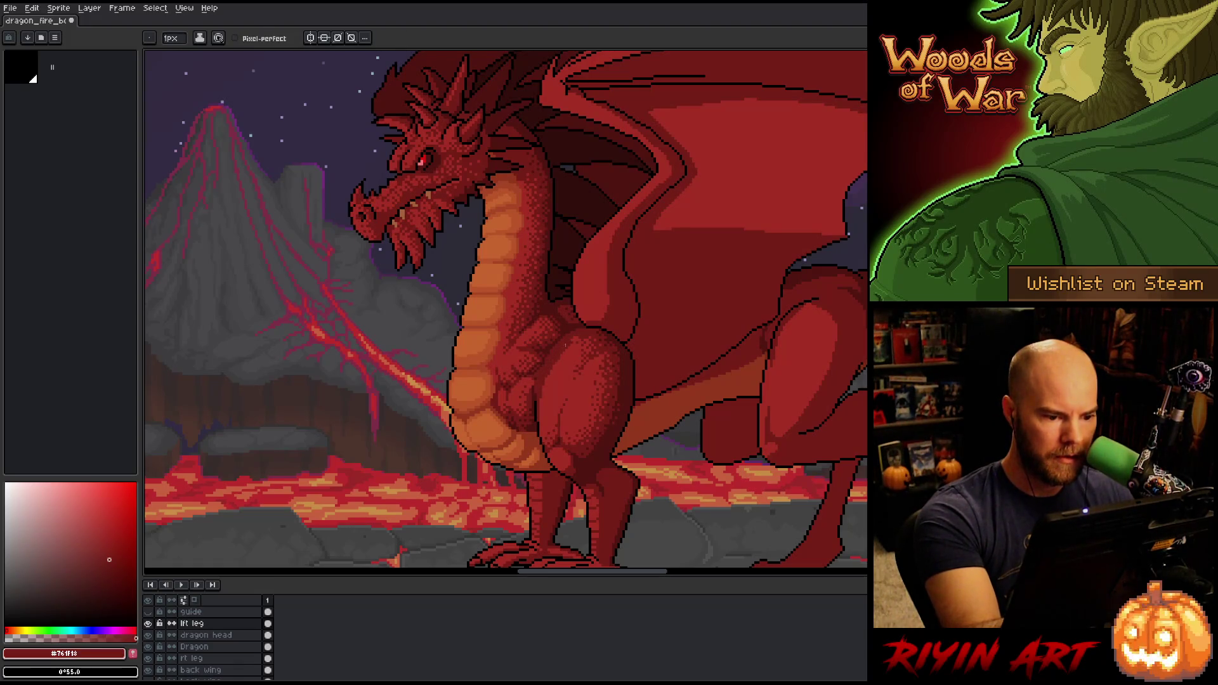
pyautogui.keyDown('alt'); pyautogui.click(556, 351); pyautogui.keyUp('alt')
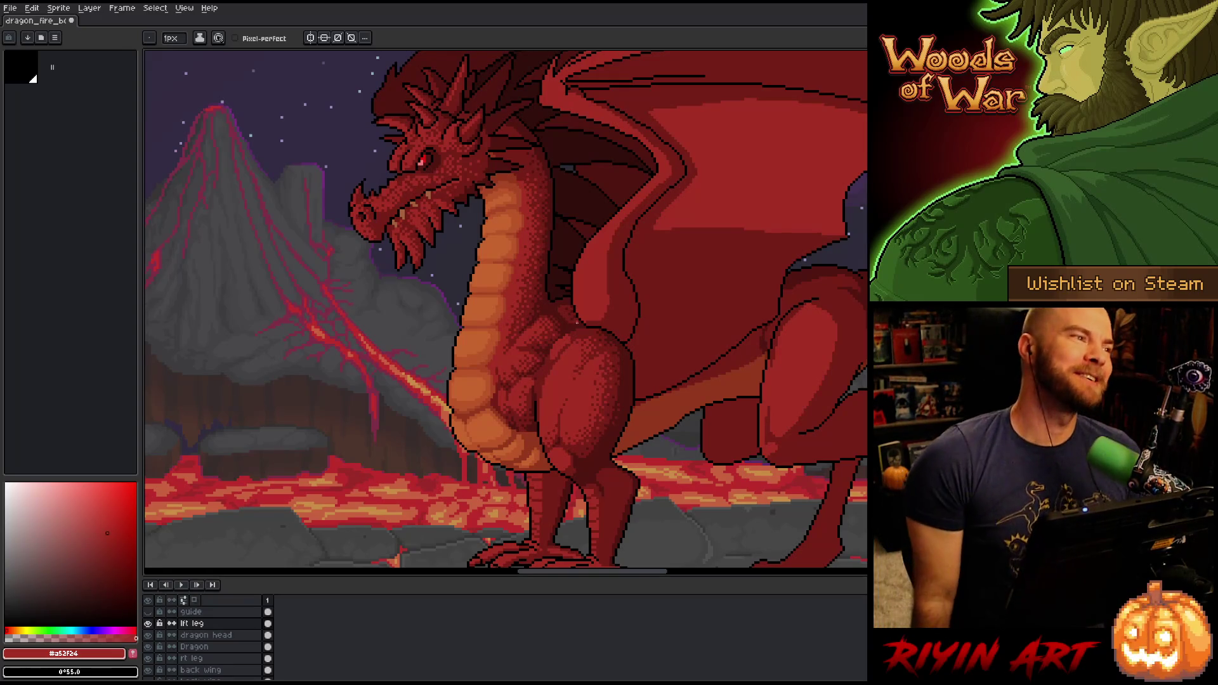
pyautogui.keyDown('alt'); pyautogui.click(570, 343); pyautogui.keyUp('alt')
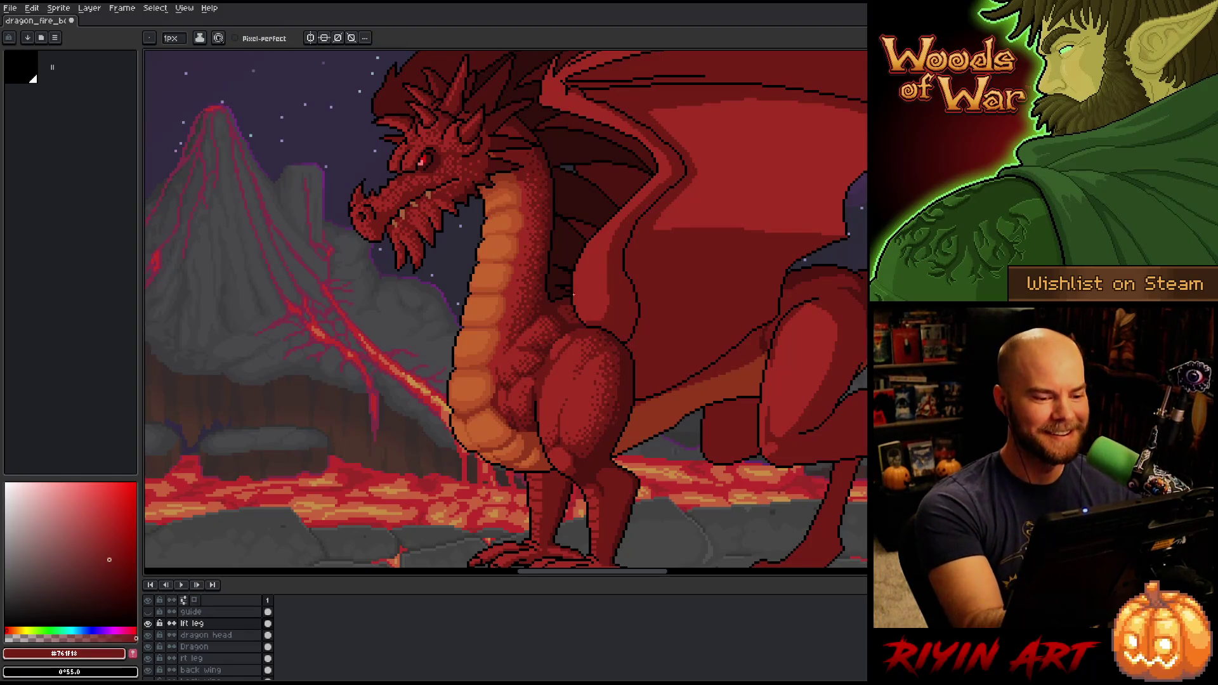
pyautogui.keyDown('alt'); pyautogui.click(551, 362); pyautogui.keyUp('alt')
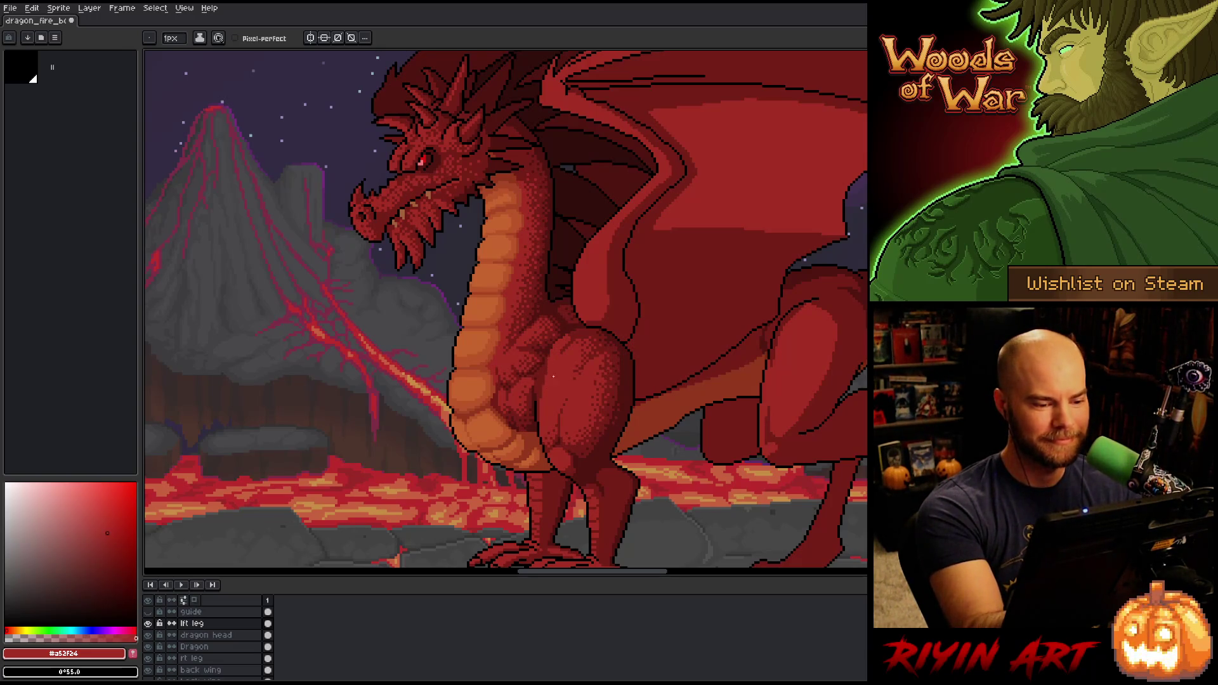
pyautogui.keyDown('alt'); pyautogui.click(559, 362); pyautogui.keyUp('alt')
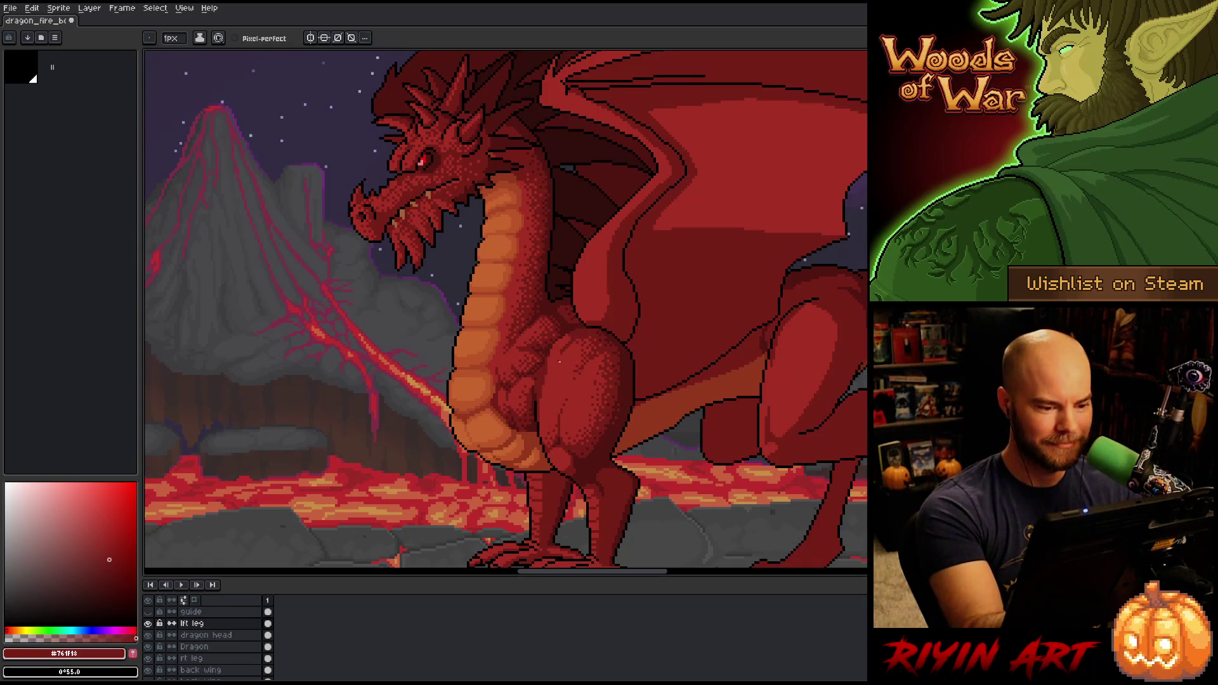
pyautogui.keyDown('alt'); pyautogui.click(567, 349); pyautogui.keyUp('alt')
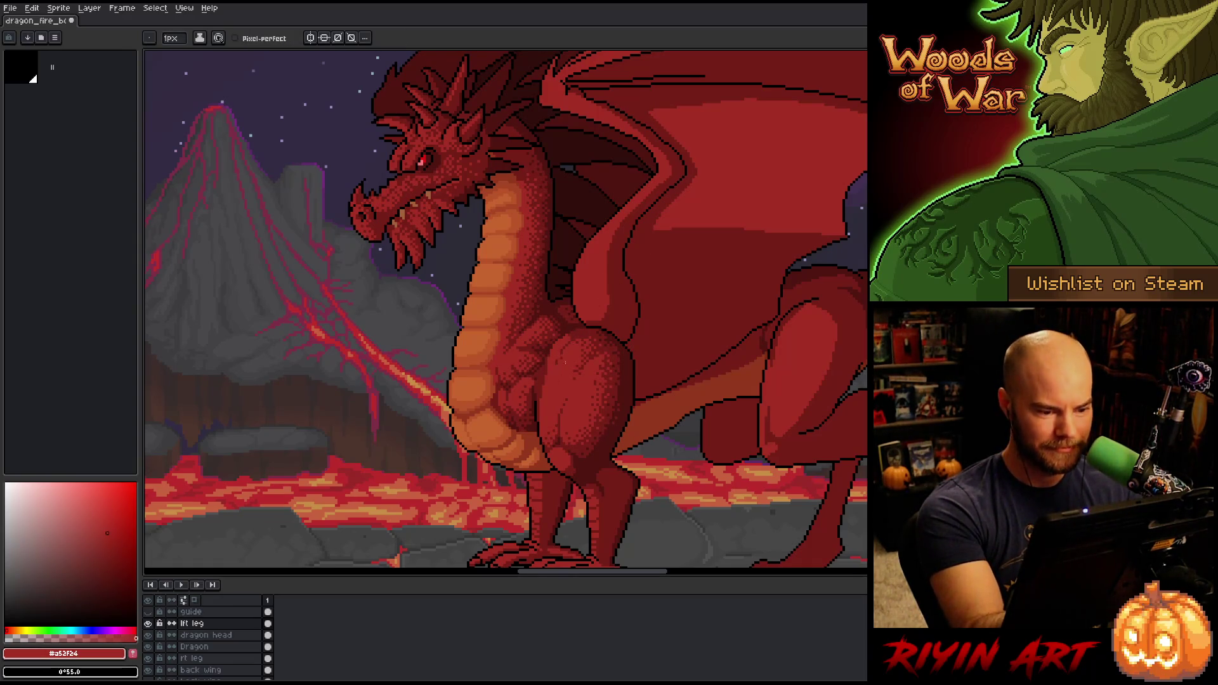
pyautogui.keyDown('alt'); pyautogui.click(561, 355); pyautogui.keyUp('alt')
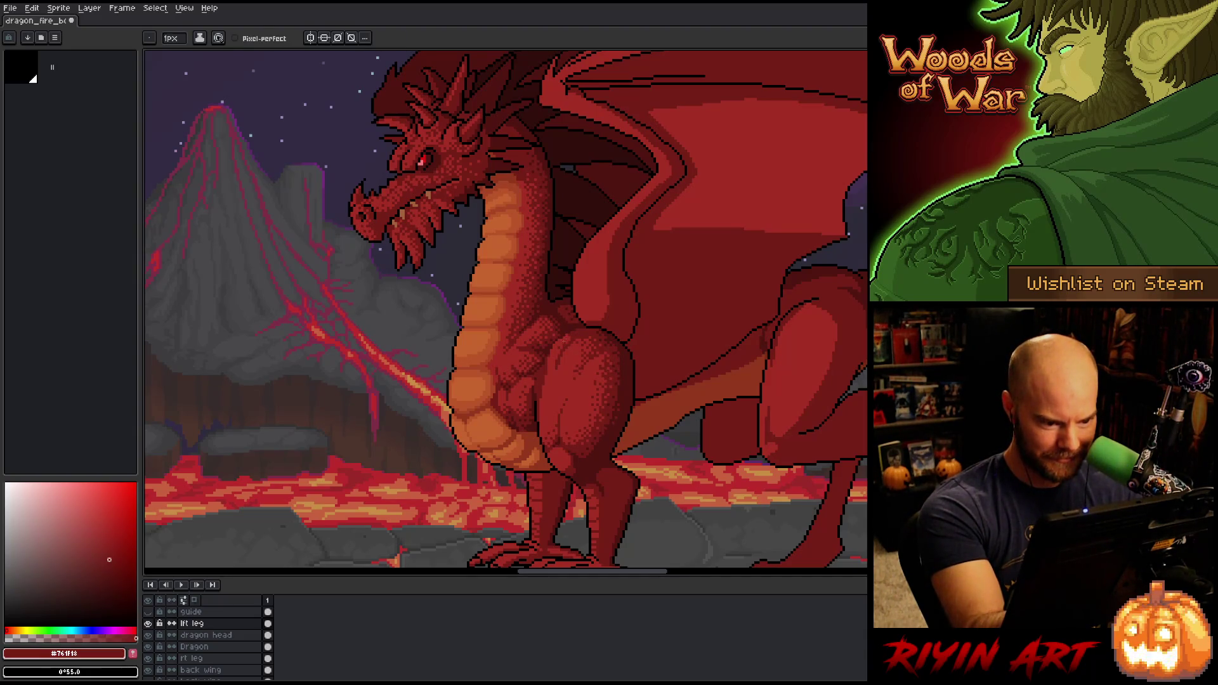
pyautogui.keyDown('alt'); pyautogui.click(572, 328); pyautogui.keyUp('alt')
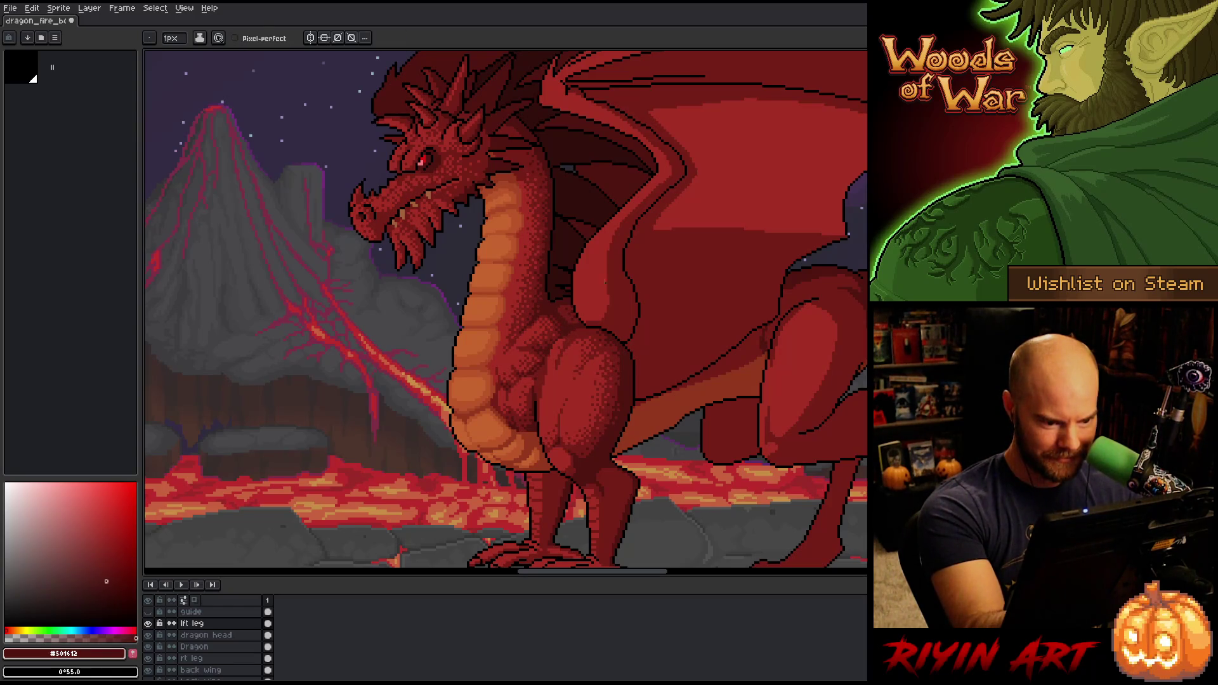
pyautogui.keyDown('alt'); pyautogui.click(569, 327); pyautogui.keyUp('alt')
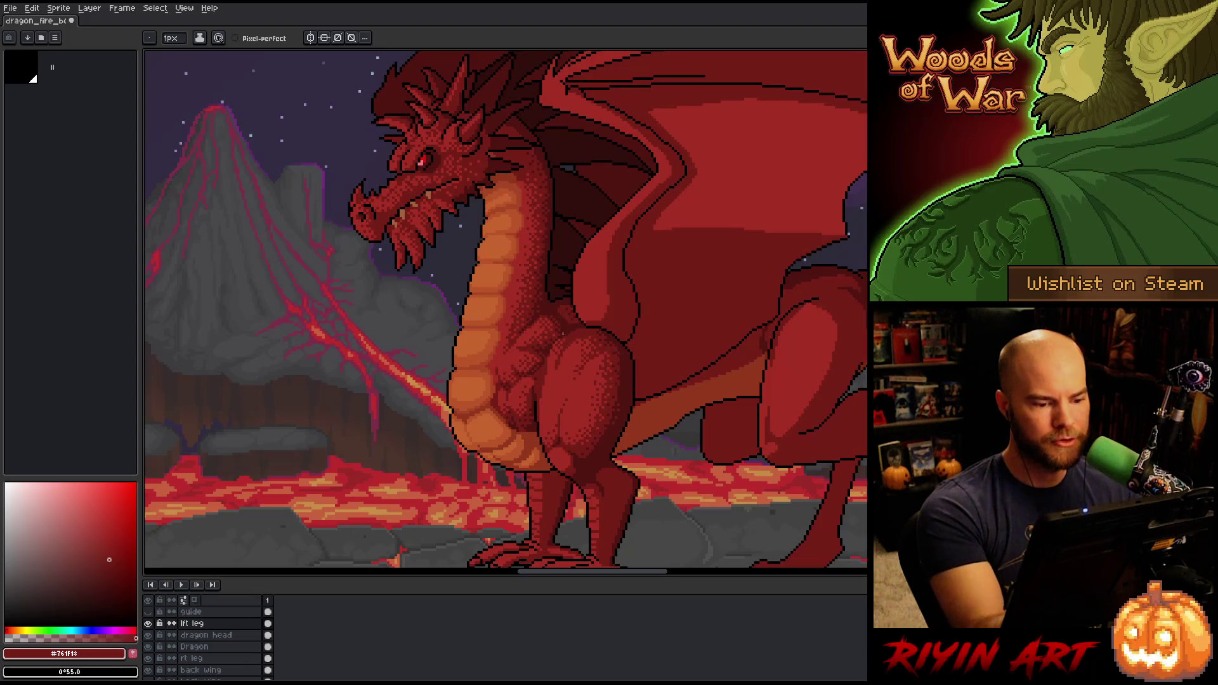
pyautogui.hotkey('ctrl', 's')
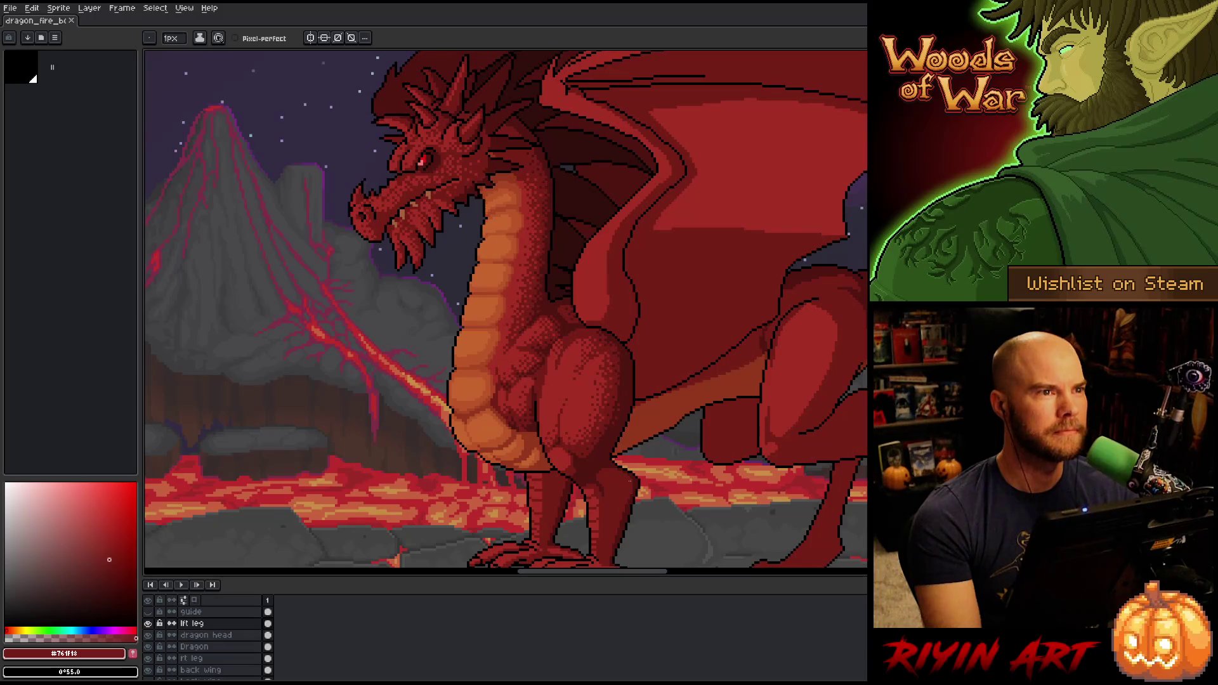
# Dither the thigh alternating the mid and darker reds, then save
pyautogui.keyDown('alt'); pyautogui.click(559, 361); pyautogui.keyUp('alt')
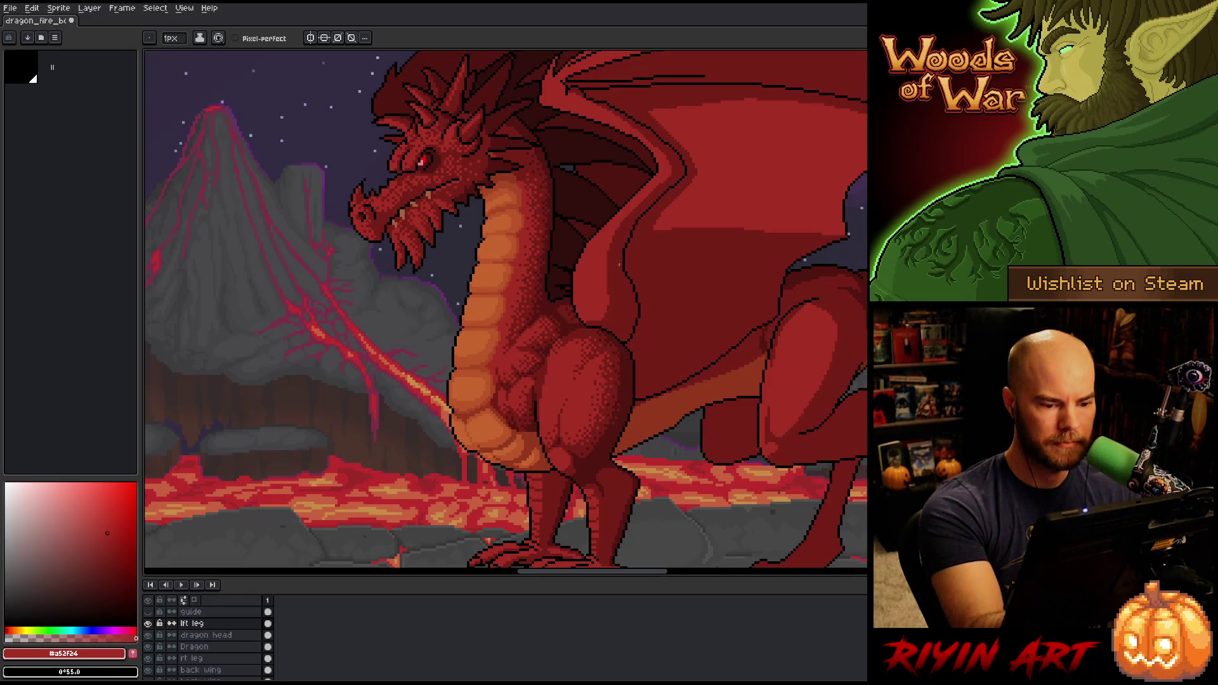
pyautogui.keyDown('alt'); pyautogui.click(550, 357); pyautogui.keyUp('alt')
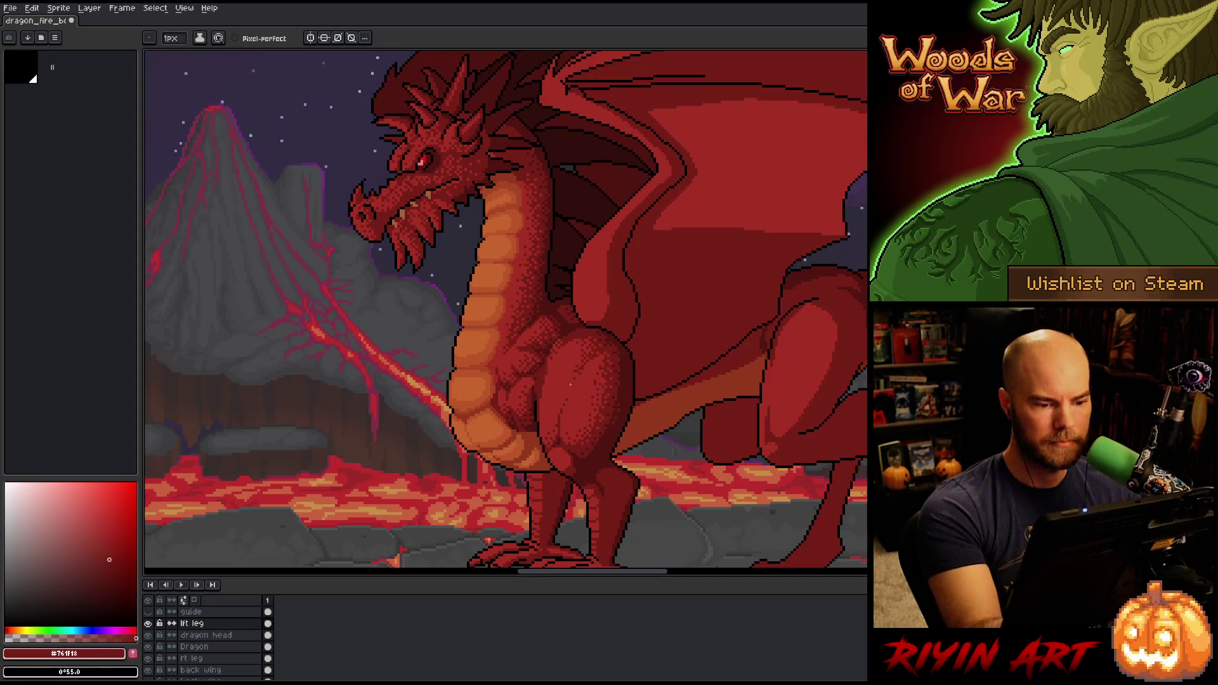
pyautogui.keyDown('alt'); pyautogui.click(555, 373); pyautogui.keyUp('alt')
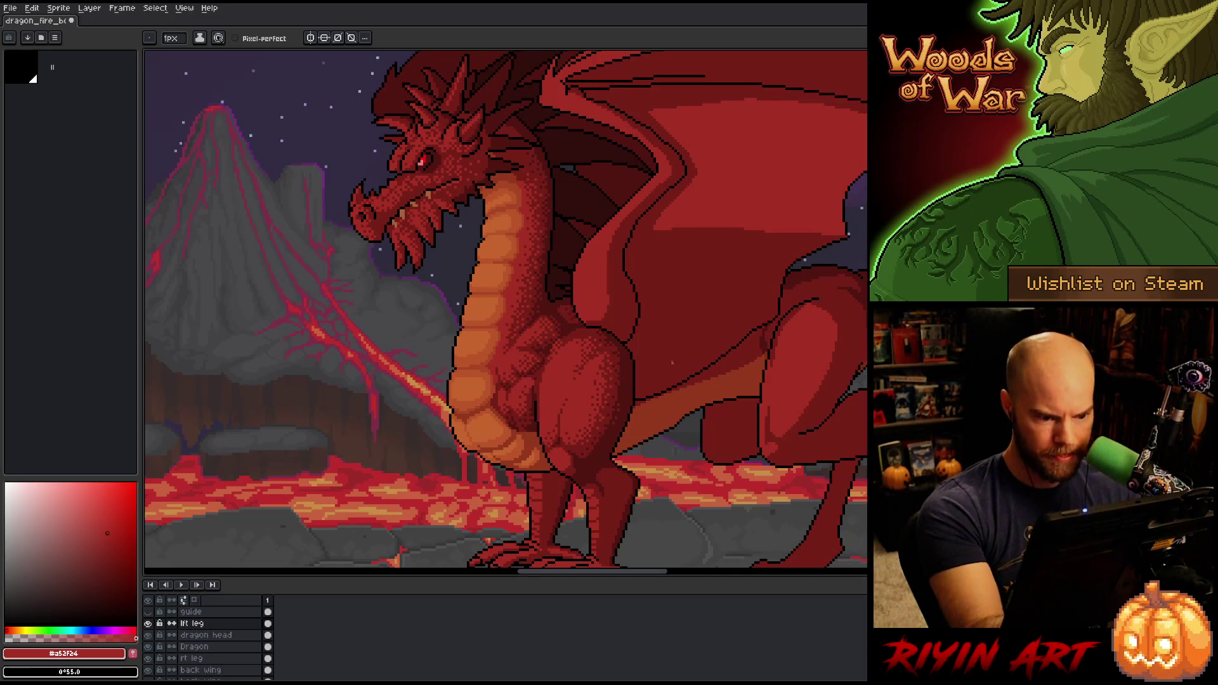
pyautogui.hotkey('ctrl', 's')
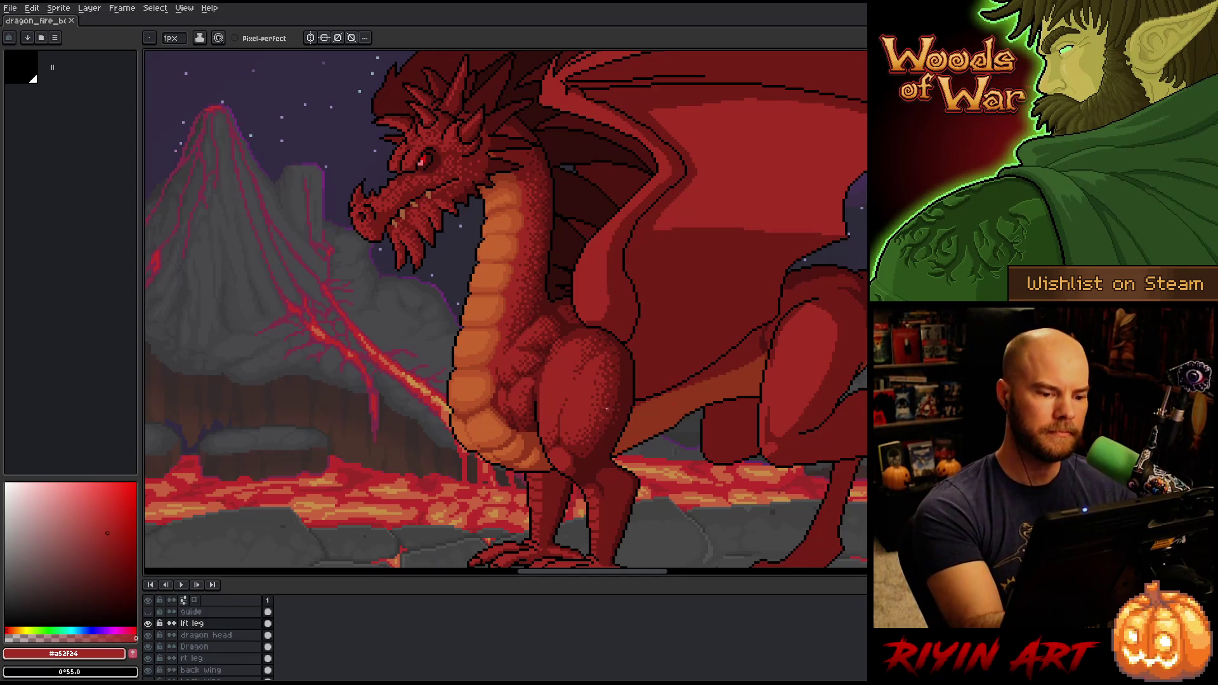
# Add darker and deepest-red shading lower on the thigh and legs, then save again
pyautogui.keyDown('alt'); pyautogui.click(621, 397); pyautogui.keyUp('alt')
pyautogui.click(620, 396)
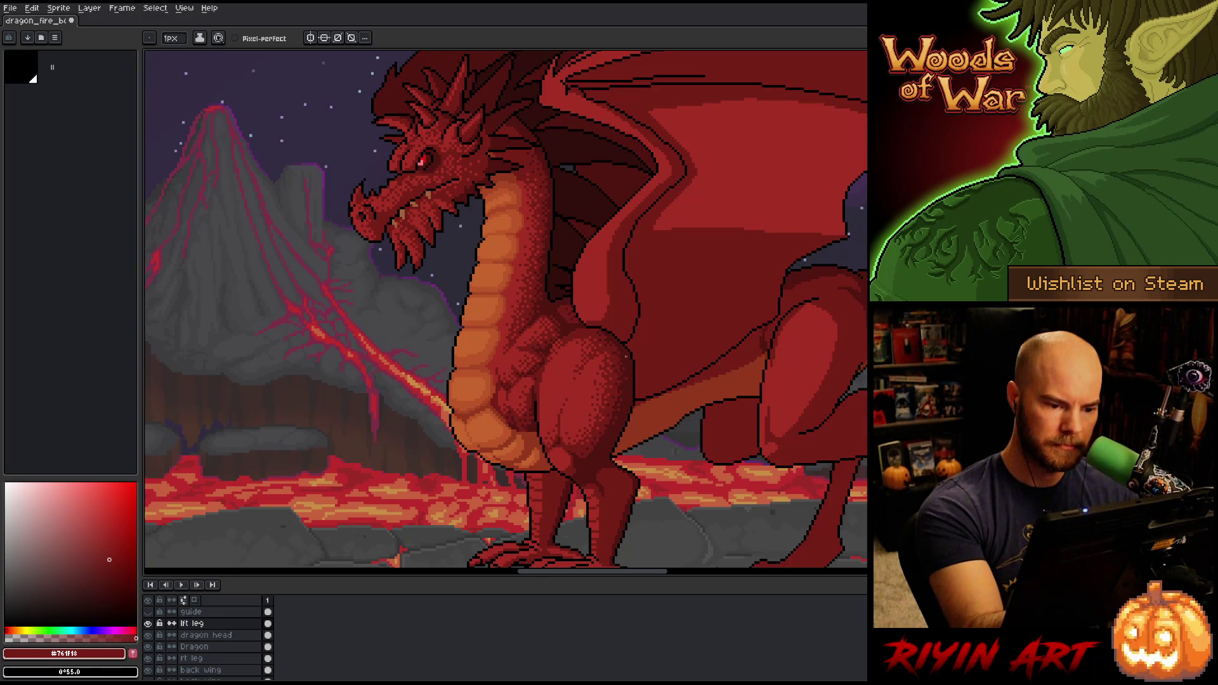
pyautogui.keyDown('alt'); pyautogui.click(625, 383); pyautogui.keyUp('alt')
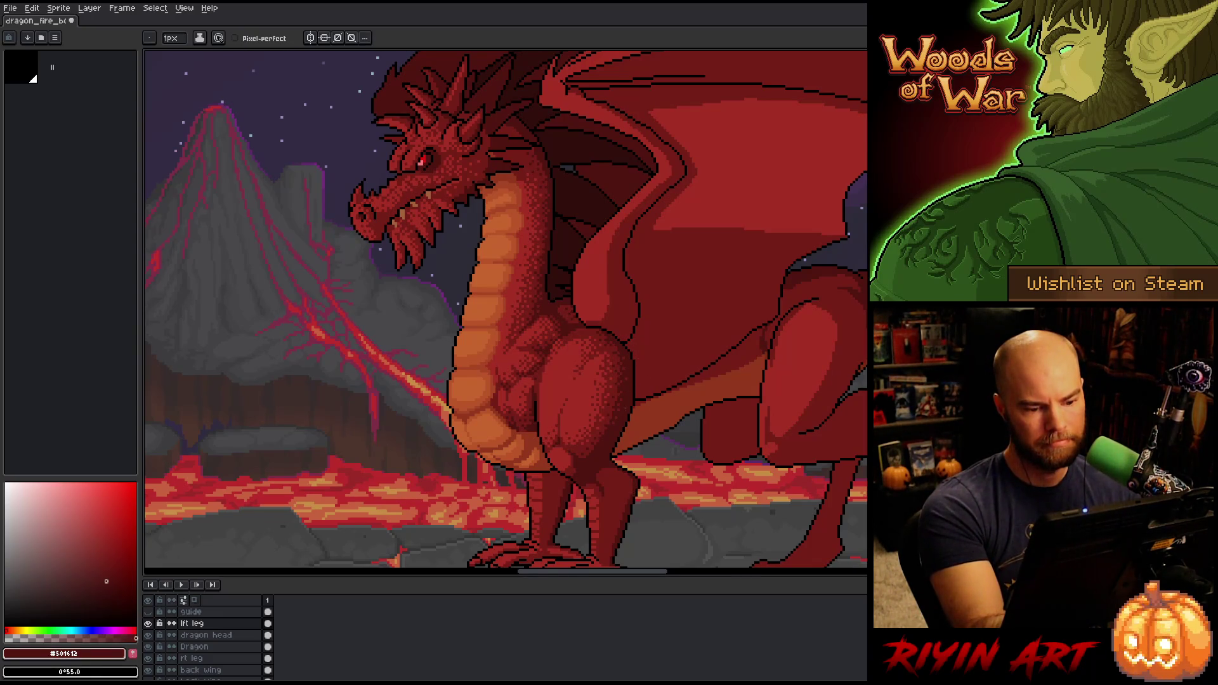
pyautogui.keyDown('alt'); pyautogui.click(608, 435); pyautogui.keyUp('alt')
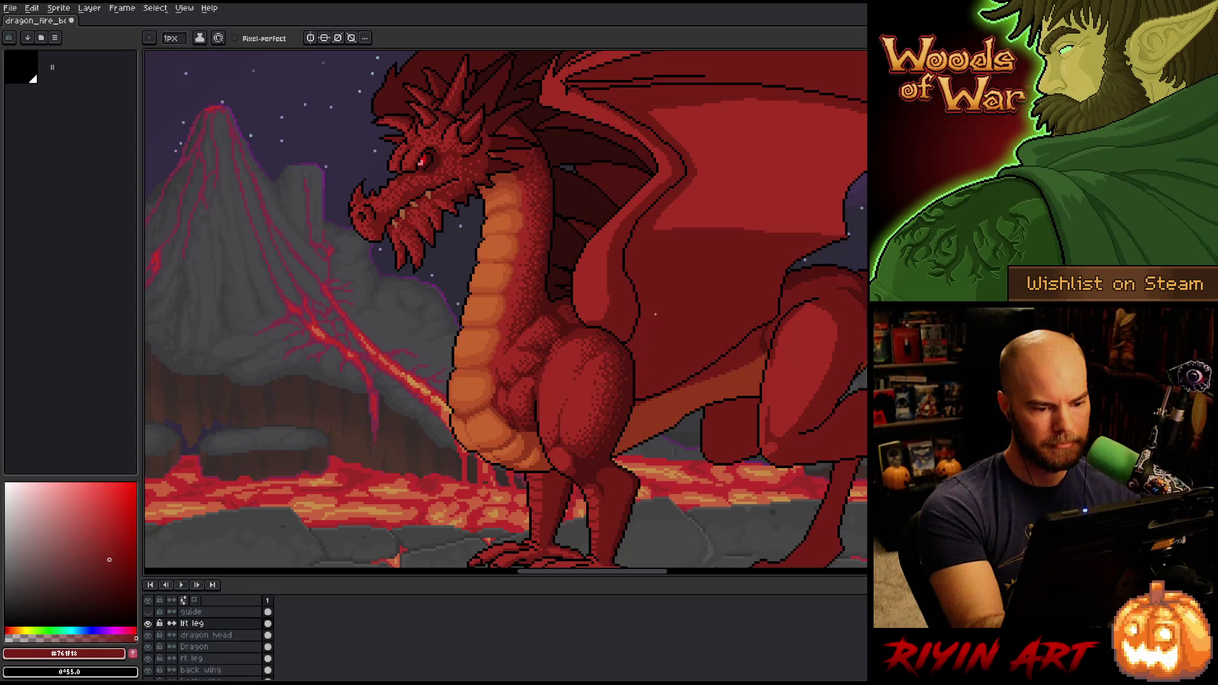
pyautogui.moveTo(637, 459); pyautogui.dragTo(652, 374)
pyautogui.keyDown('alt'); pyautogui.click(653, 374); pyautogui.keyUp('alt')
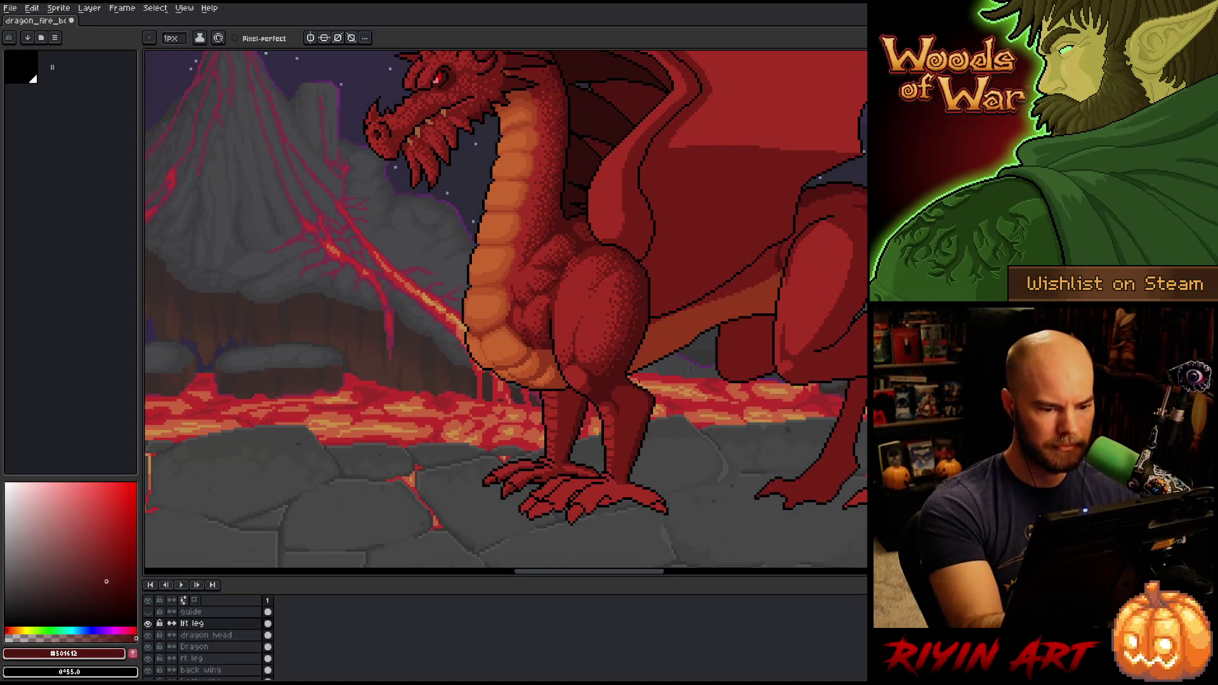
pyautogui.press('g')
pyautogui.press('b')
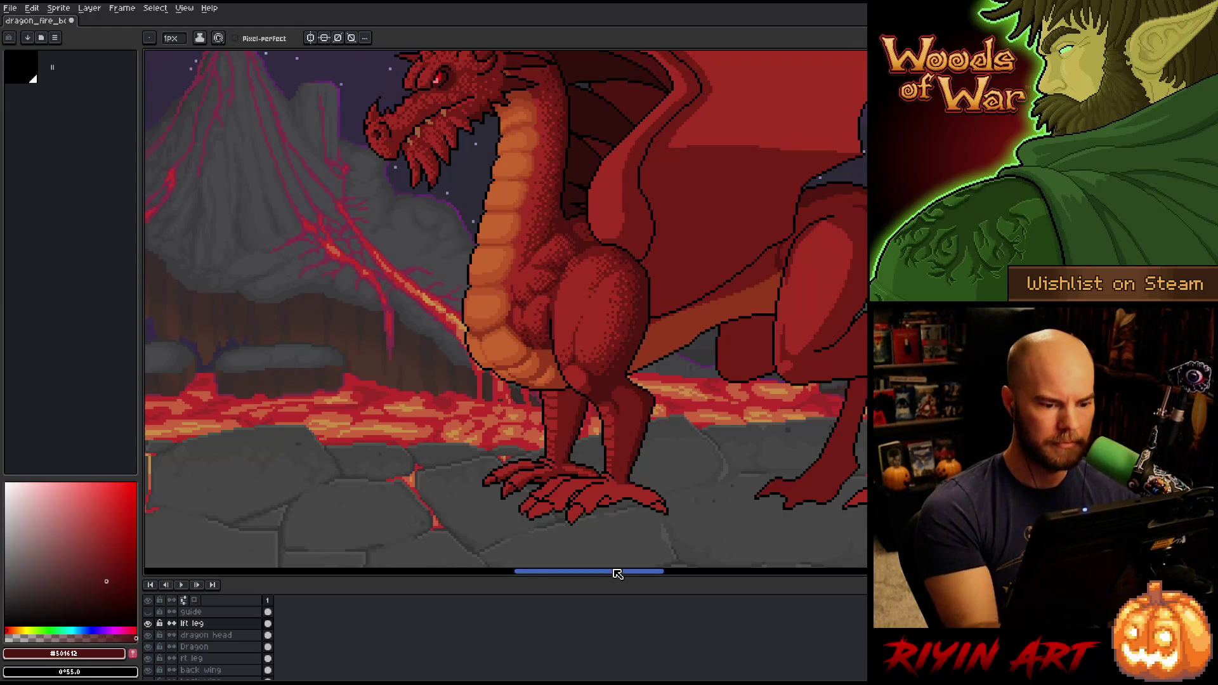
pyautogui.hotkey('ctrl', 's')
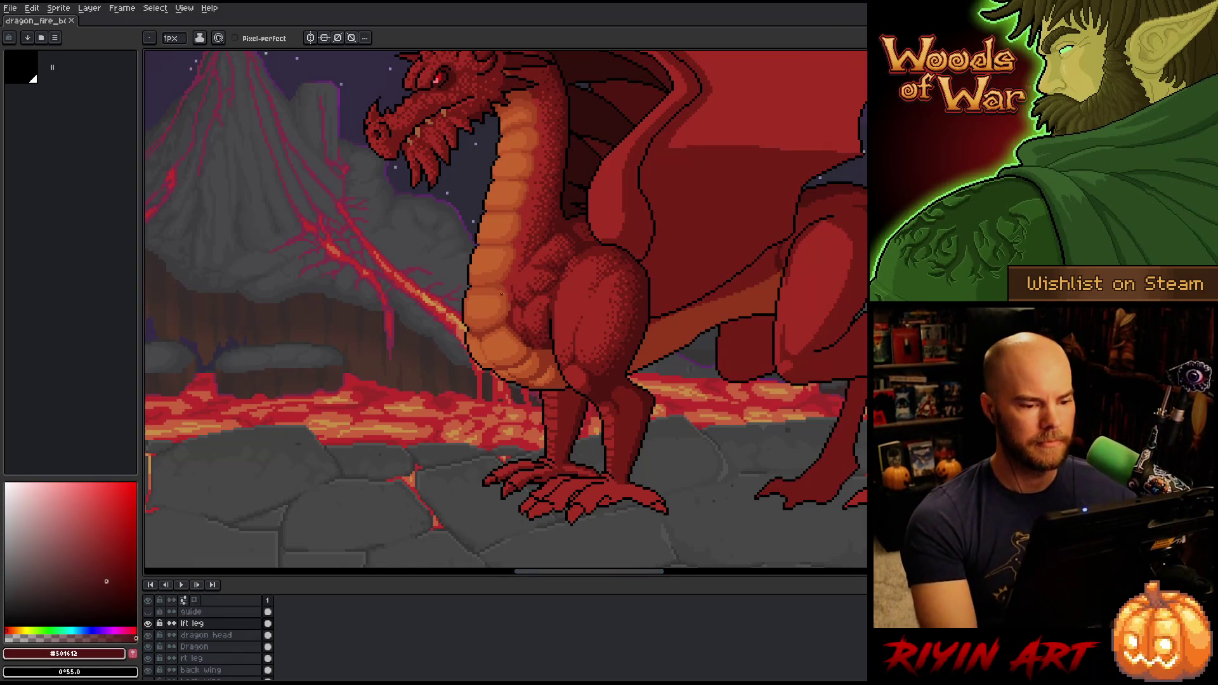
# Reframe the view on the dragon and draw a freehand selection around the front thigh
pyautogui.scroll(-2, 373, 274)
pyautogui.scroll(2, 542, 289)
pyautogui.scroll(1, 543, 289)
pyautogui.scroll(-2, 529, 300)
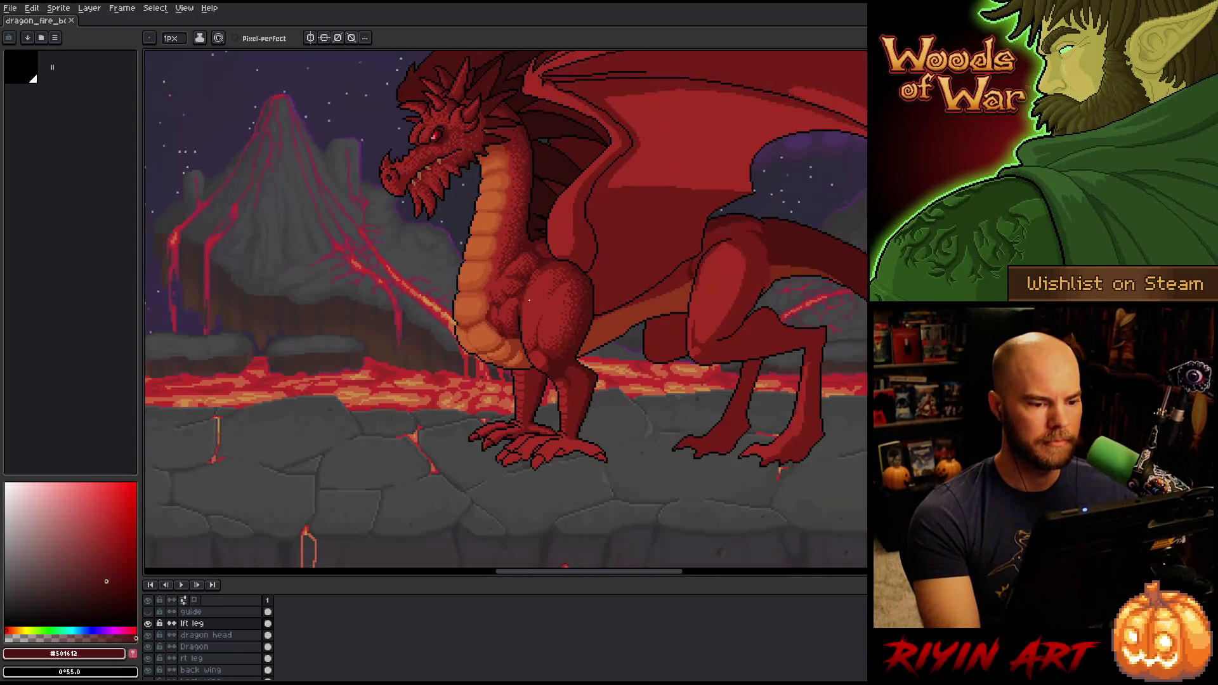
pyautogui.scroll(-2, 488, 316)
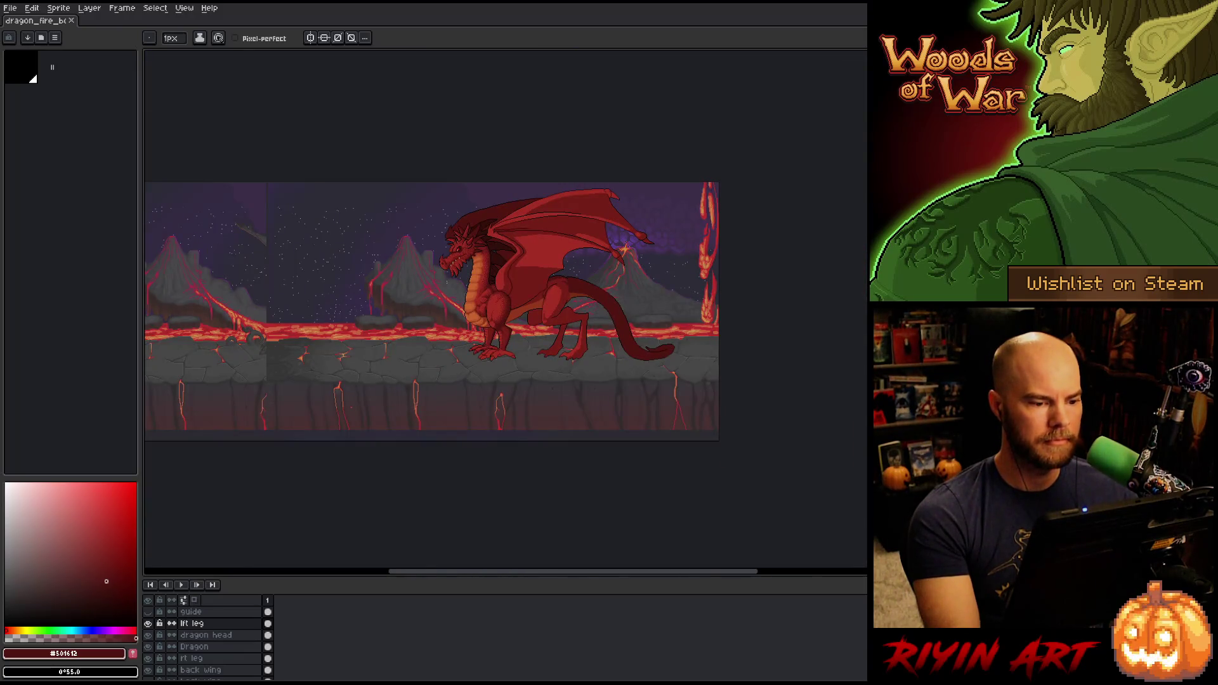
pyautogui.scroll(2, 485, 305)
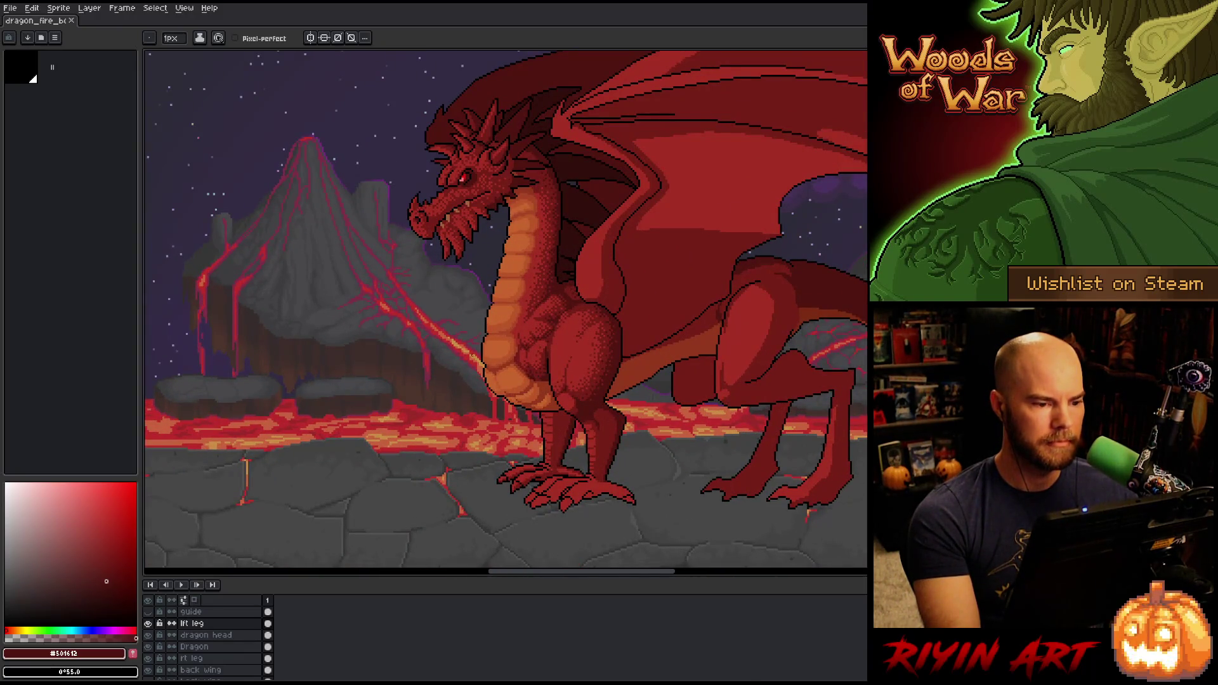
pyautogui.rightClick(587, 311)
pyautogui.press('Escape')
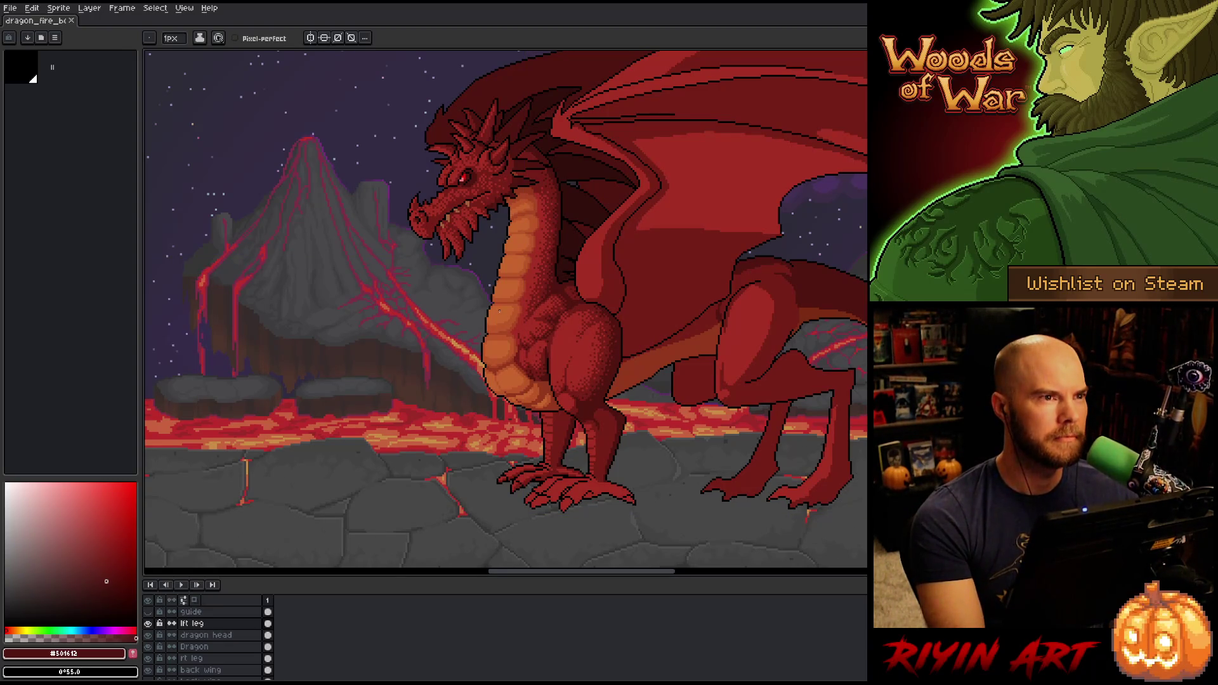
pyautogui.scroll(2, 520, 308)
pyautogui.scroll(-2, 545, 306)
pyautogui.press('space')
pyautogui.moveTo(568, 303)
pyautogui.mouseDown()
pyautogui.moveTo(630, 359)
pyautogui.moveTo(592, 403)
pyautogui.mouseUp()
pyautogui.scroll(1, 595, 355)
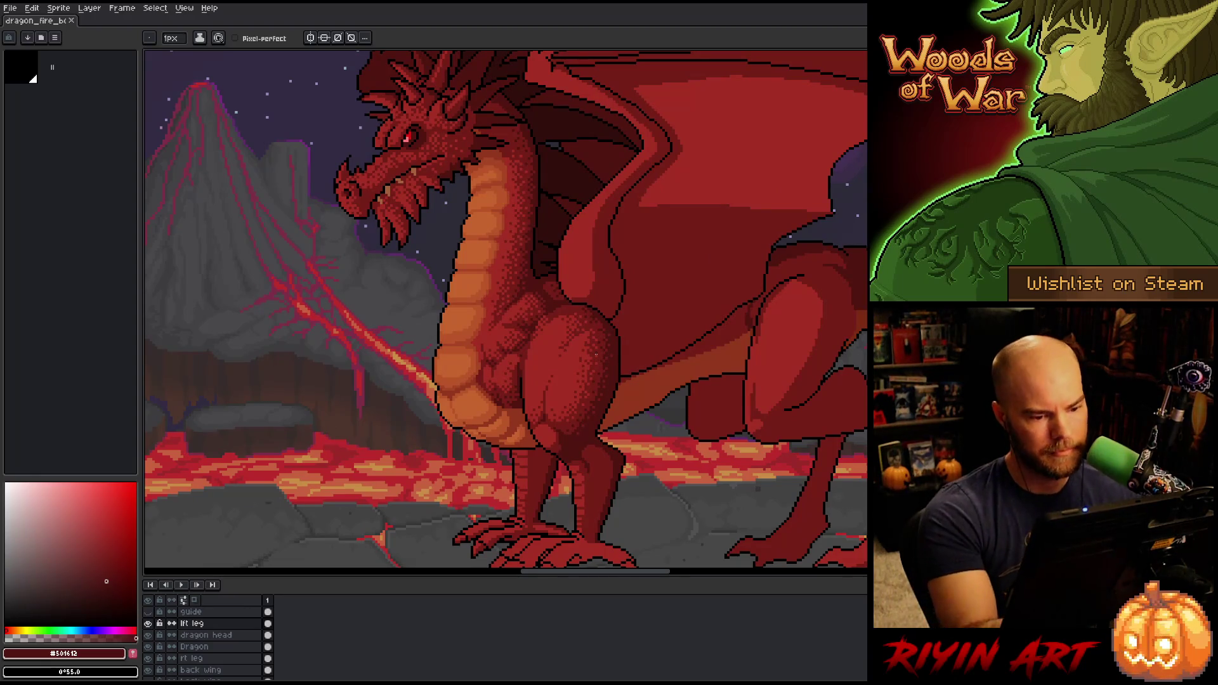
pyautogui.press('q')
pyautogui.moveTo(613, 335)
pyautogui.mouseDown()
pyautogui.moveTo(609, 393)
pyautogui.moveTo(574, 436)
pyautogui.moveTo(572, 365)
pyautogui.moveTo(612, 336)
pyautogui.mouseUp()
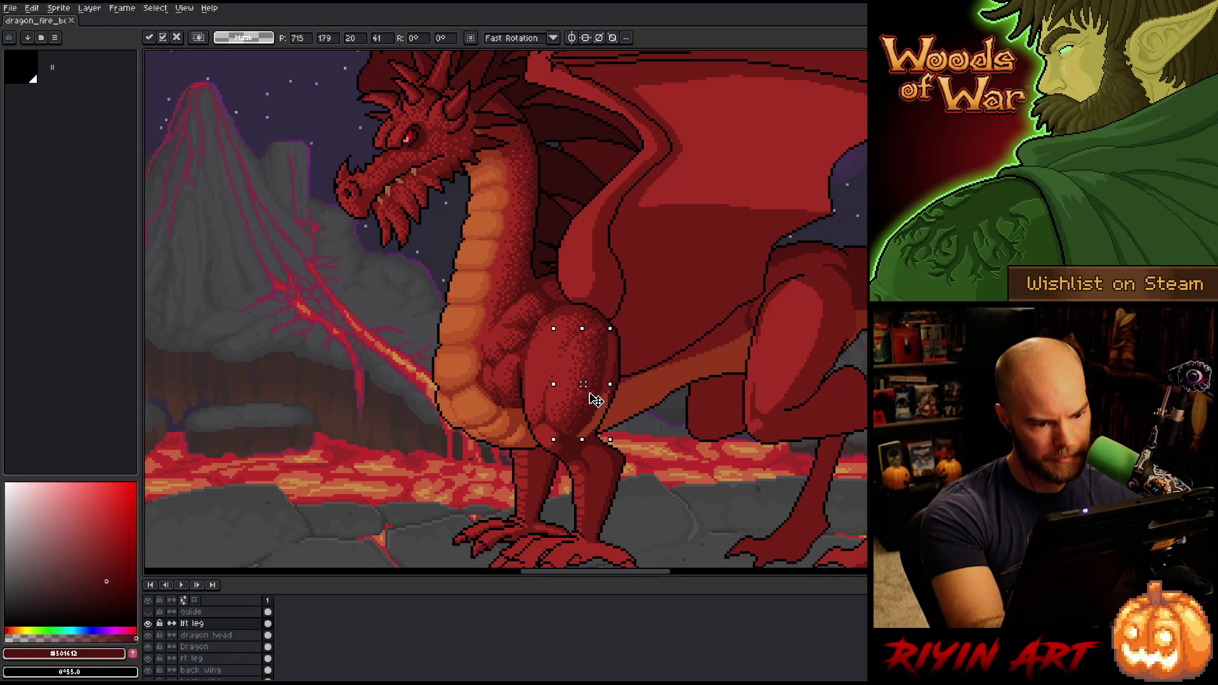
# Drop the thigh selection and try a magic-wand selection of the thigh's narrow edge strip
pyautogui.hotkey('ctrl', 'd')
pyautogui.press('b')
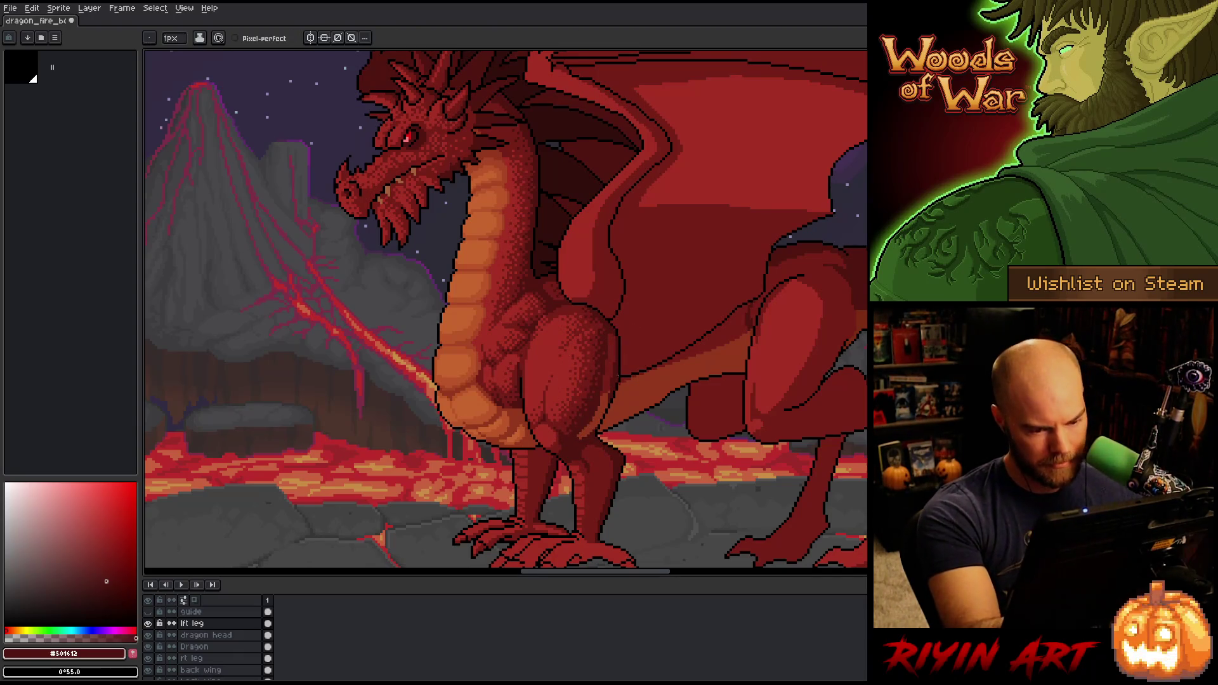
pyautogui.scroll(2, 616, 378)
pyautogui.press('w')
pyautogui.click(610, 374)
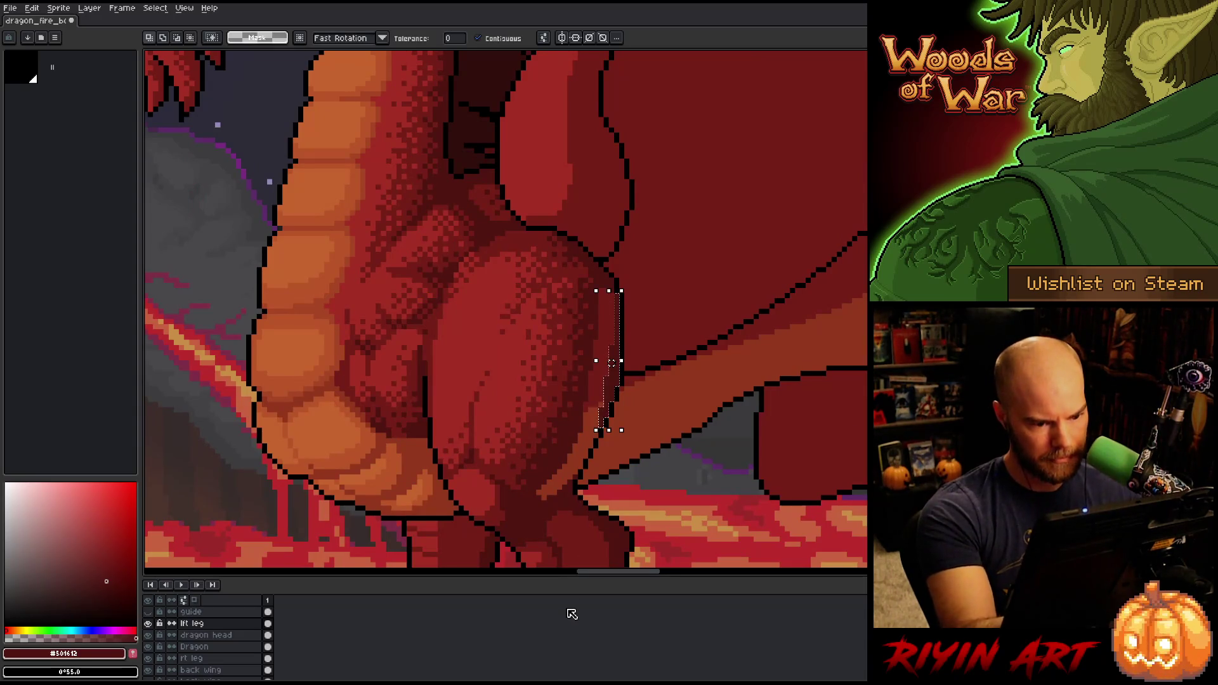
pyautogui.hotkey('ctrl', 'd')
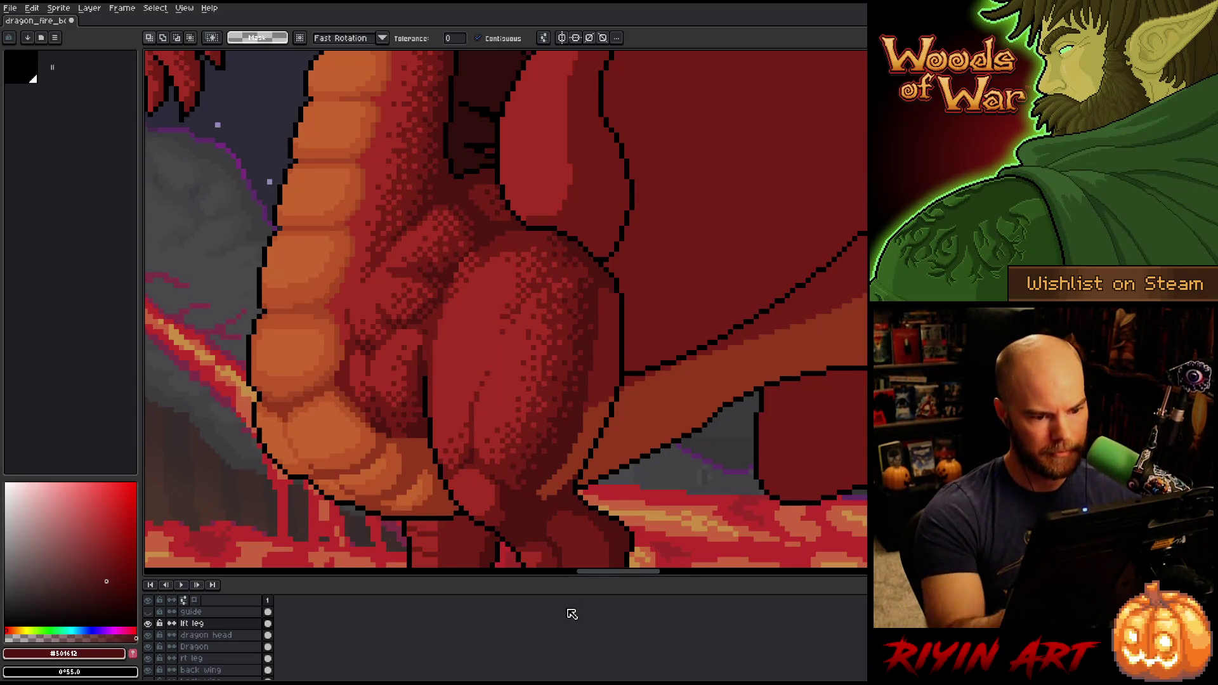
# Pick black and draw a pixel-perfect black outline along the thigh's right edge
pyautogui.press('i')
pyautogui.click(621, 347)
pyautogui.press('b')
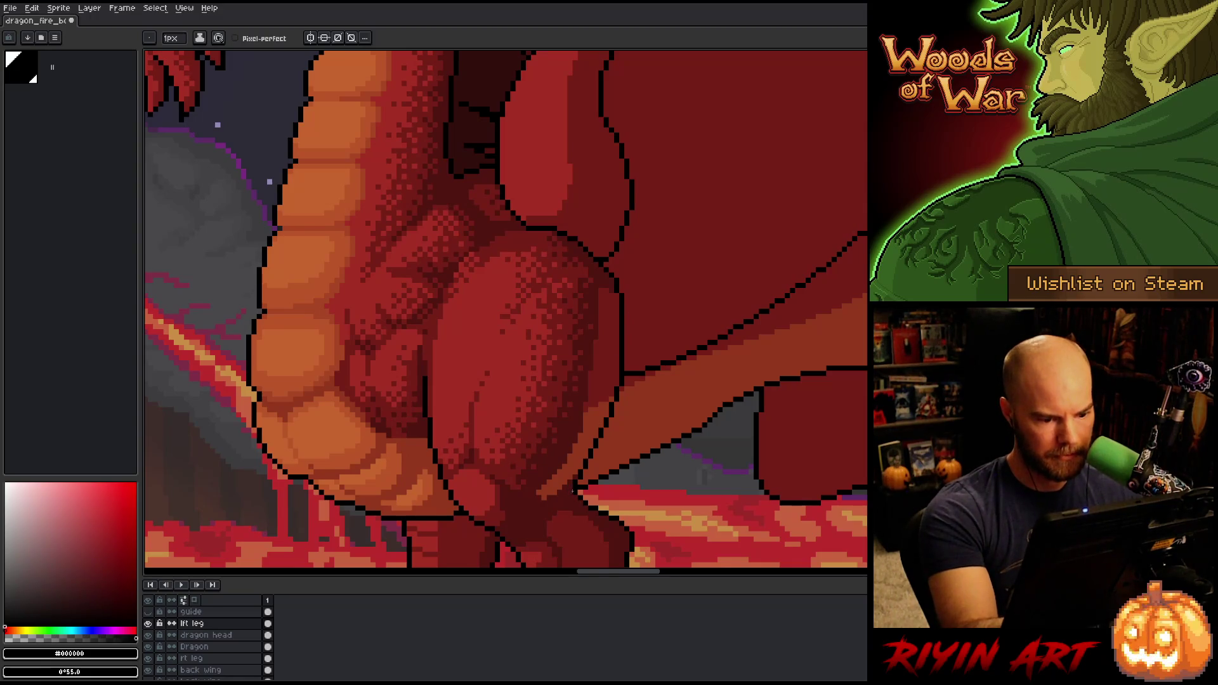
pyautogui.click(236, 38)
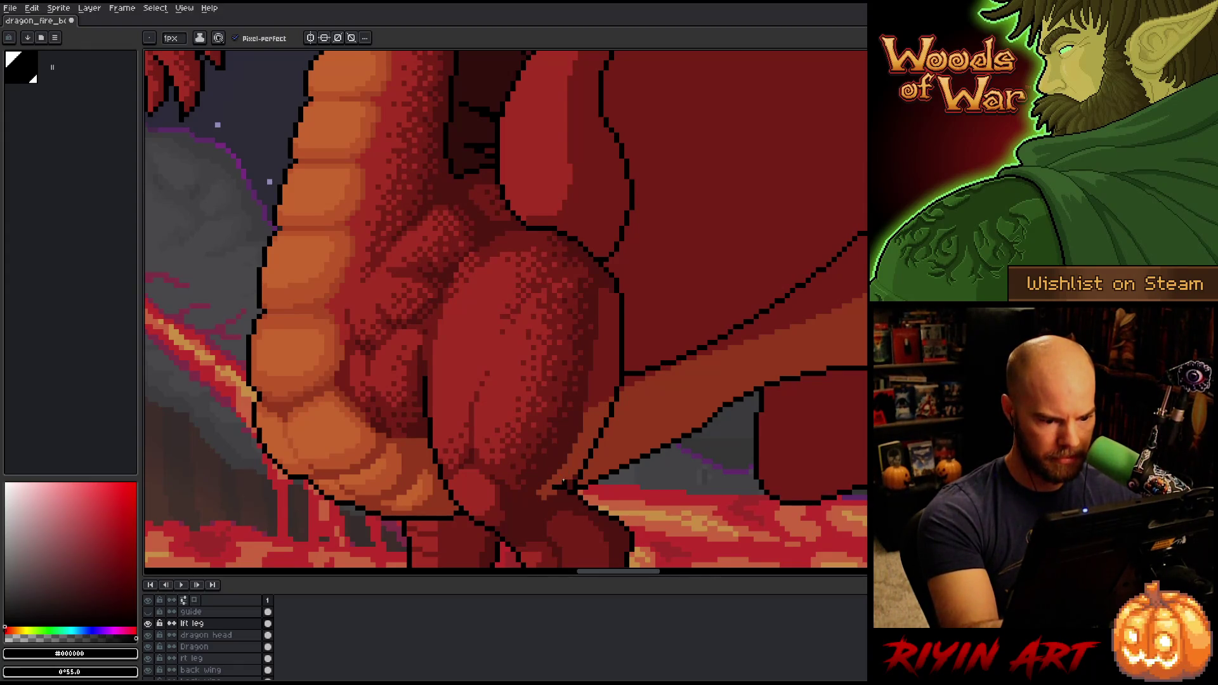
pyautogui.moveTo(562, 482); pyautogui.dragTo(619, 362)
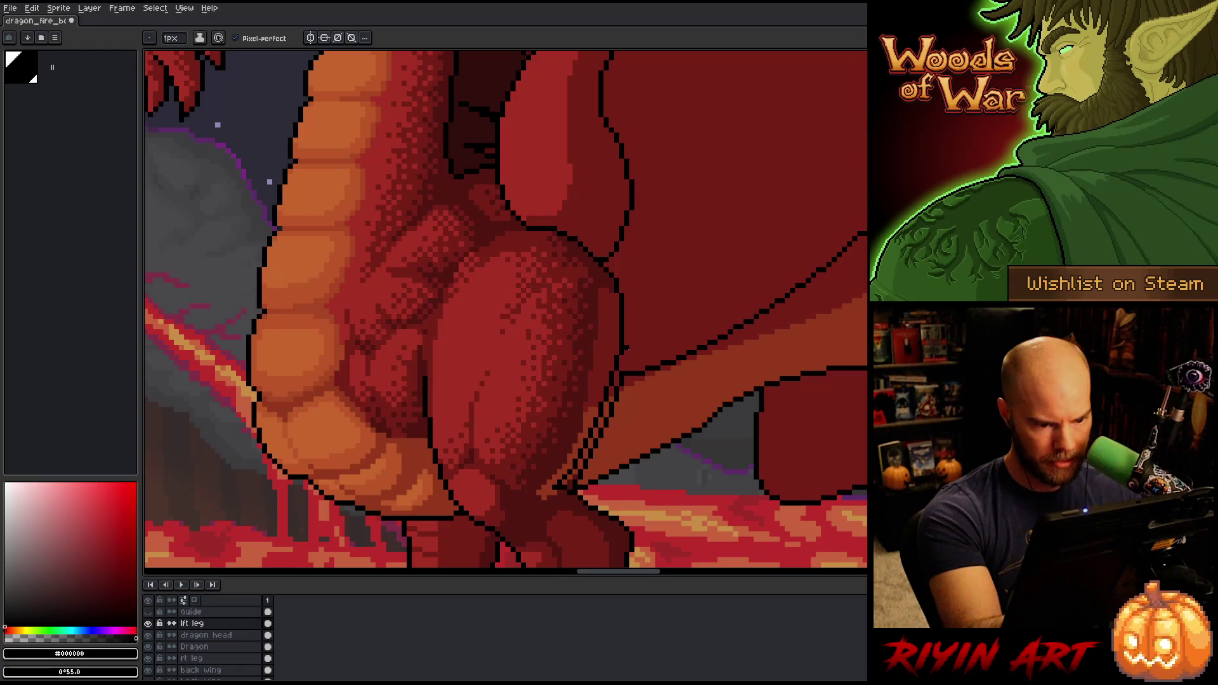
# Cover the old outline in dark red and bucket-fill the thigh's lower edge with #501612
pyautogui.keyDown('alt'); pyautogui.click(623, 359); pyautogui.keyUp('alt')
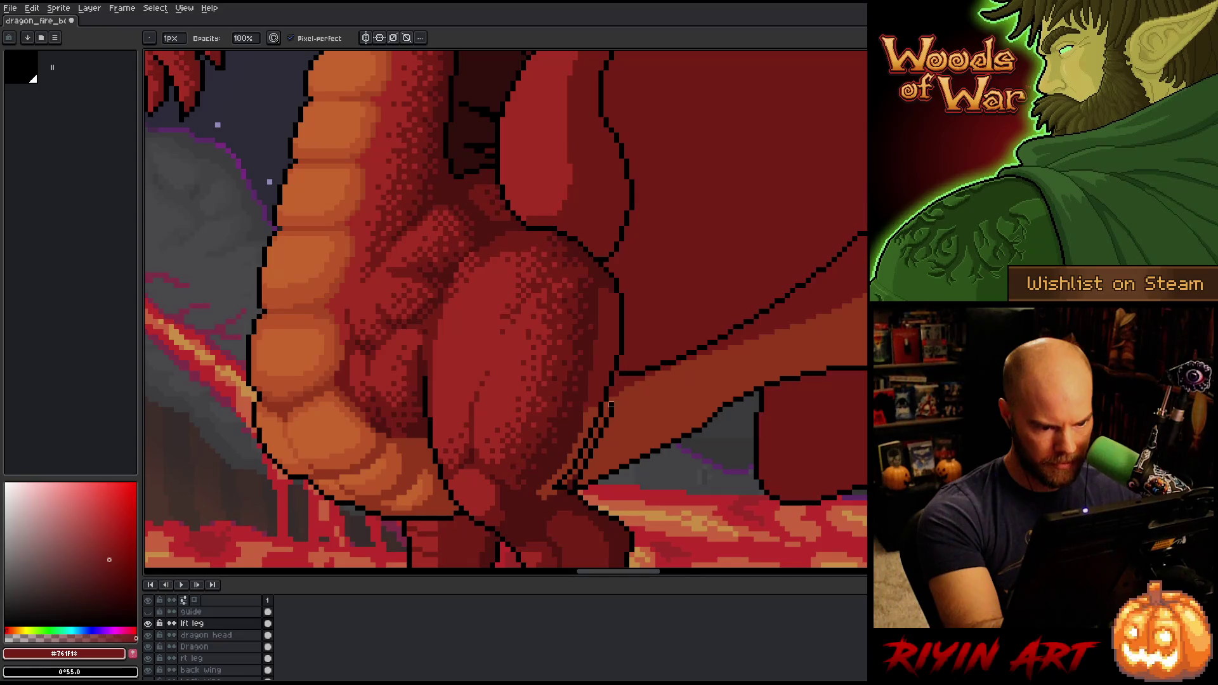
pyautogui.moveTo(601, 429)
pyautogui.mouseDown()
pyautogui.moveTo(568, 483)
pyautogui.moveTo(581, 487)
pyautogui.mouseUp()
pyautogui.press('g')
pyautogui.click(547, 491)
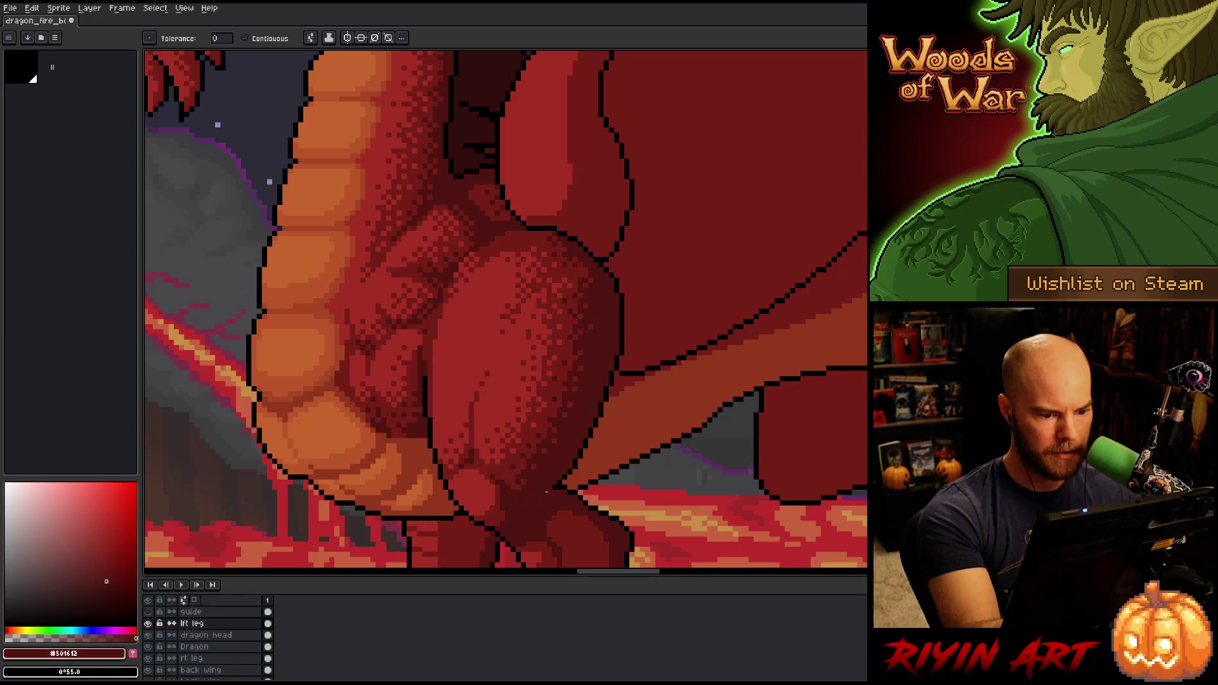
# Recolour an outline pixel on the thigh, undo it, and save the drawing
pyautogui.scroll(-4, 628, 358)
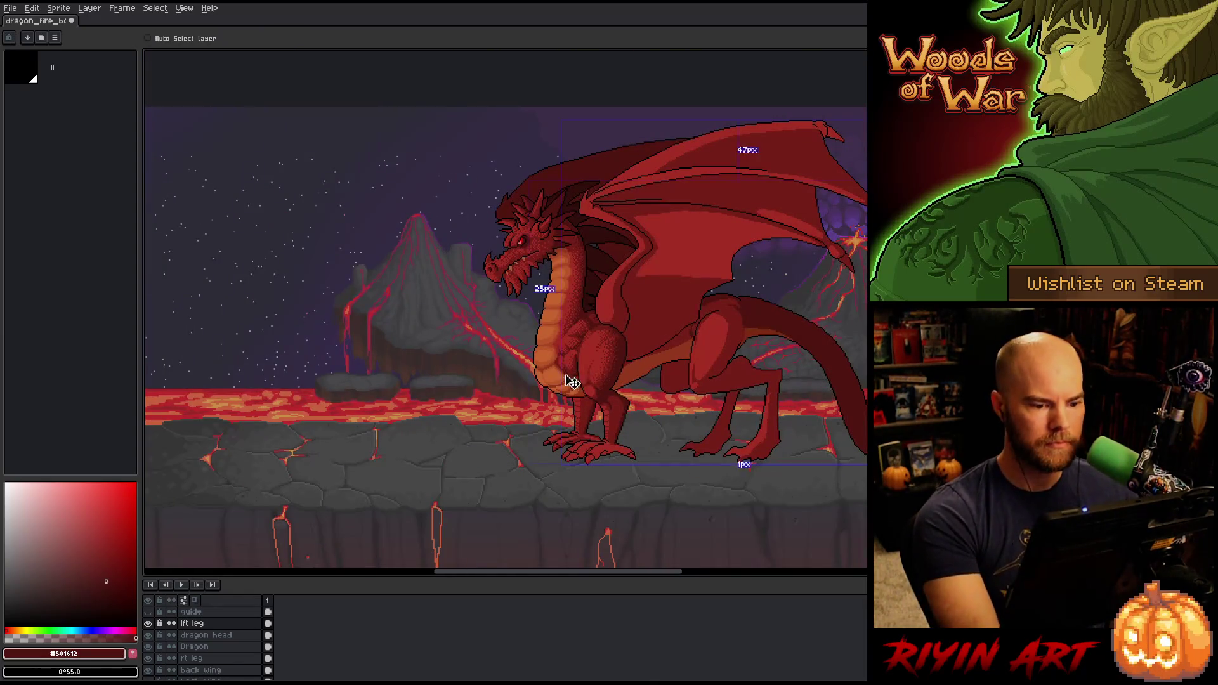
pyautogui.scroll(2, 616, 377)
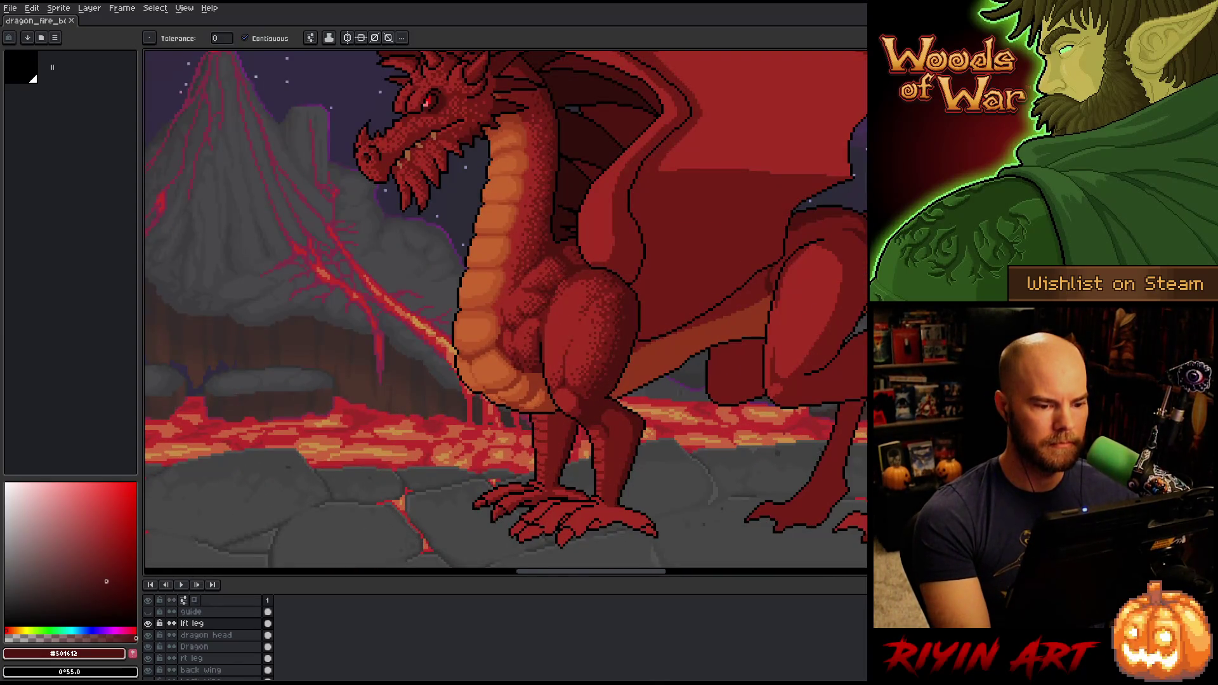
pyautogui.scroll(-2, 574, 430)
pyautogui.scroll(5, 605, 416)
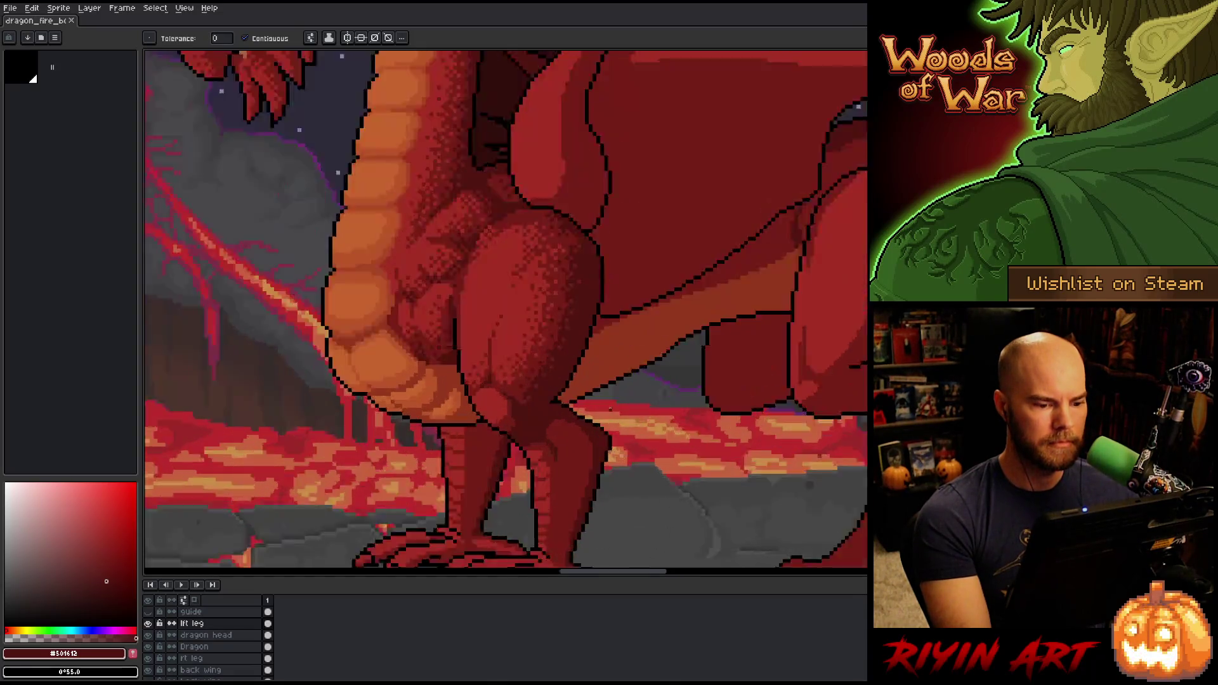
pyautogui.click(498, 393)
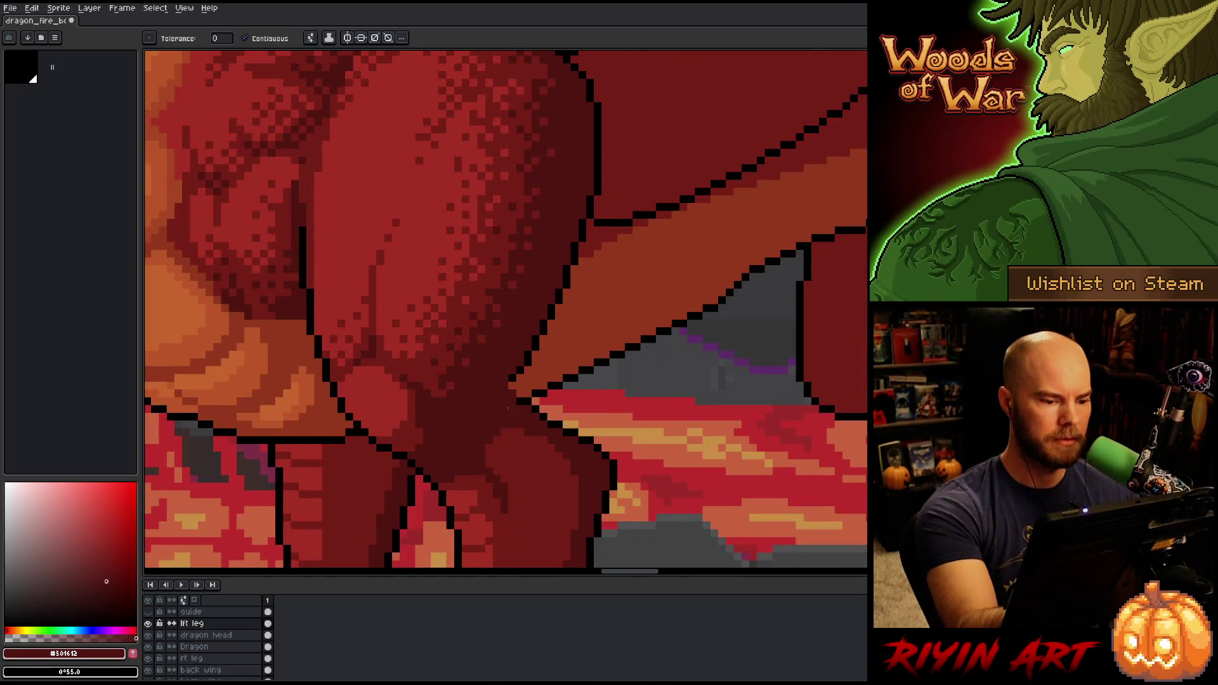
pyautogui.hotkey('ctrl', 'z')
pyautogui.press('b')
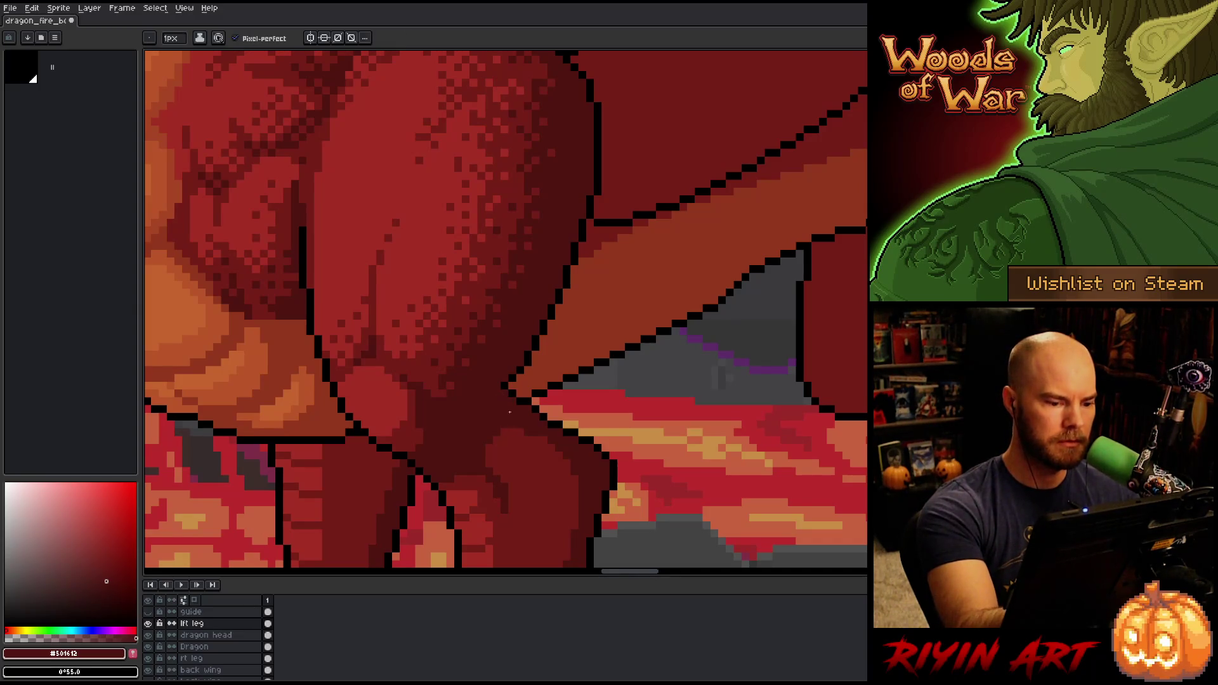
pyautogui.scroll(-5, 534, 397)
pyautogui.hotkey('ctrl', 's')
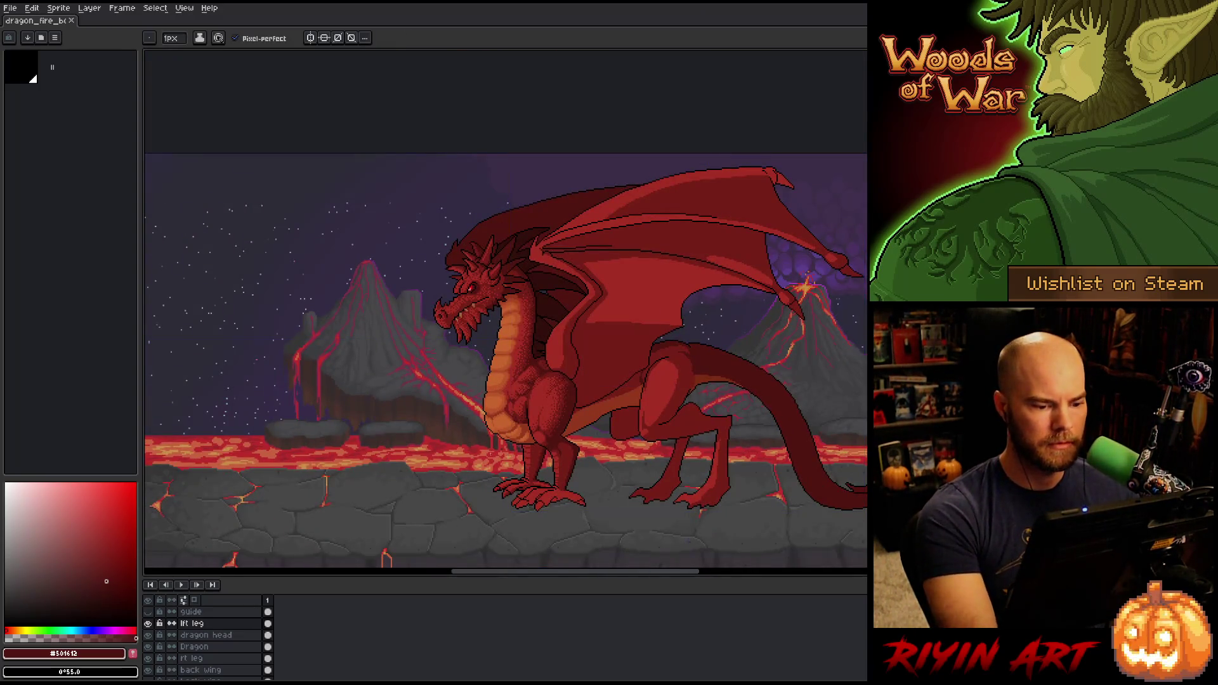
# Pick black from the outline and pan and zoom around the whole scene
pyautogui.scroll(5, 561, 446)
pyautogui.keyDown('alt'); pyautogui.click(558, 409); pyautogui.keyUp('alt')
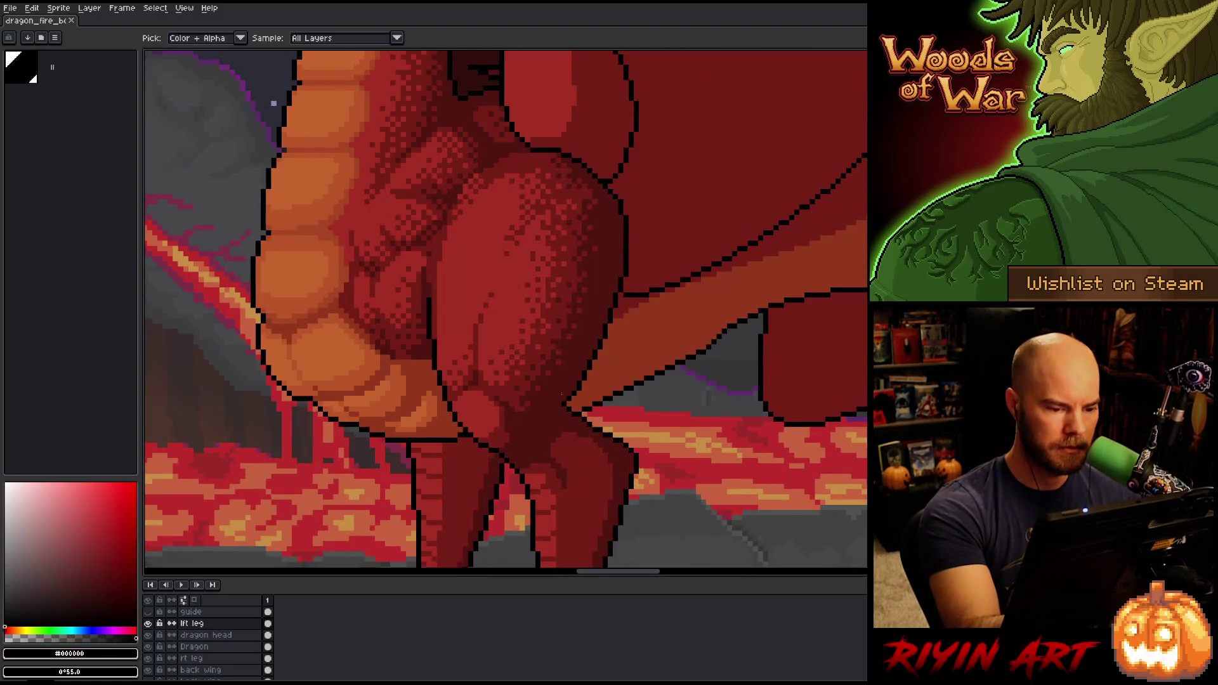
pyautogui.scroll(-4, 656, 232)
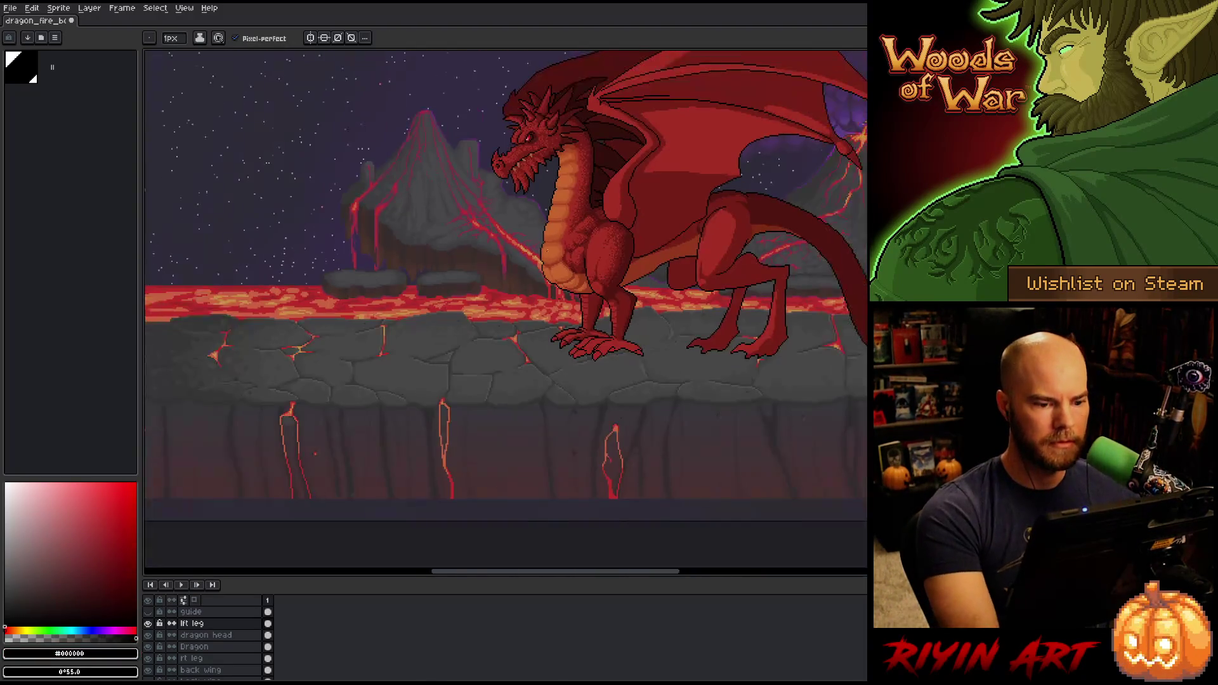
pyautogui.scroll(2, 443, 316)
pyautogui.press('space')
pyautogui.moveTo(444, 316); pyautogui.dragTo(379, 396)
pyautogui.press('space')
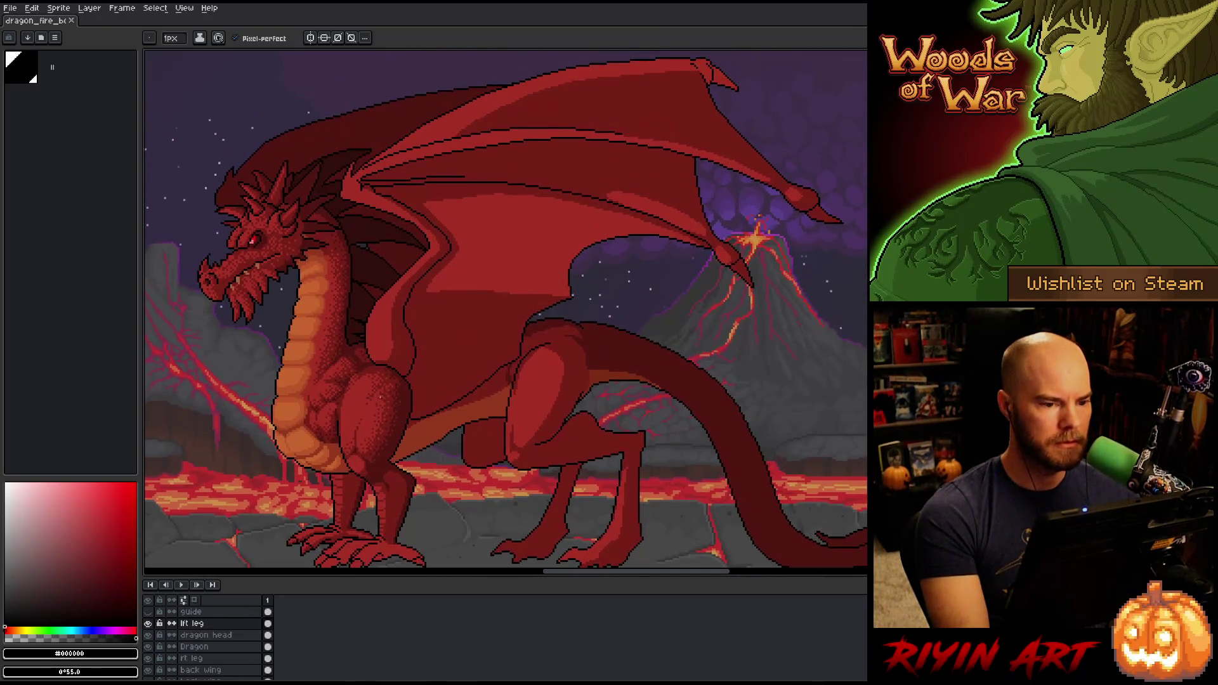
pyautogui.scroll(-2, 380, 354)
pyautogui.press('space')
pyautogui.moveTo(380, 355)
pyautogui.mouseDown()
pyautogui.moveTo(413, 361)
pyautogui.moveTo(455, 421)
pyautogui.mouseUp()
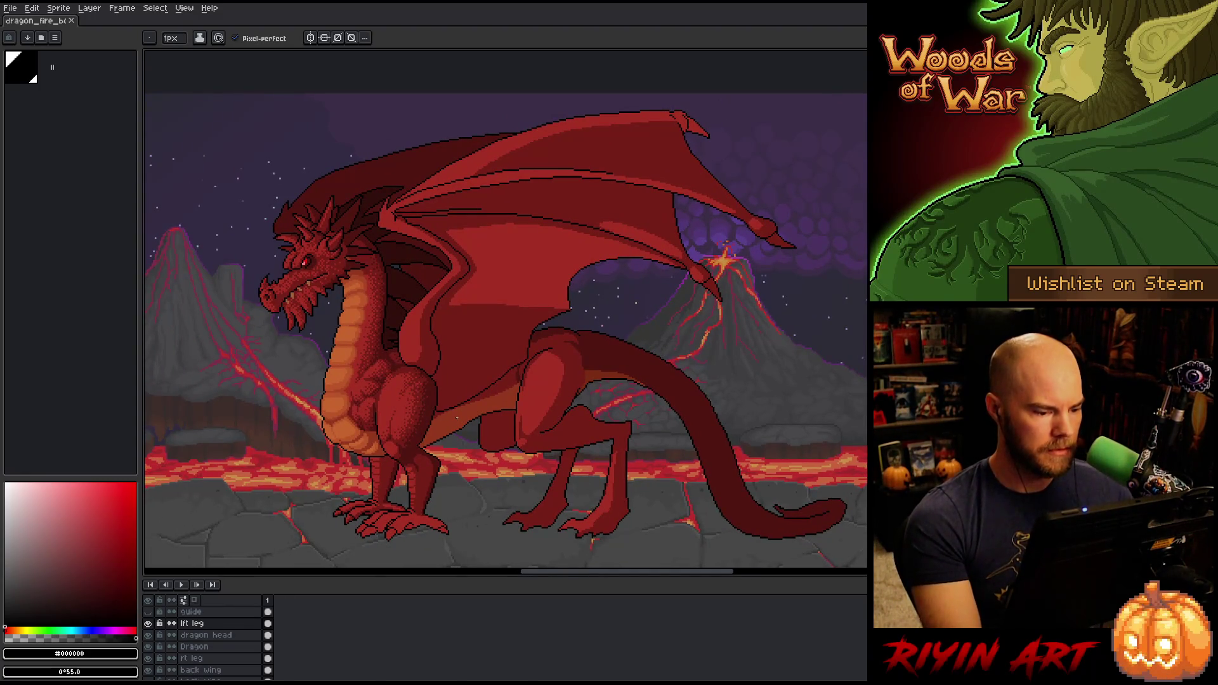
pyautogui.scroll(1, 534, 488)
pyautogui.scroll(1, 534, 488)
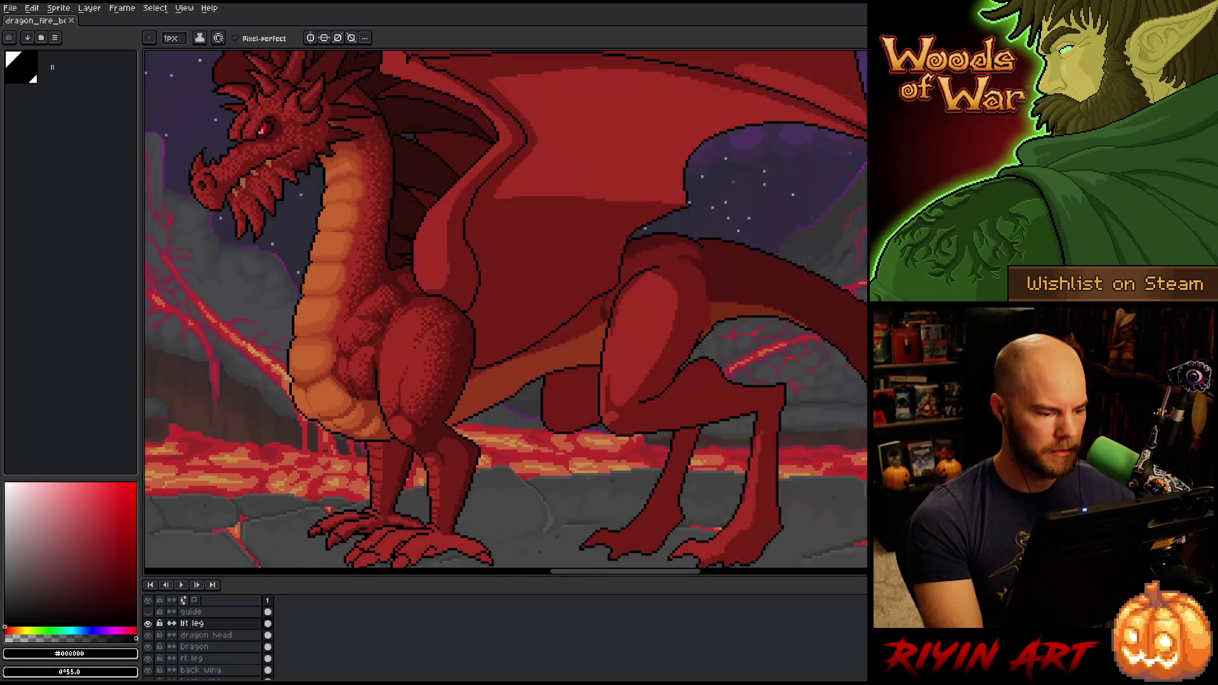
pyautogui.scroll(-1, 535, 488)
pyautogui.press('space')
pyautogui.moveTo(384, 508); pyautogui.dragTo(387, 478)
pyautogui.scroll(4, 386, 478)
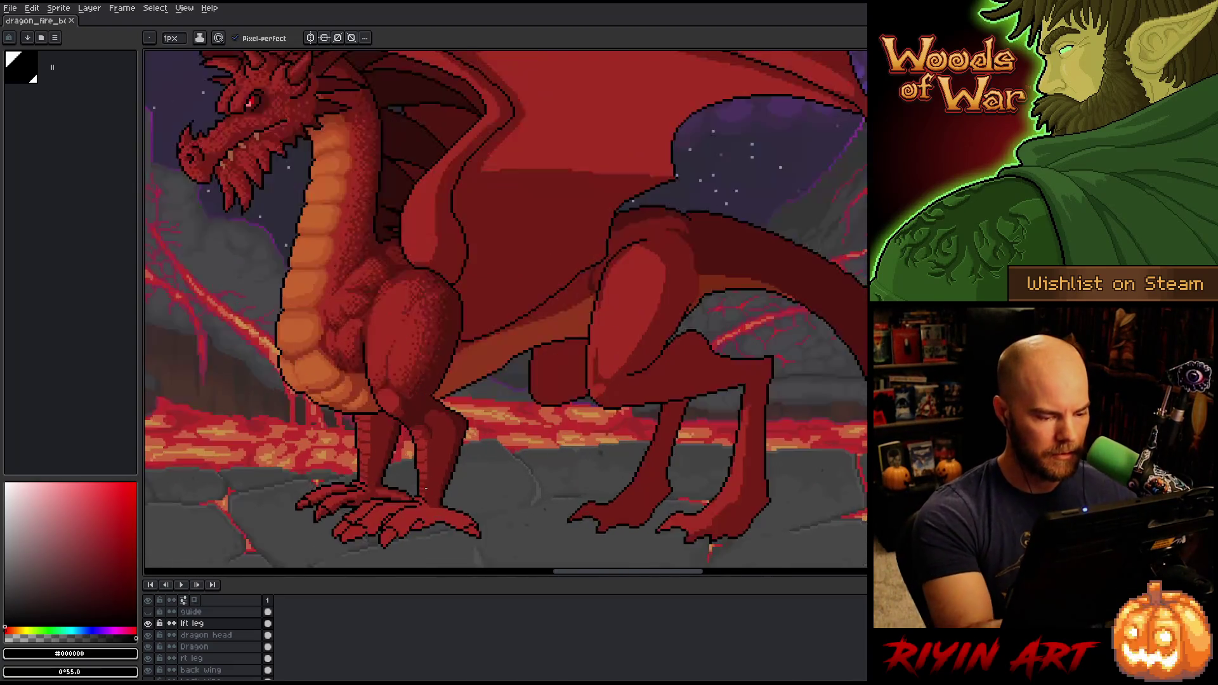
# Select the leg red via Color Range and pencil darker shading strokes onto the front toe
pyautogui.press('w')
pyautogui.click(559, 432)
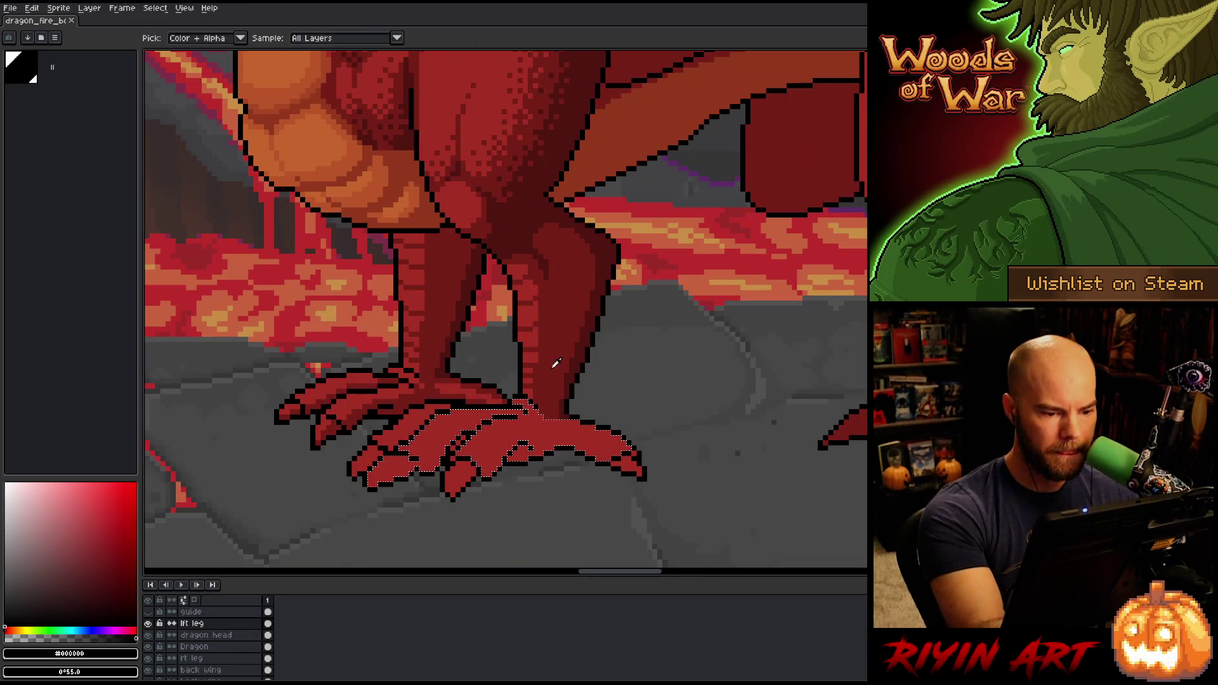
pyautogui.keyDown('alt'); pyautogui.click(552, 355); pyautogui.keyUp('alt')
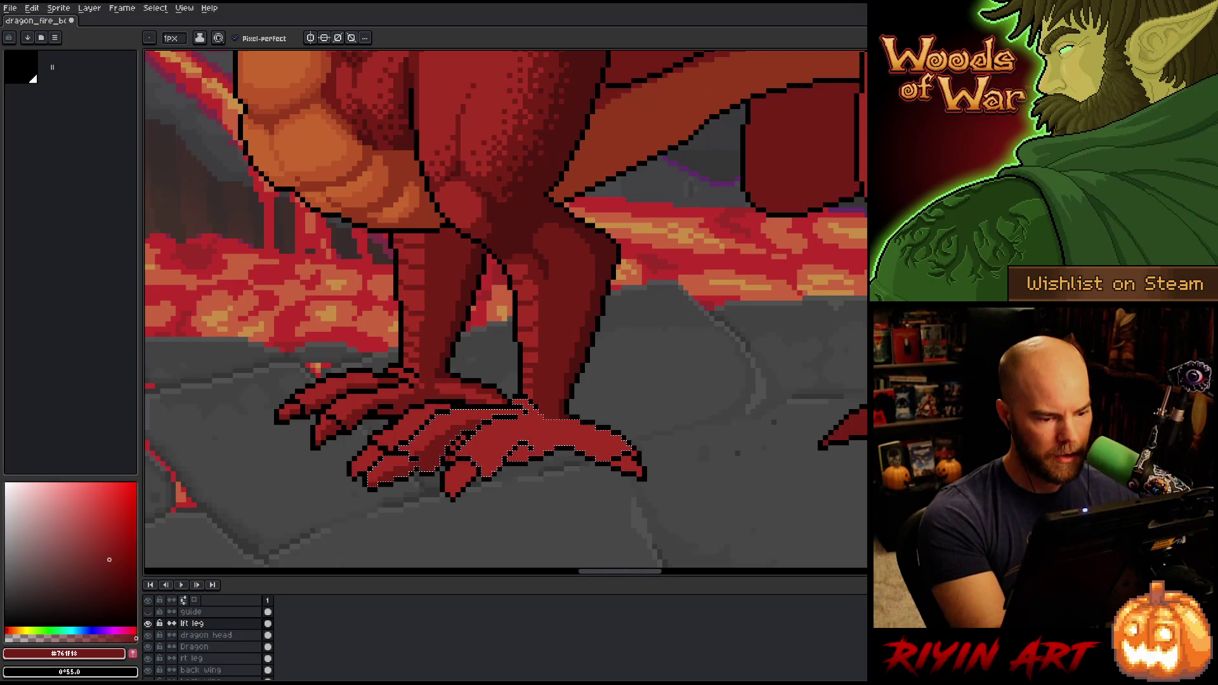
pyautogui.hotkey('shift', 'c')
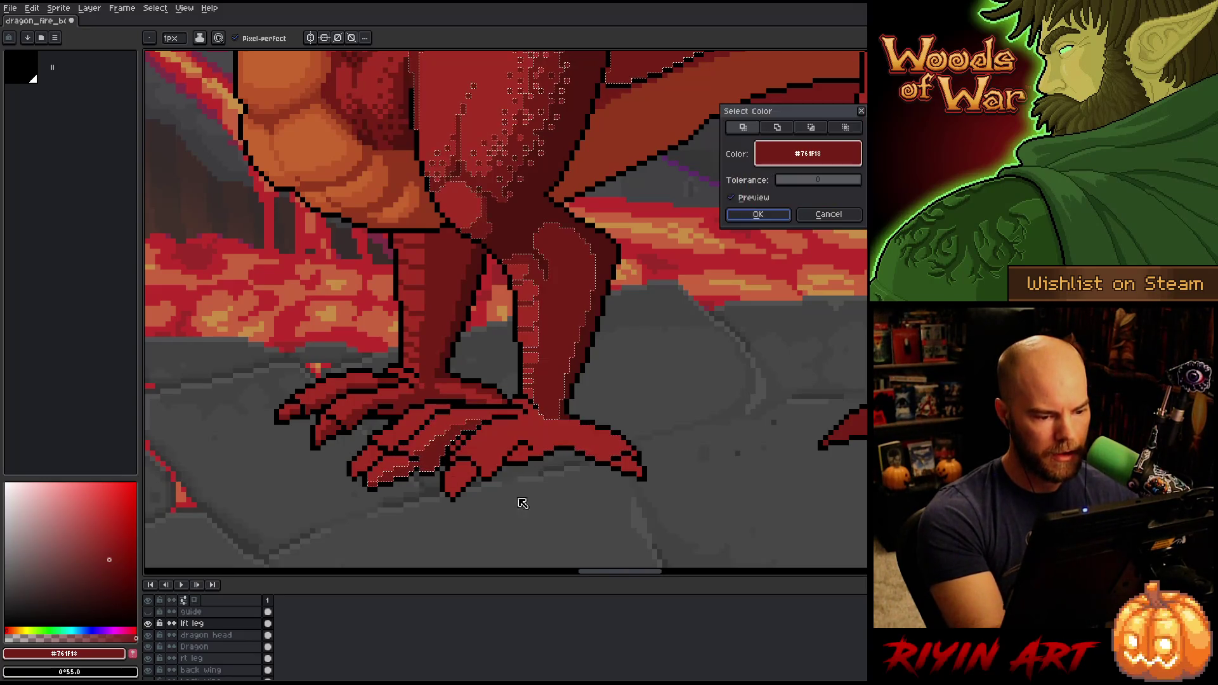
pyautogui.click(758, 214)
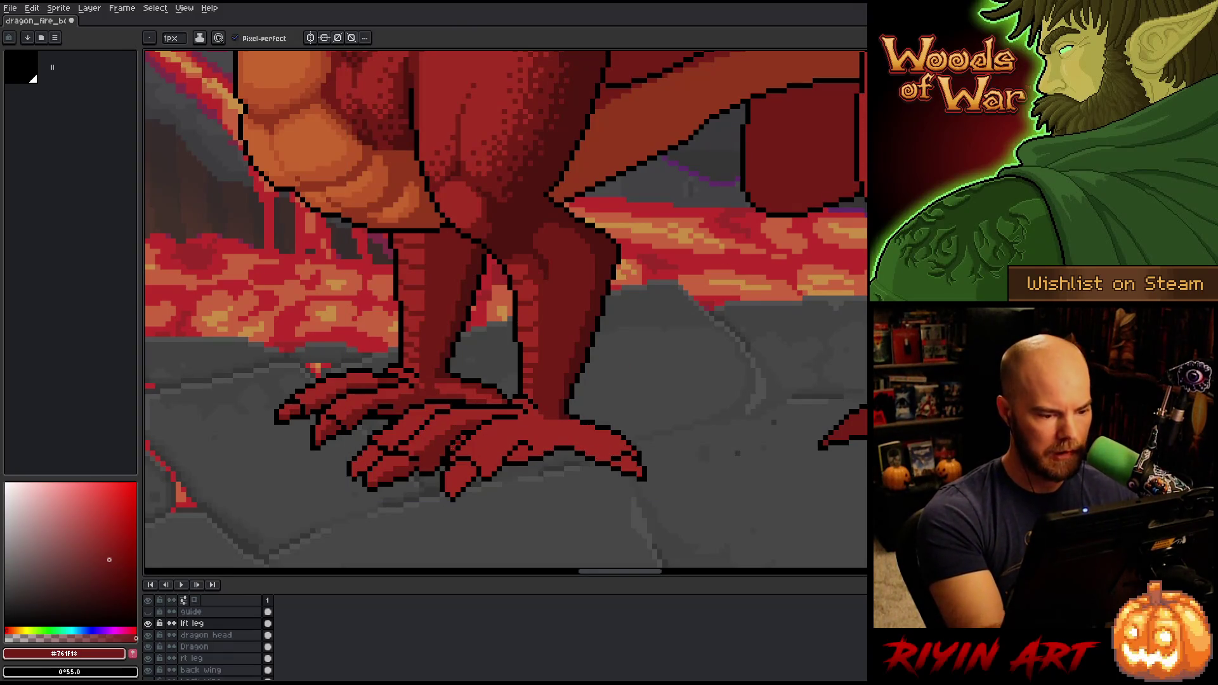
pyautogui.moveTo(508, 434)
pyautogui.mouseDown()
pyautogui.moveTo(480, 461)
pyautogui.moveTo(483, 475)
pyautogui.moveTo(533, 425)
pyautogui.moveTo(562, 431)
pyautogui.mouseUp()
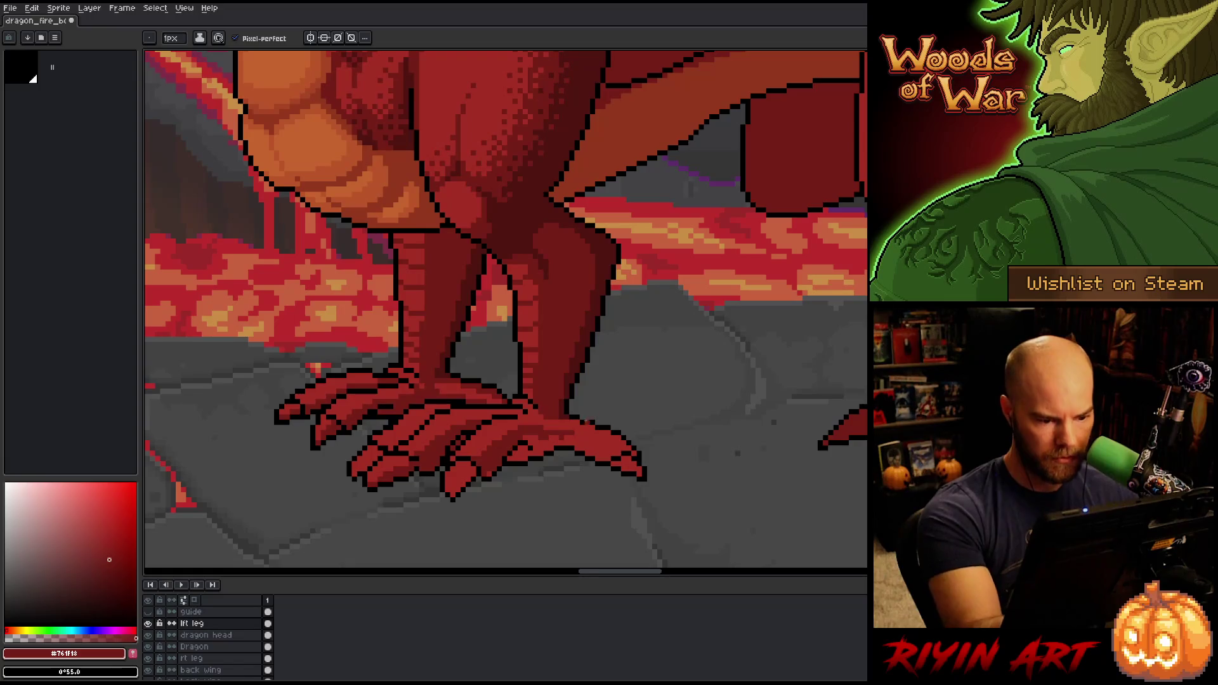
pyautogui.moveTo(562, 440)
pyautogui.mouseDown()
pyautogui.moveTo(529, 440)
pyautogui.moveTo(510, 457)
pyautogui.moveTo(526, 464)
pyautogui.mouseUp()
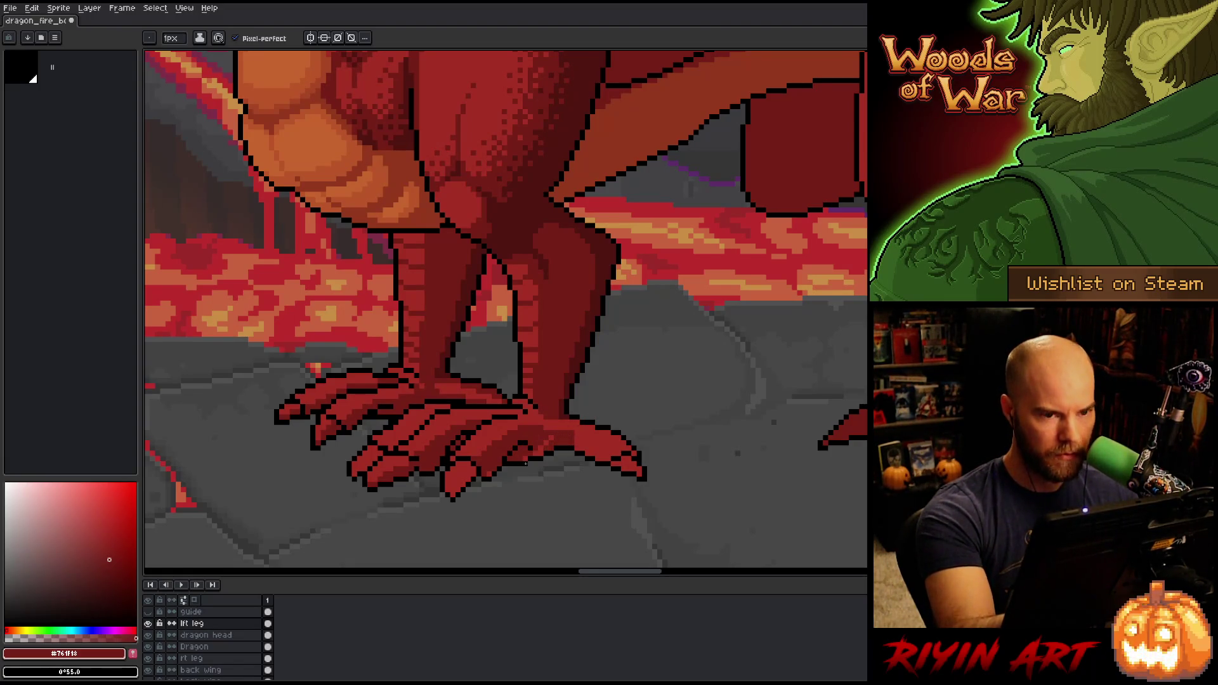
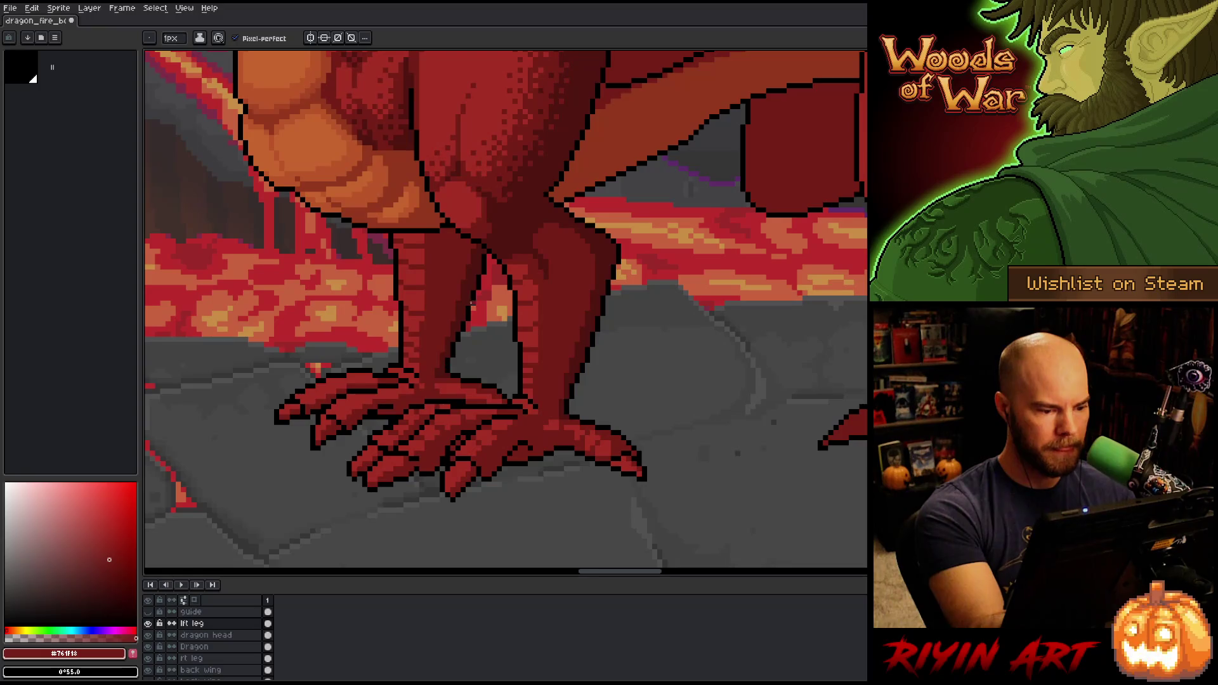
# Save the sprite and make the rt leg layer active by picking it from a claw
pyautogui.hotkey('ctrl', 's')
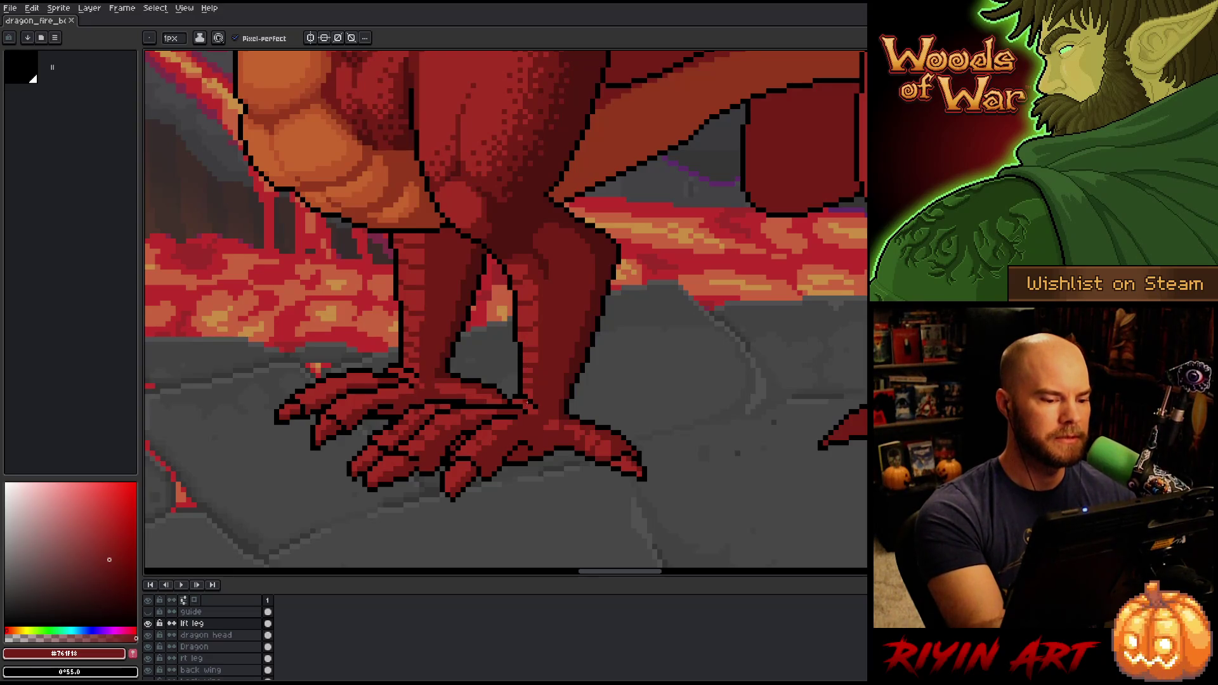
pyautogui.press('alt')
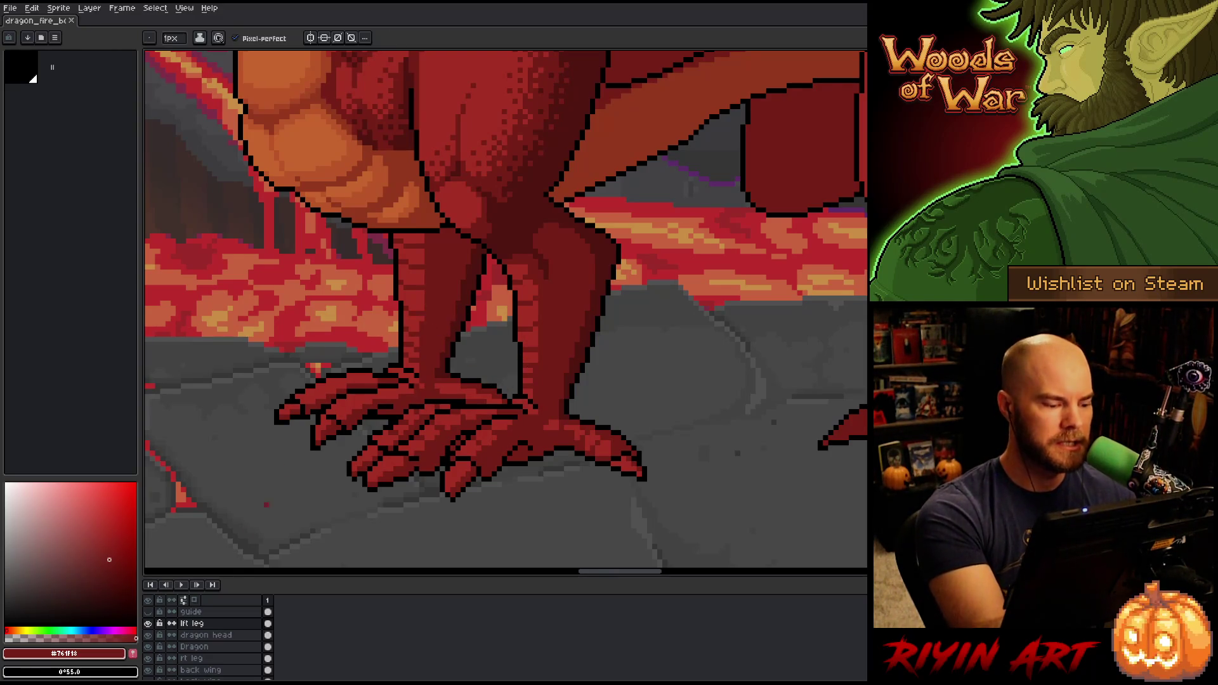
pyautogui.click(215, 657)
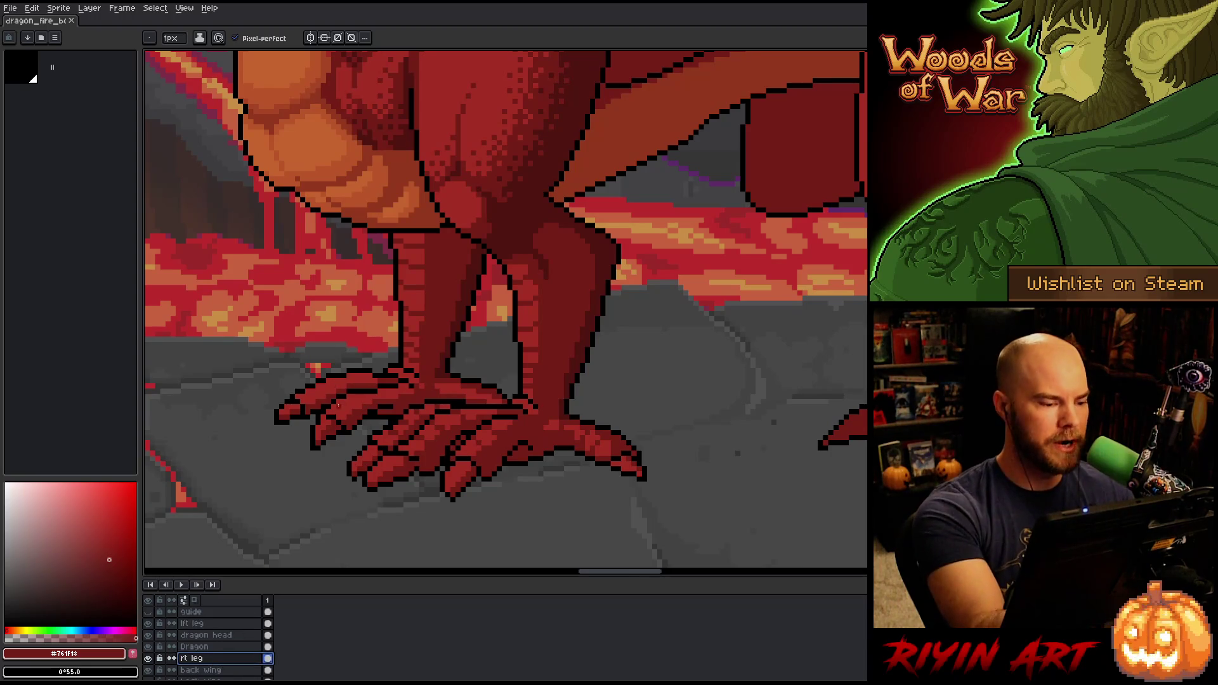
# Pencil dark outline pixels onto the claws, then make lft leg the active layer again
pyautogui.click(342, 406)
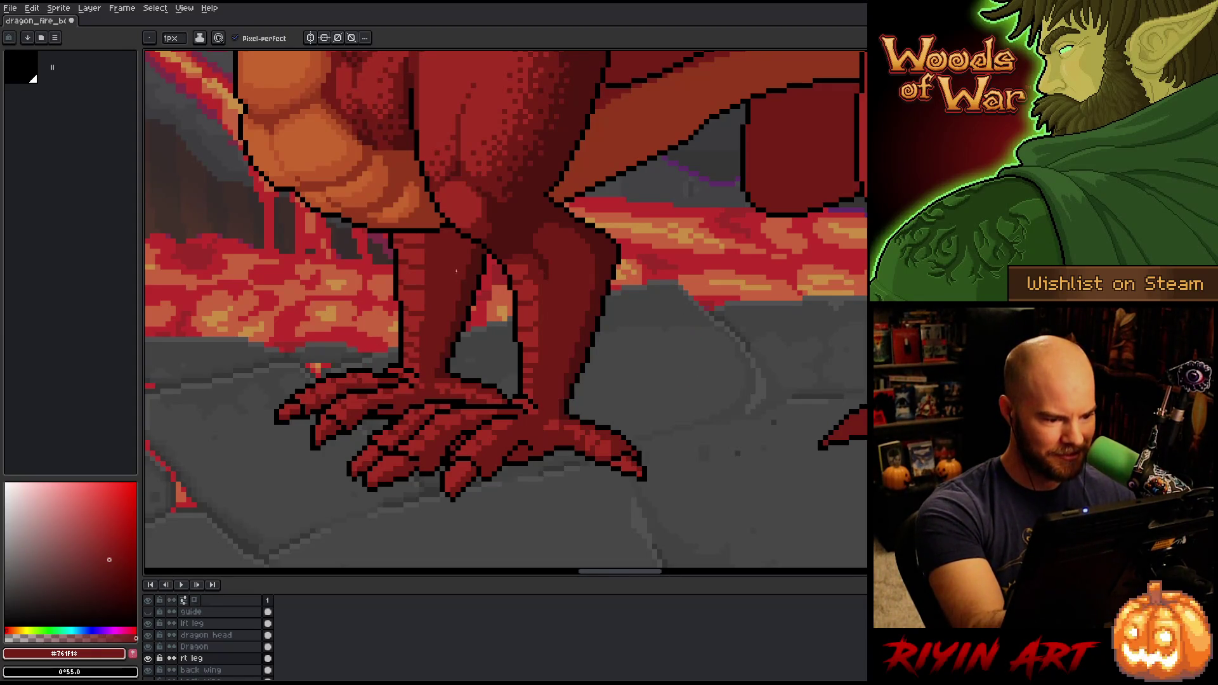
pyautogui.click(409, 372)
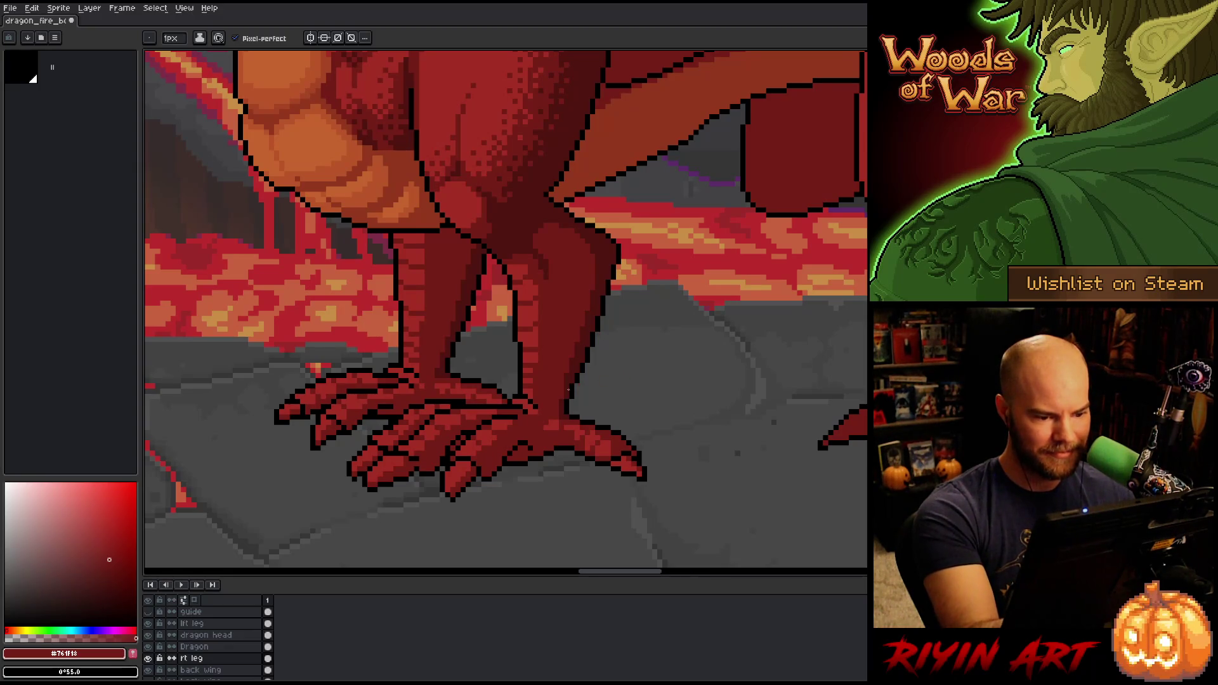
pyautogui.click(194, 623)
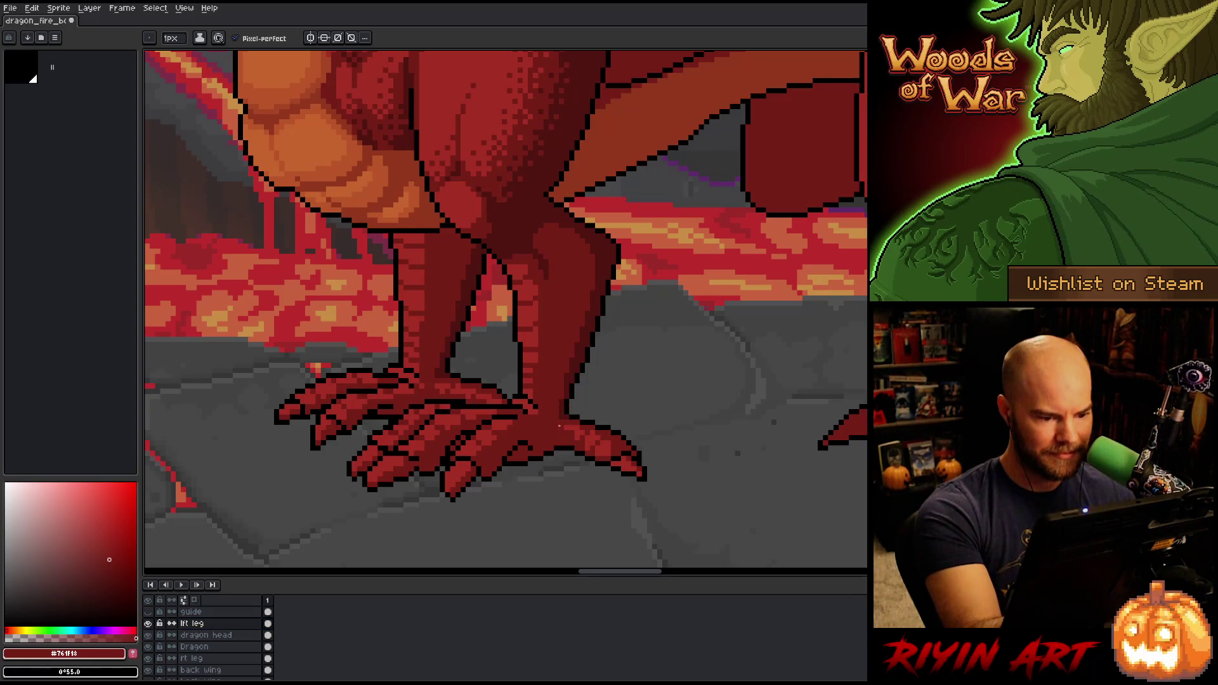
# Zoom out to view the whole scene, then sample dark red #501612 from the dragon
pyautogui.scroll(-5, 589, 354)
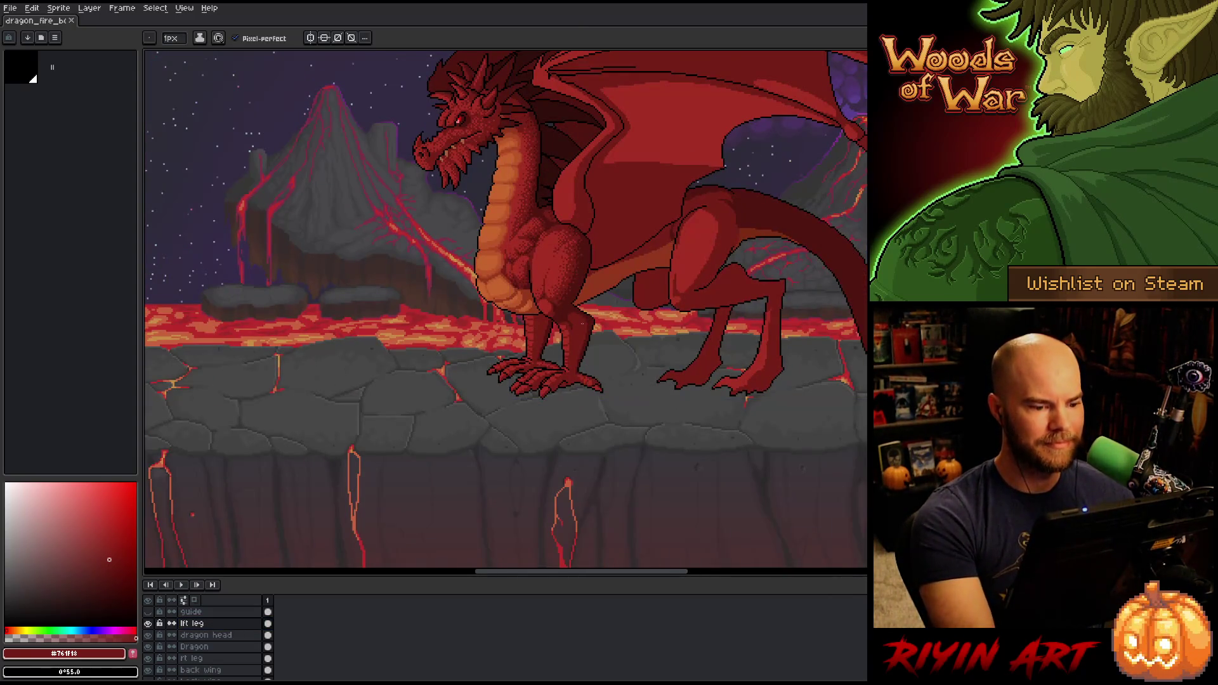
pyautogui.scroll(-1, 579, 332)
pyautogui.scroll(3, 537, 277)
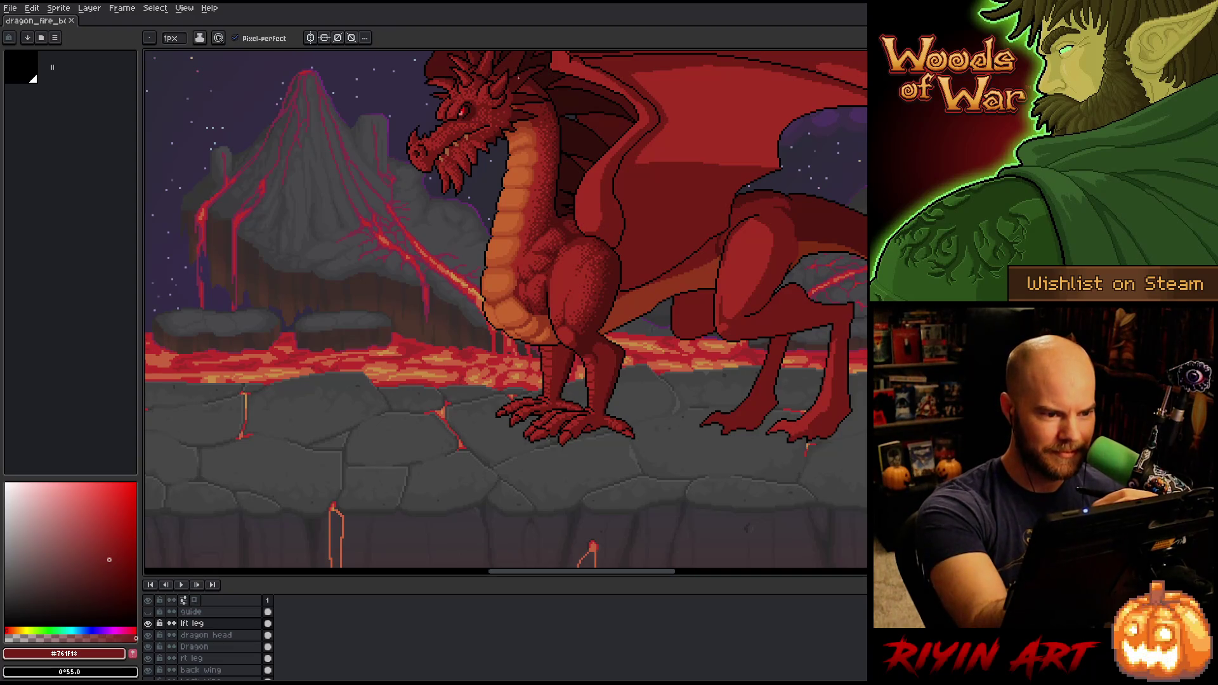
pyautogui.keyDown('alt'); pyautogui.click(520, 75); pyautogui.keyUp('alt')
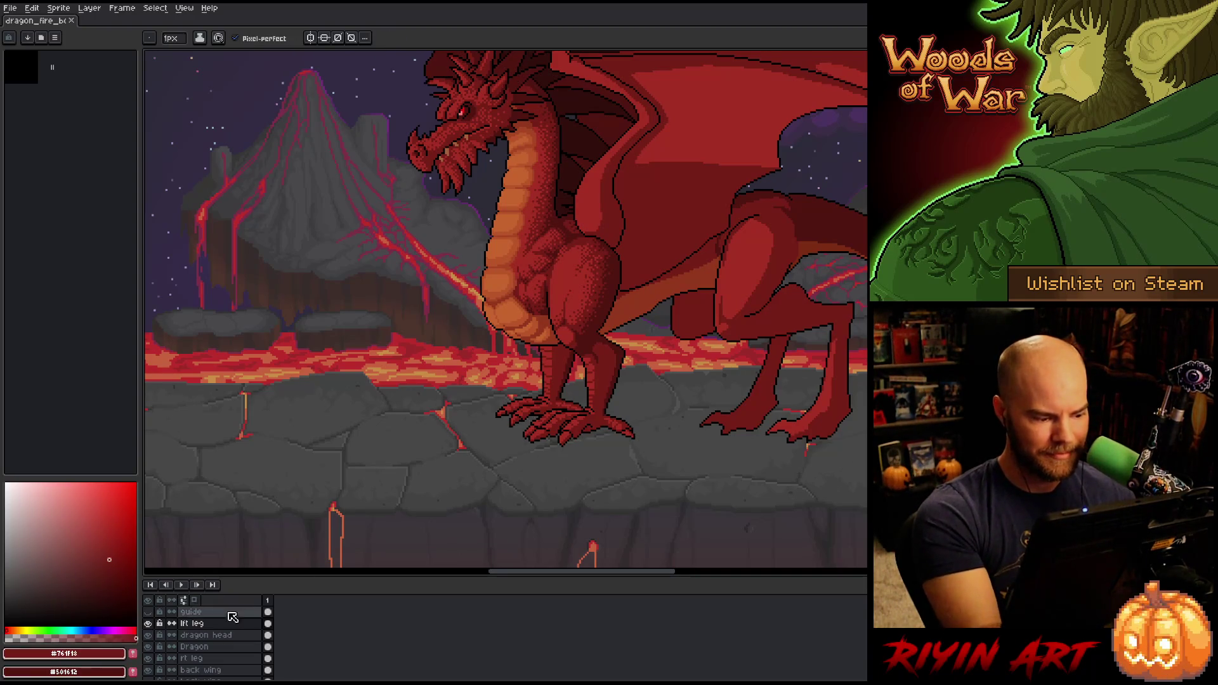
# Darken the front foot's lower toe pixels with dark red using pencil strokes and a bucket fill
pyautogui.scroll(4, 569, 446)
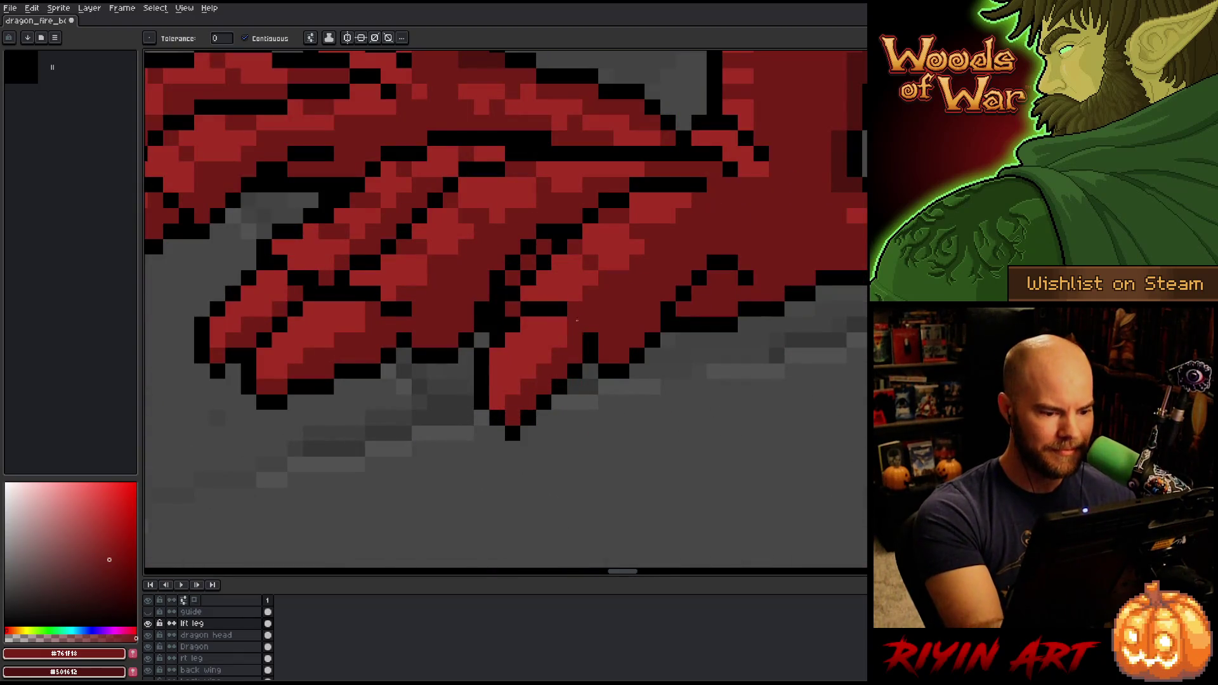
pyautogui.press('x')
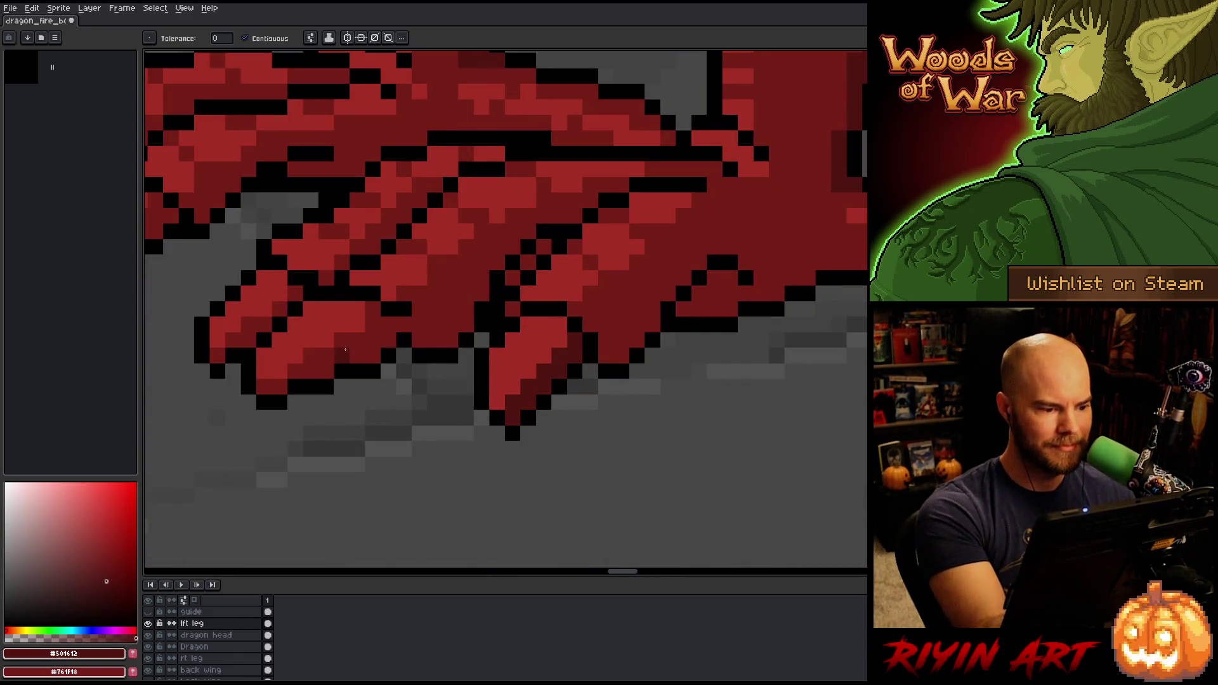
pyautogui.press('b')
pyautogui.click(405, 309)
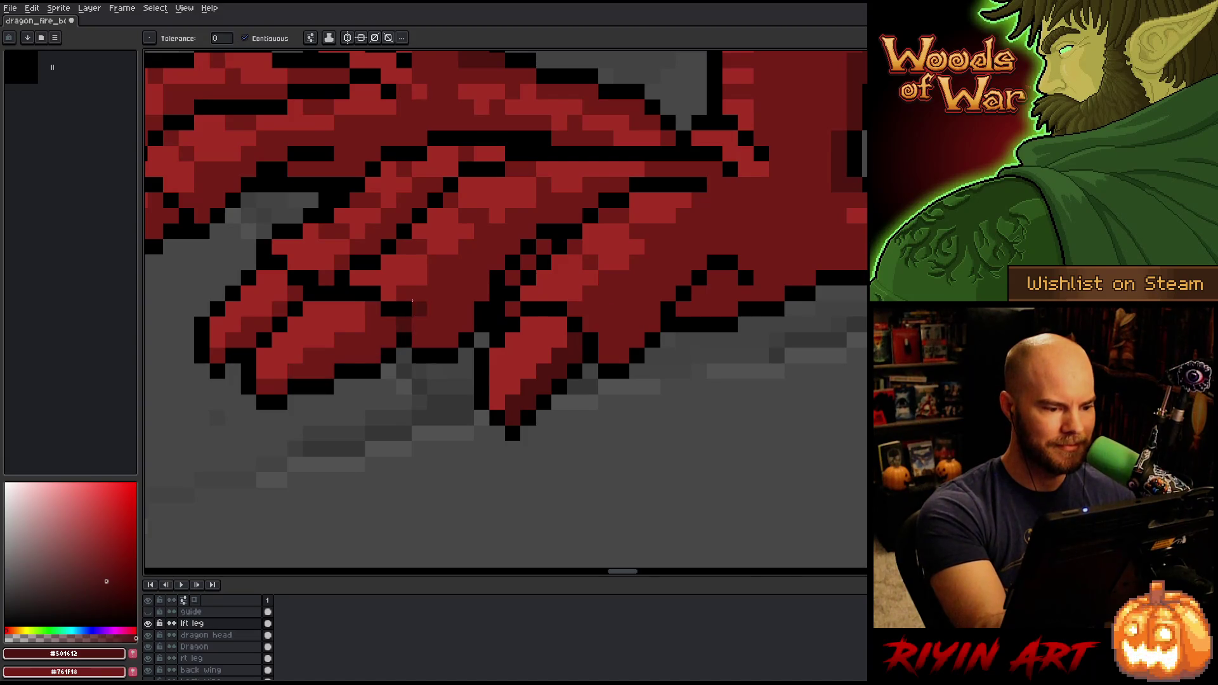
pyautogui.moveTo(388, 340); pyautogui.dragTo(376, 338)
pyautogui.press('g')
pyautogui.click(376, 337)
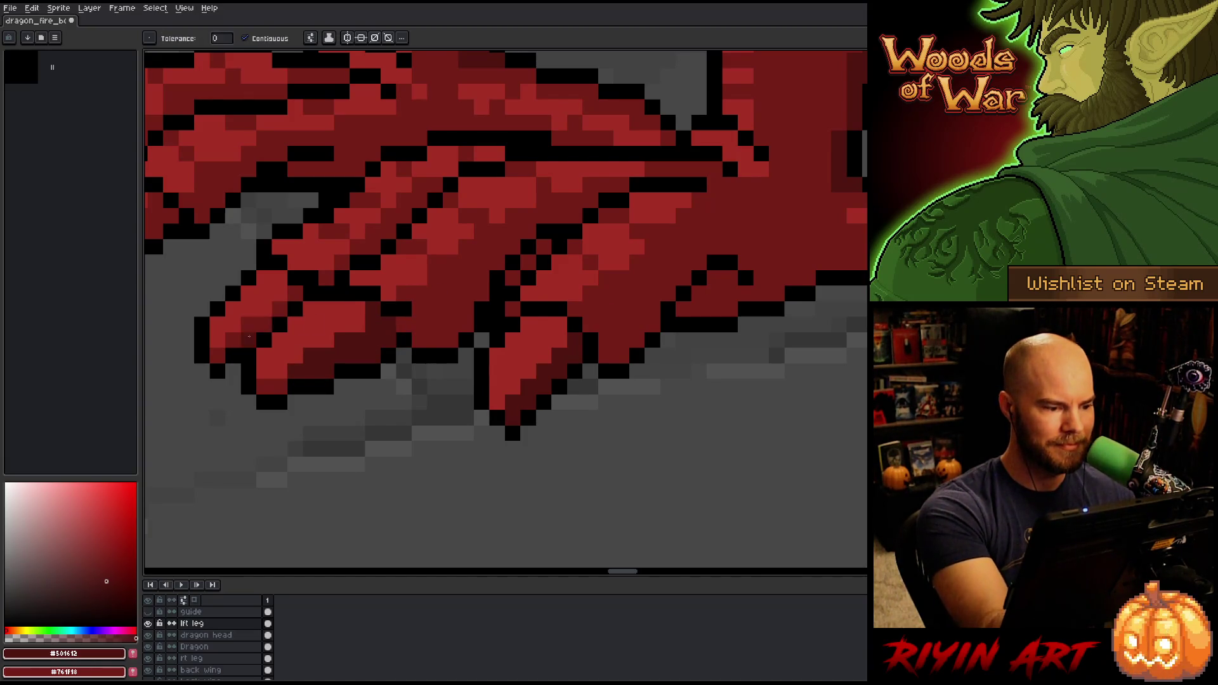
pyautogui.scroll(-2, 603, 351)
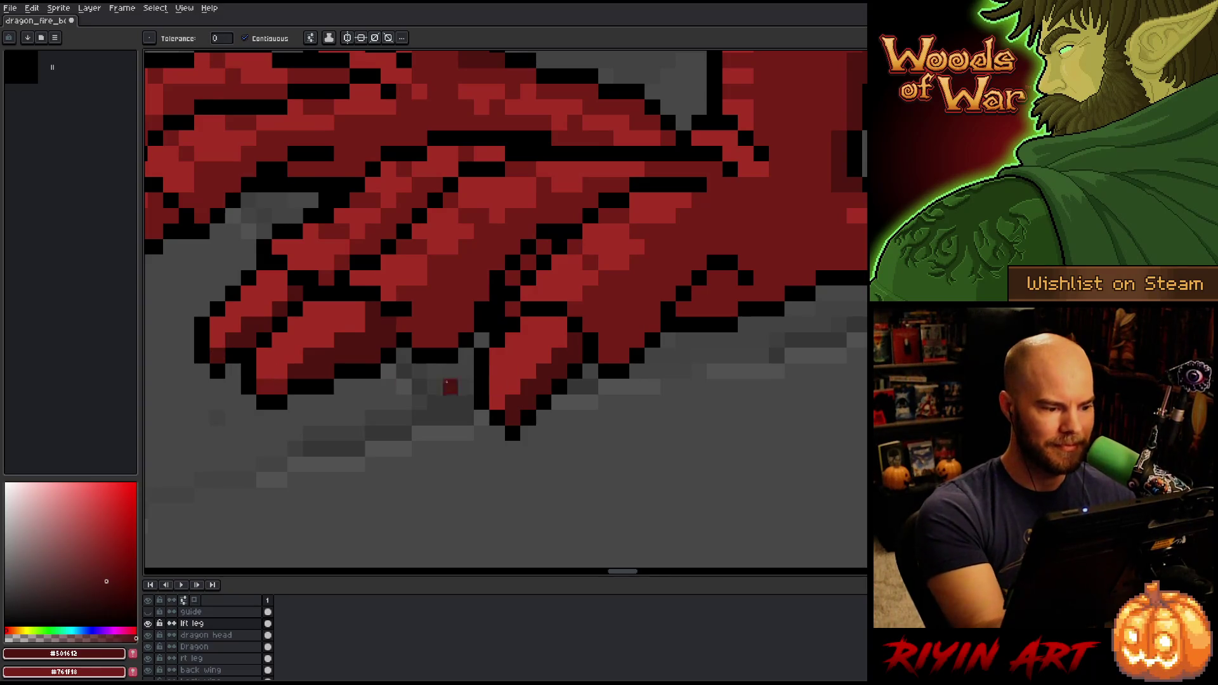
pyautogui.scroll(1, 637, 437)
pyautogui.scroll(-3, 638, 442)
pyautogui.scroll(1, 456, 427)
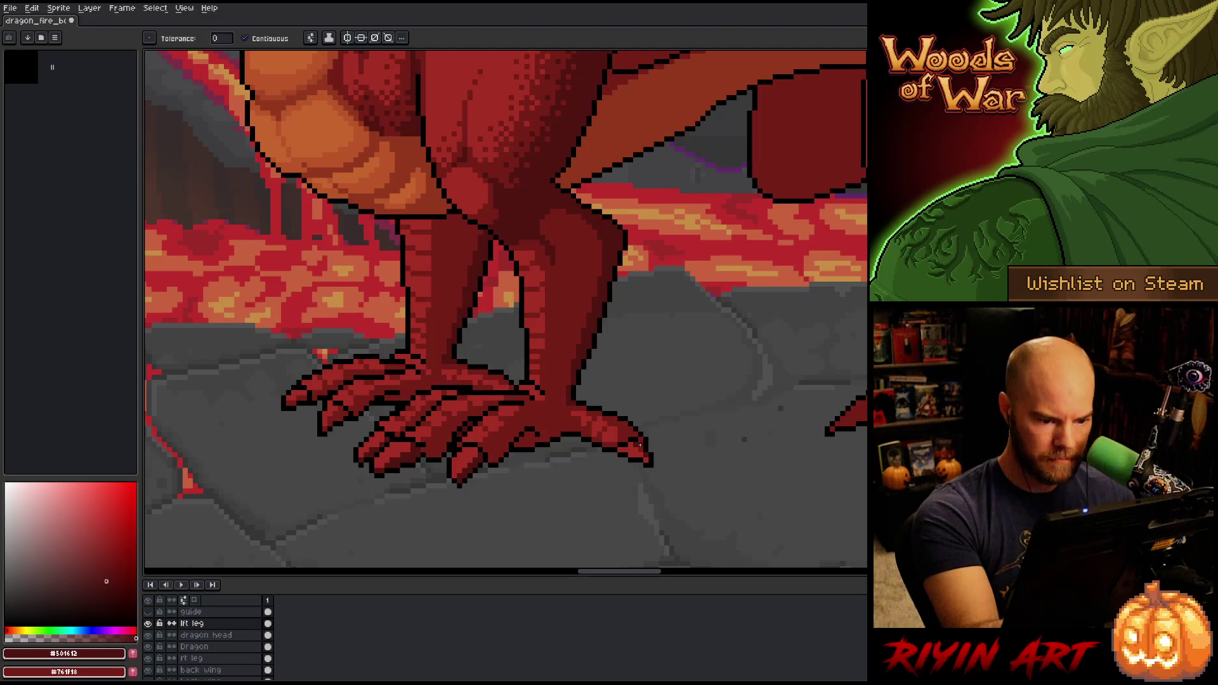
# Bucket-fill two claw segments on the foot with darker red
pyautogui.press('x')
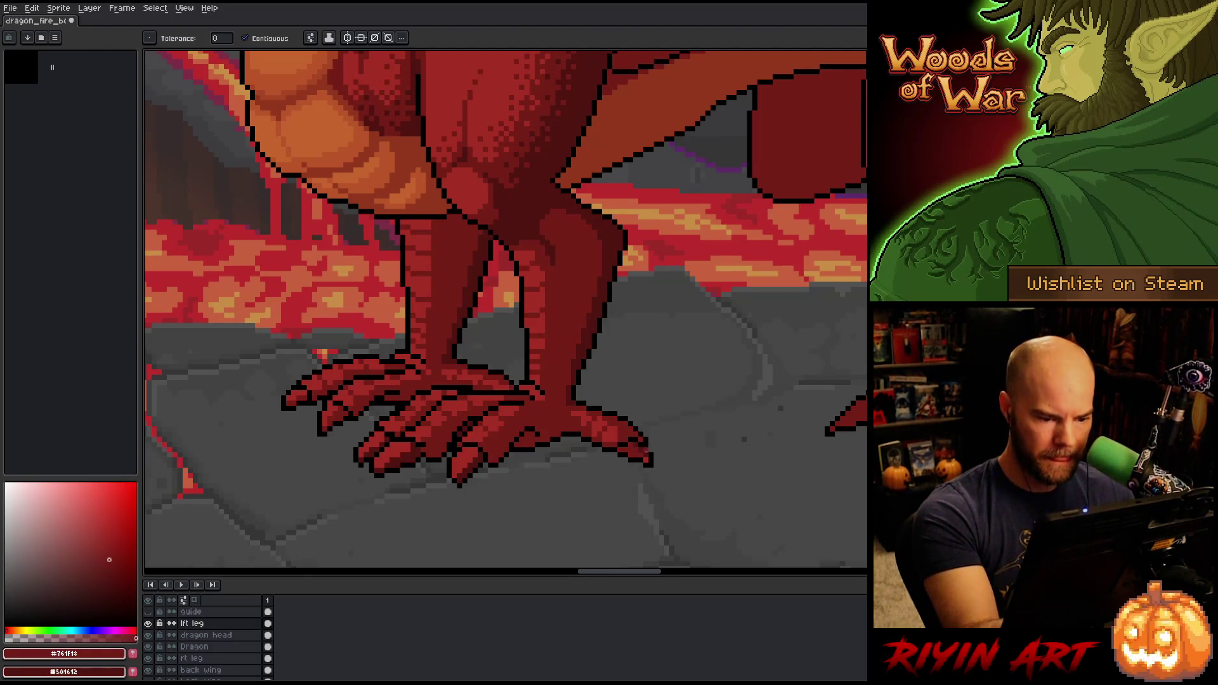
pyautogui.press('b')
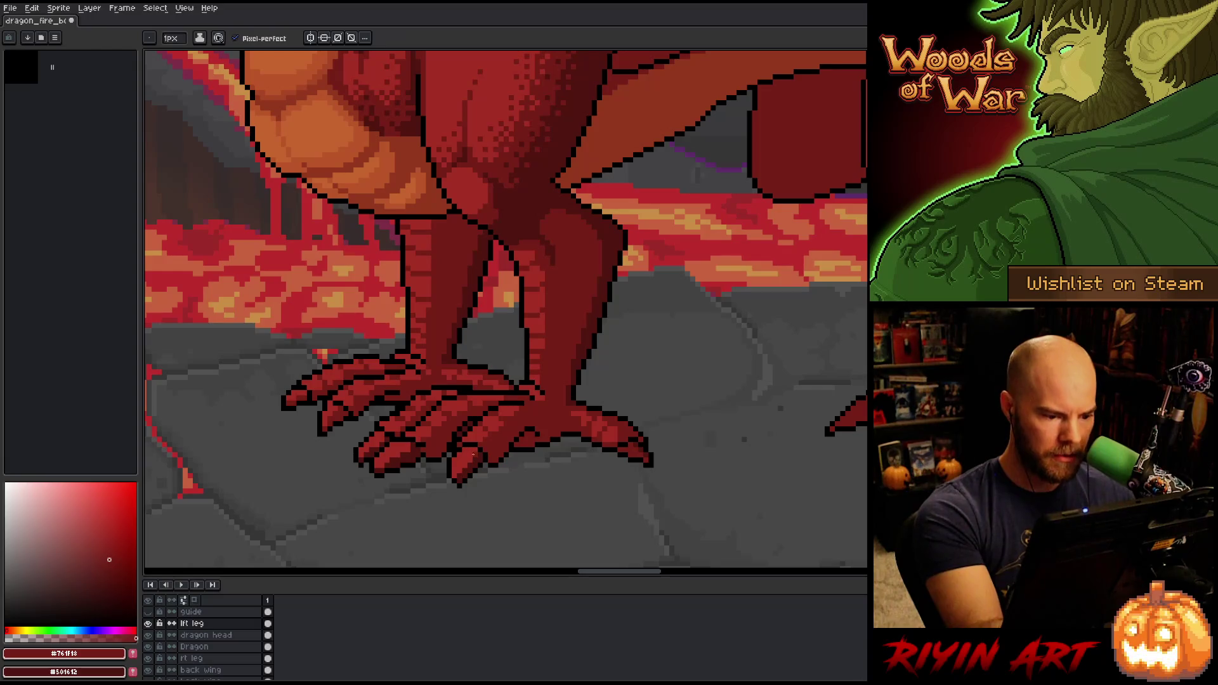
pyautogui.press('g')
pyautogui.click(402, 445)
pyautogui.click(383, 435)
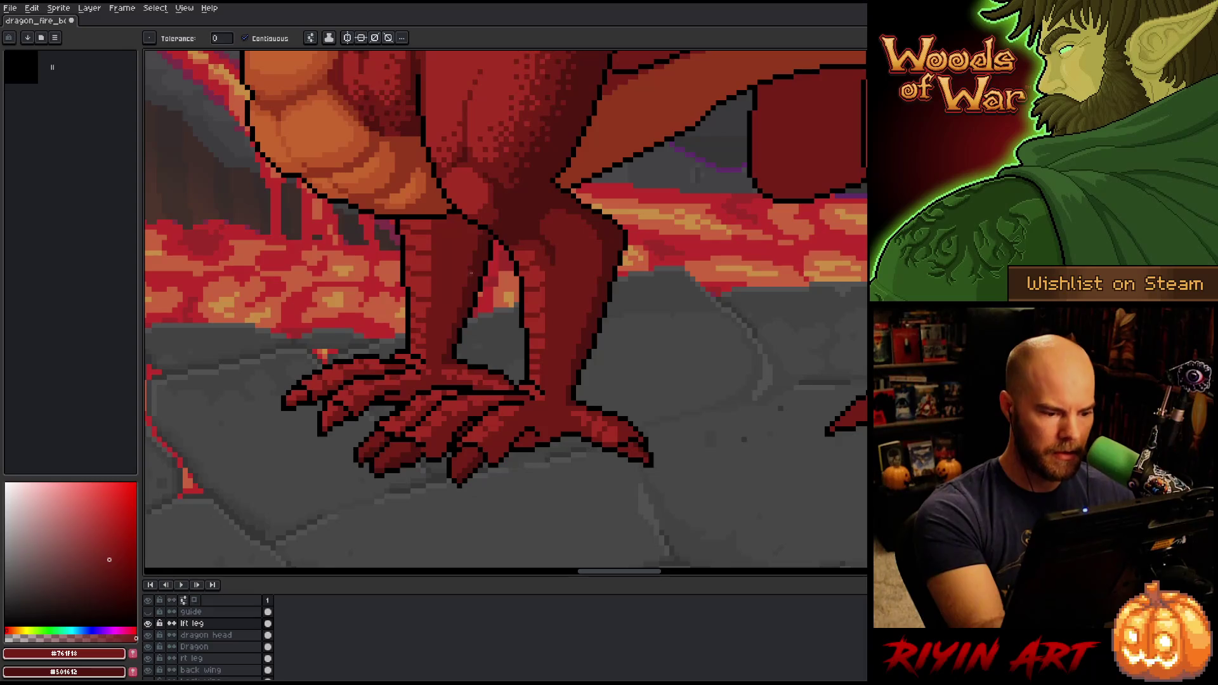
# Sample #501612 and draw two short dark-red scale strokes on the leg
pyautogui.moveTo(551, 474); pyautogui.dragTo(633, 487)
pyautogui.press('b')
pyautogui.keyDown('alt'); pyautogui.click(552, 439); pyautogui.keyUp('alt')
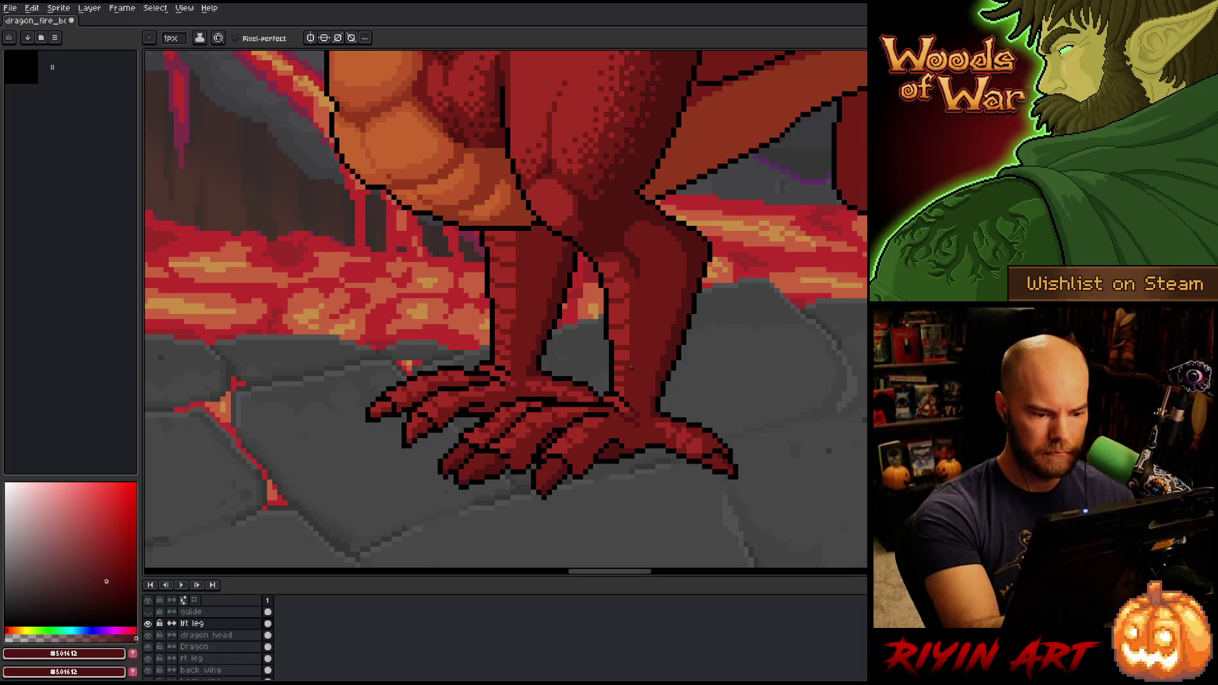
pyautogui.moveTo(632, 322); pyautogui.dragTo(646, 321)
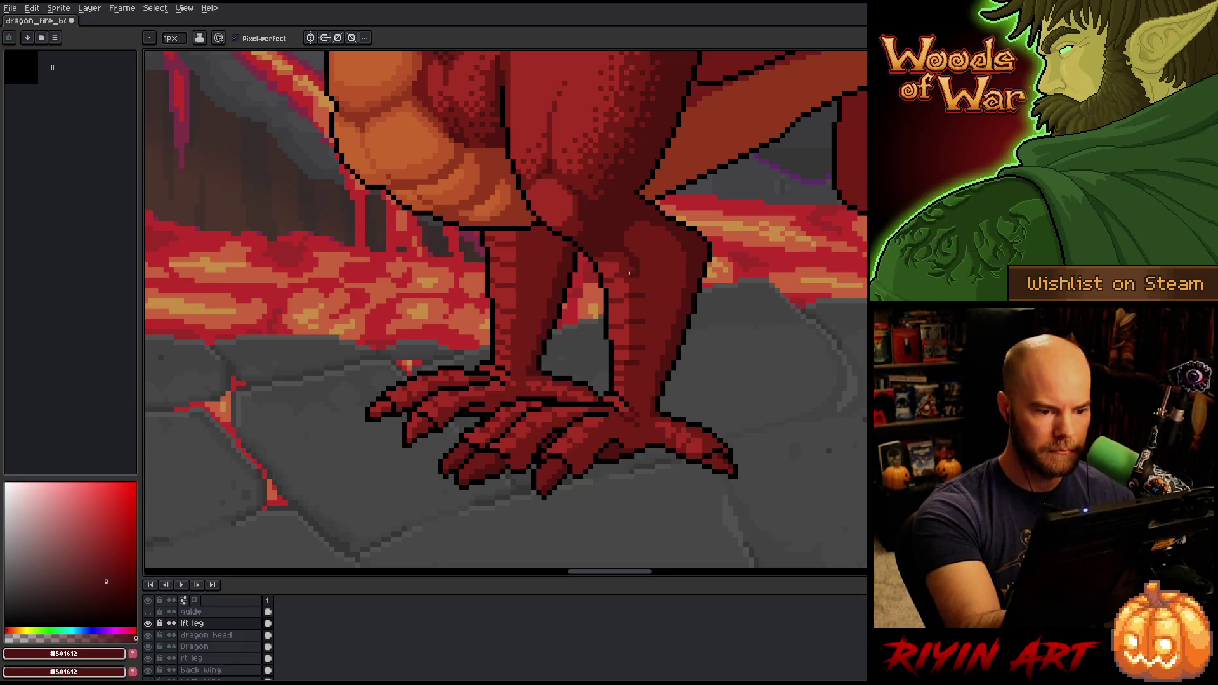
pyautogui.moveTo(637, 275); pyautogui.dragTo(656, 274)
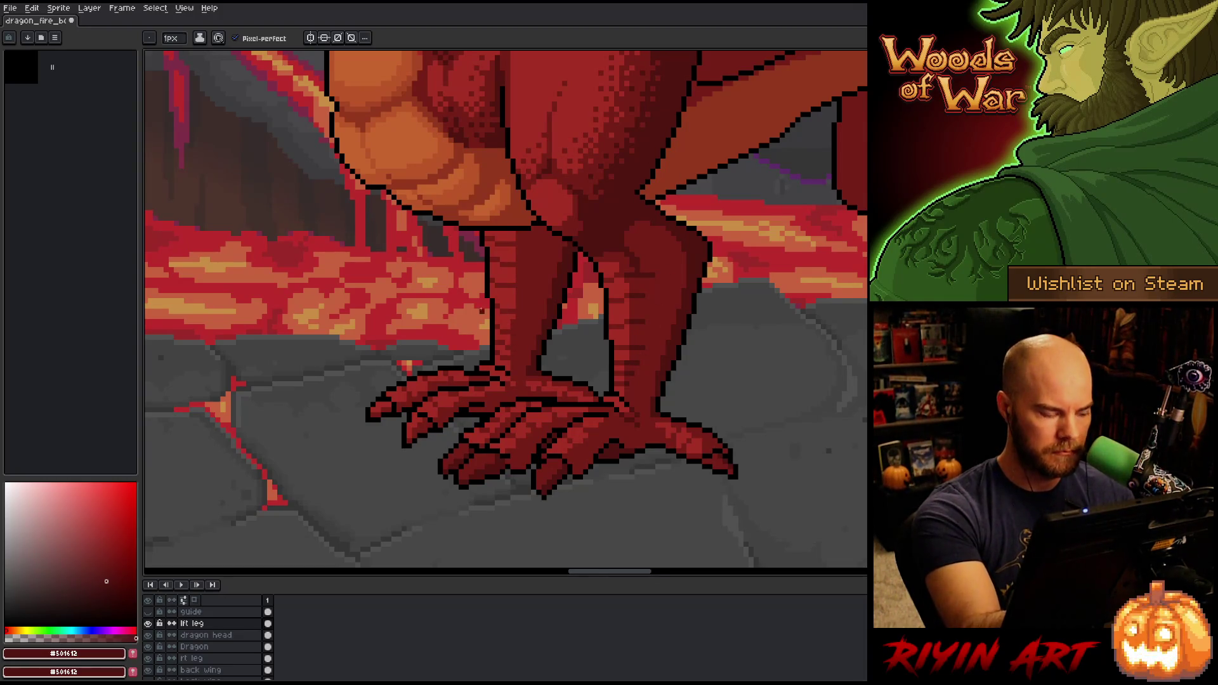
# On the rt leg layer, fill a claw area darker red, then hide the lft leg layer
pyautogui.click(214, 658)
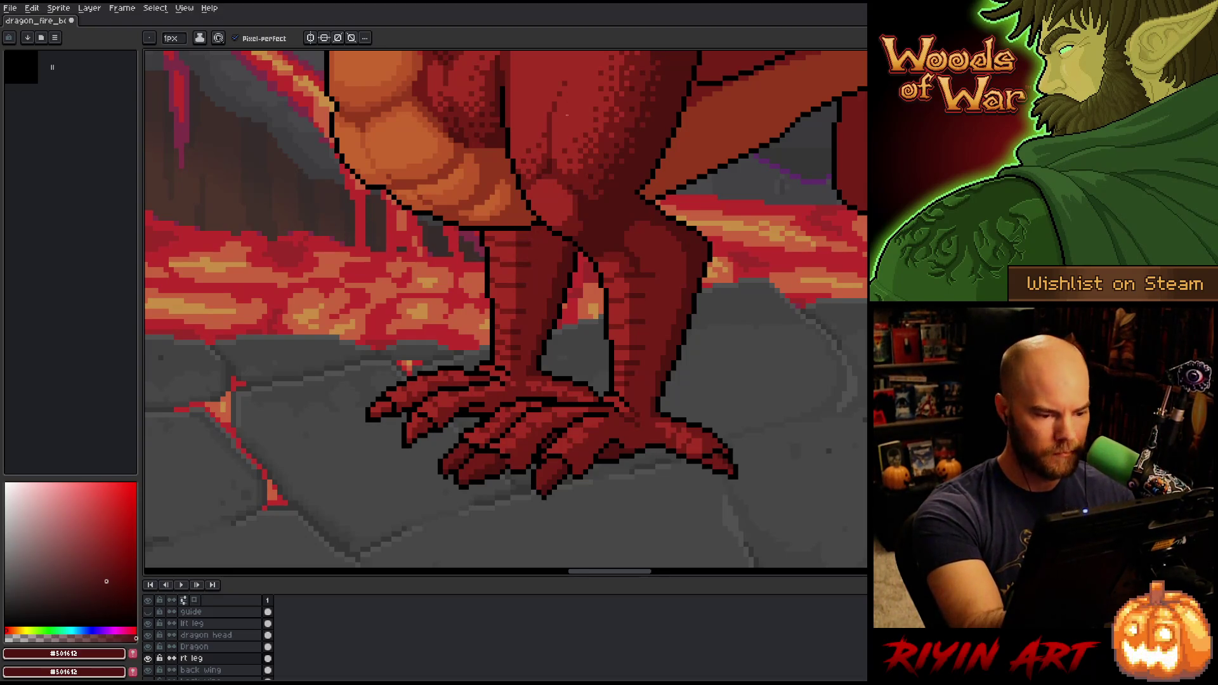
pyautogui.press('g')
pyautogui.click(420, 430)
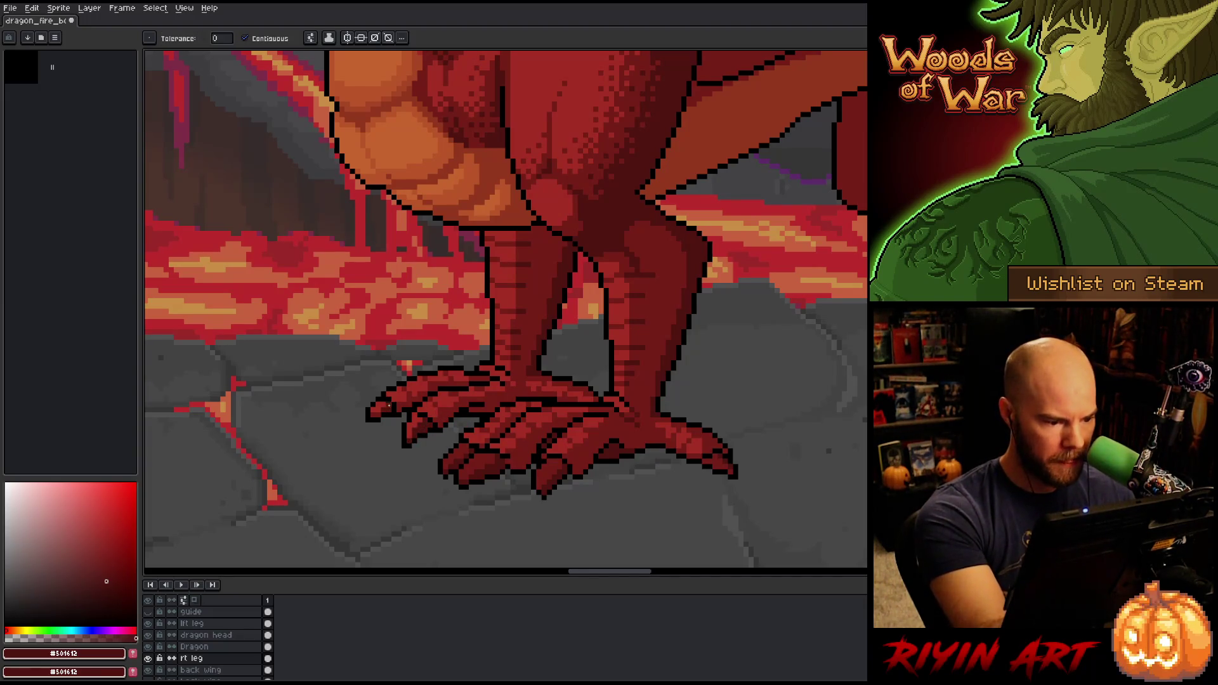
pyautogui.press('b')
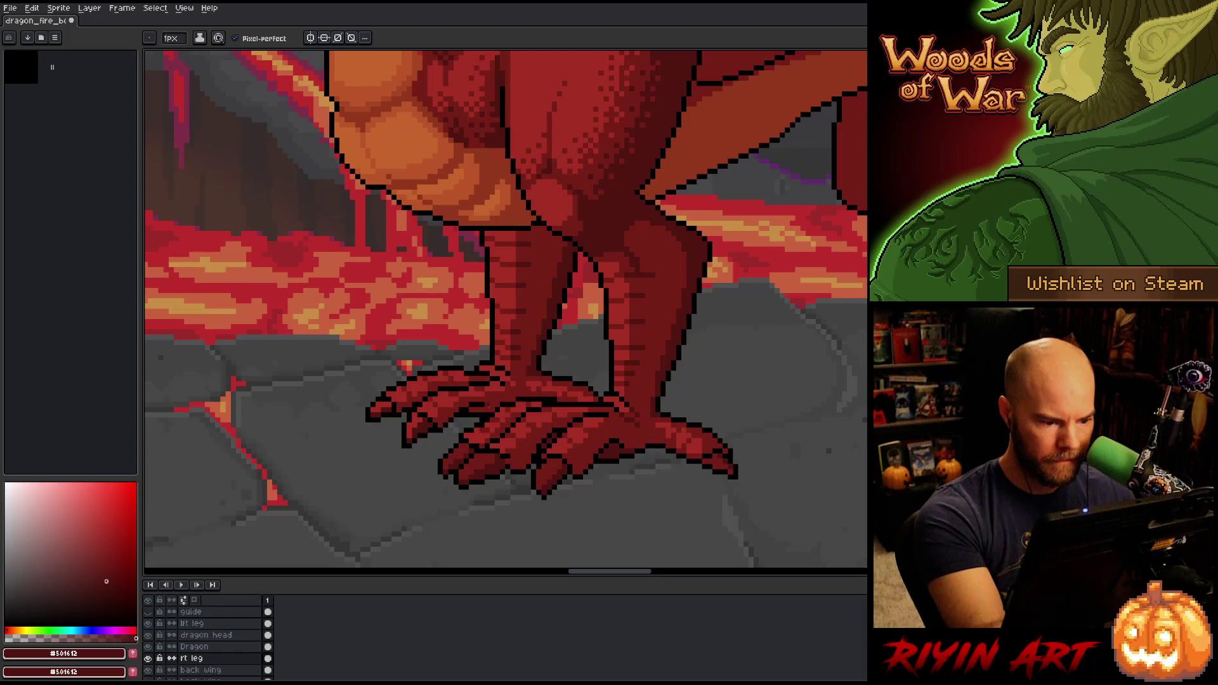
pyautogui.click(148, 623)
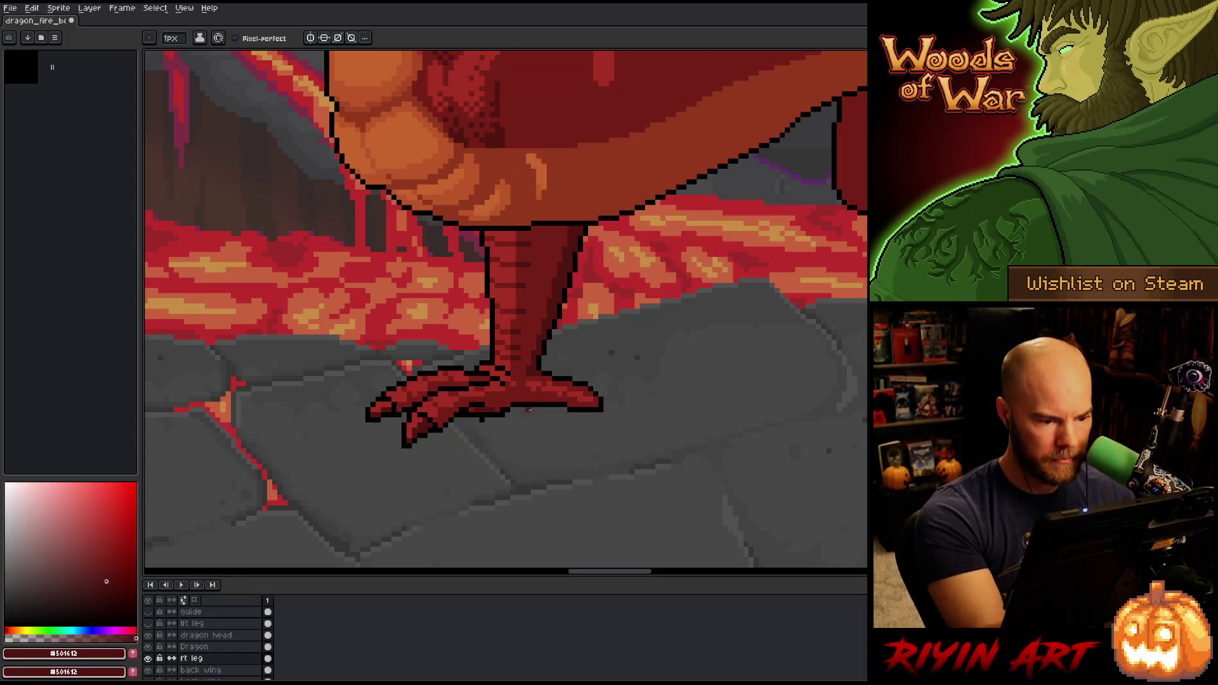
# Draw a dark red shading stroke along the rear foot's lower edge
pyautogui.press('e')
pyautogui.press('b')
pyautogui.press('e')
pyautogui.press('b')
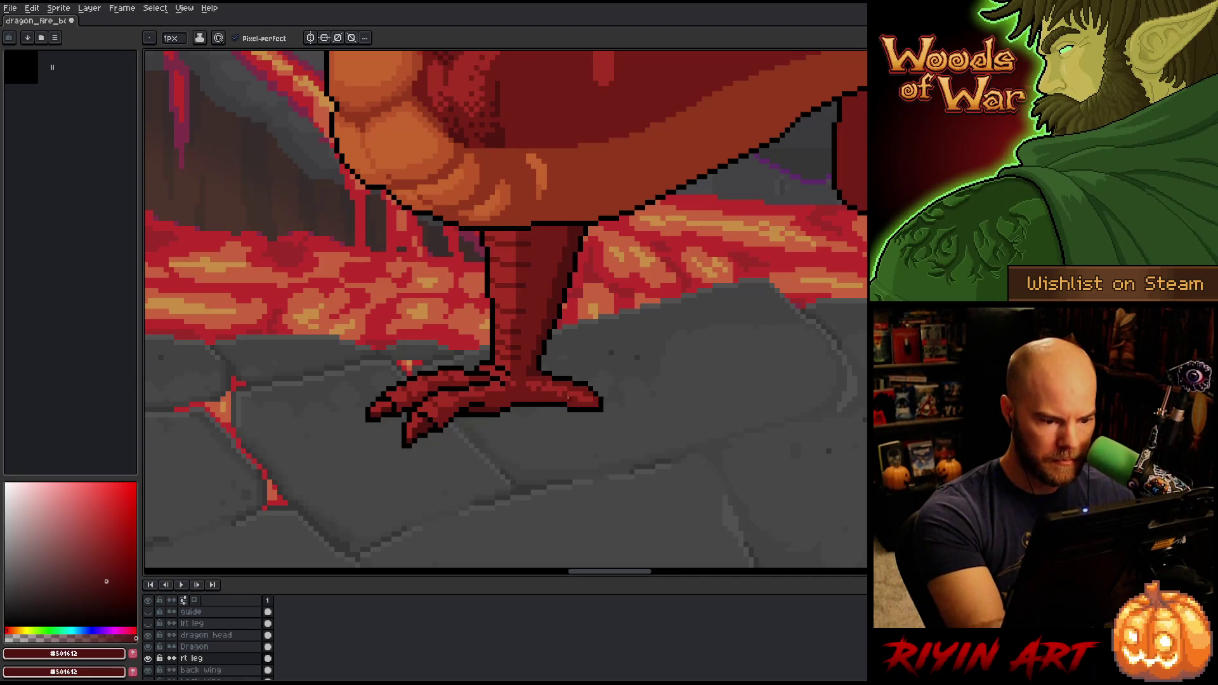
pyautogui.moveTo(554, 400)
pyautogui.mouseDown()
pyautogui.moveTo(514, 400)
pyautogui.moveTo(596, 404)
pyautogui.mouseUp()
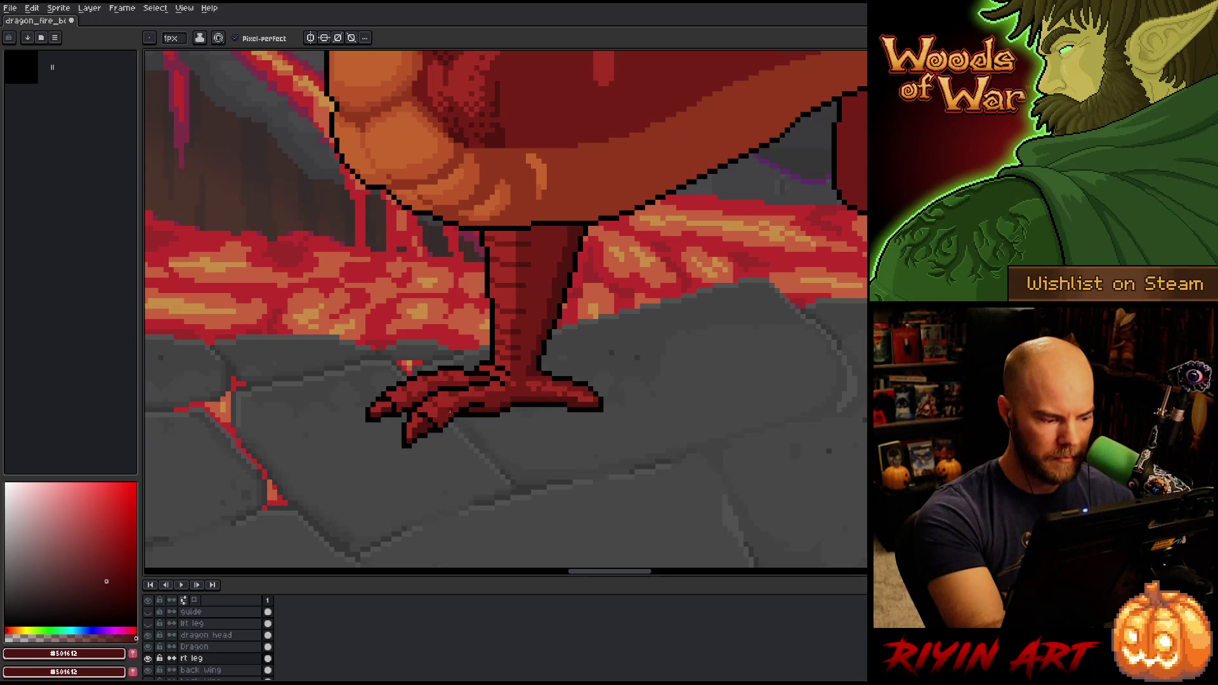
# Sample red #761F18, then darker red #501612, and finally black from the toe
pyautogui.keyDown('alt'); pyautogui.click(449, 413); pyautogui.keyUp('alt')
pyautogui.press('g')
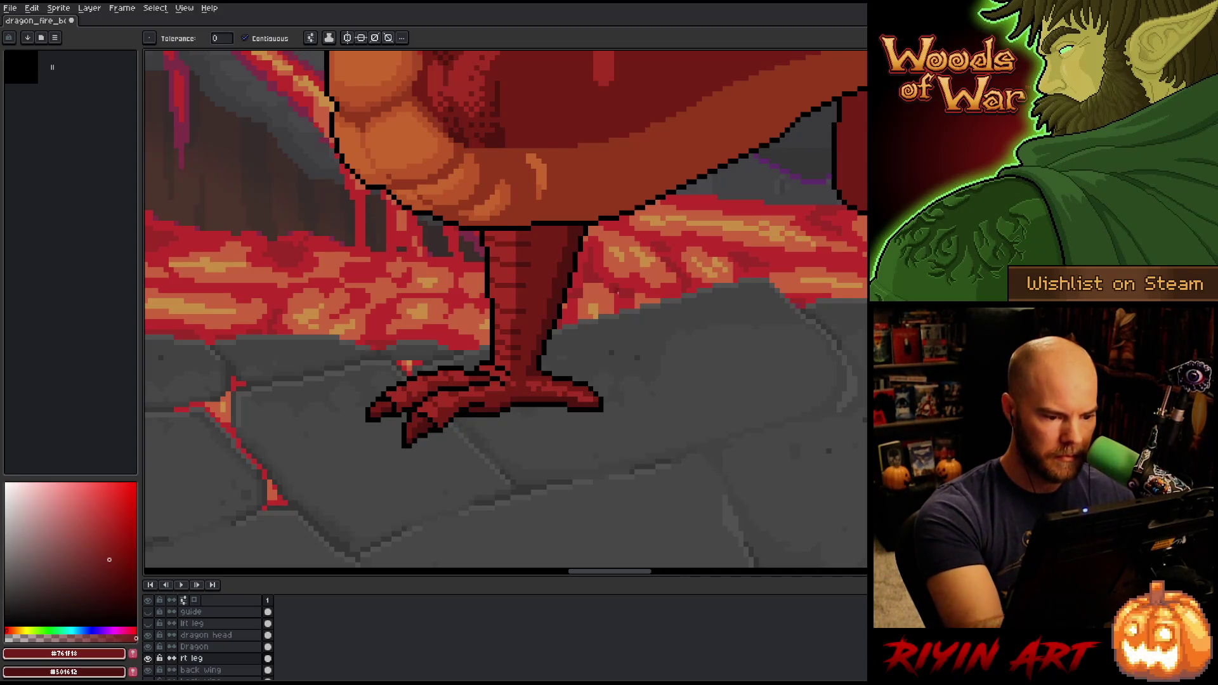
pyautogui.press('b')
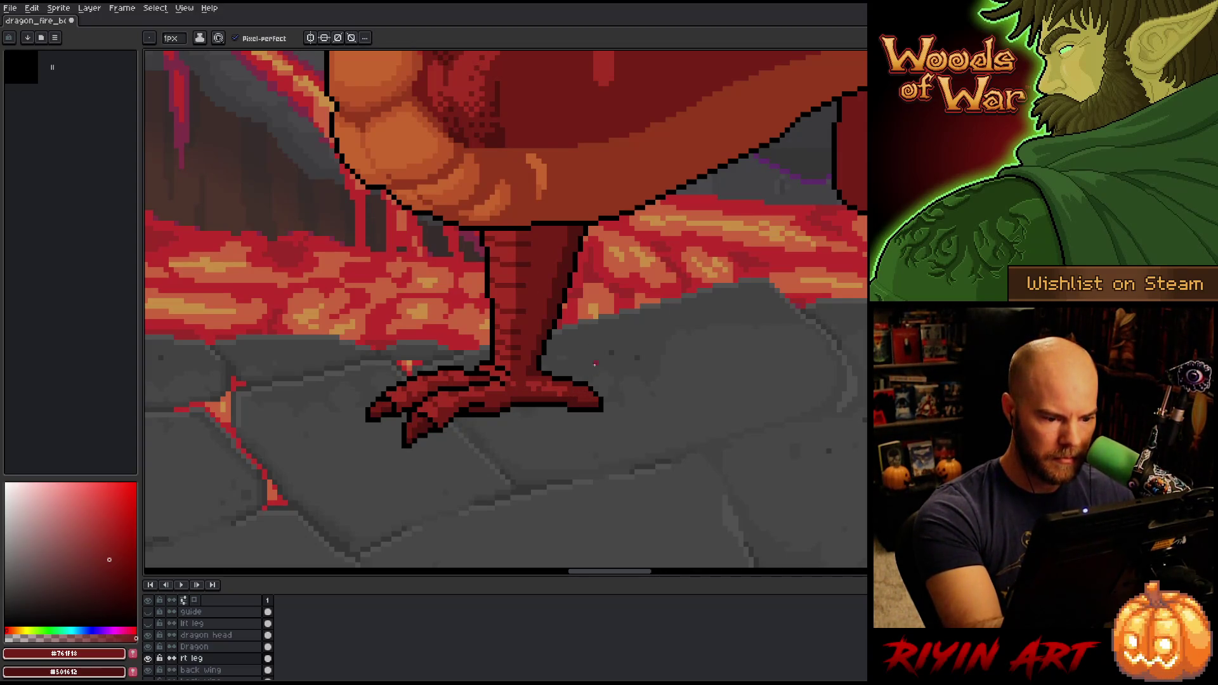
pyautogui.keyDown('alt'); pyautogui.click(570, 394); pyautogui.keyUp('alt')
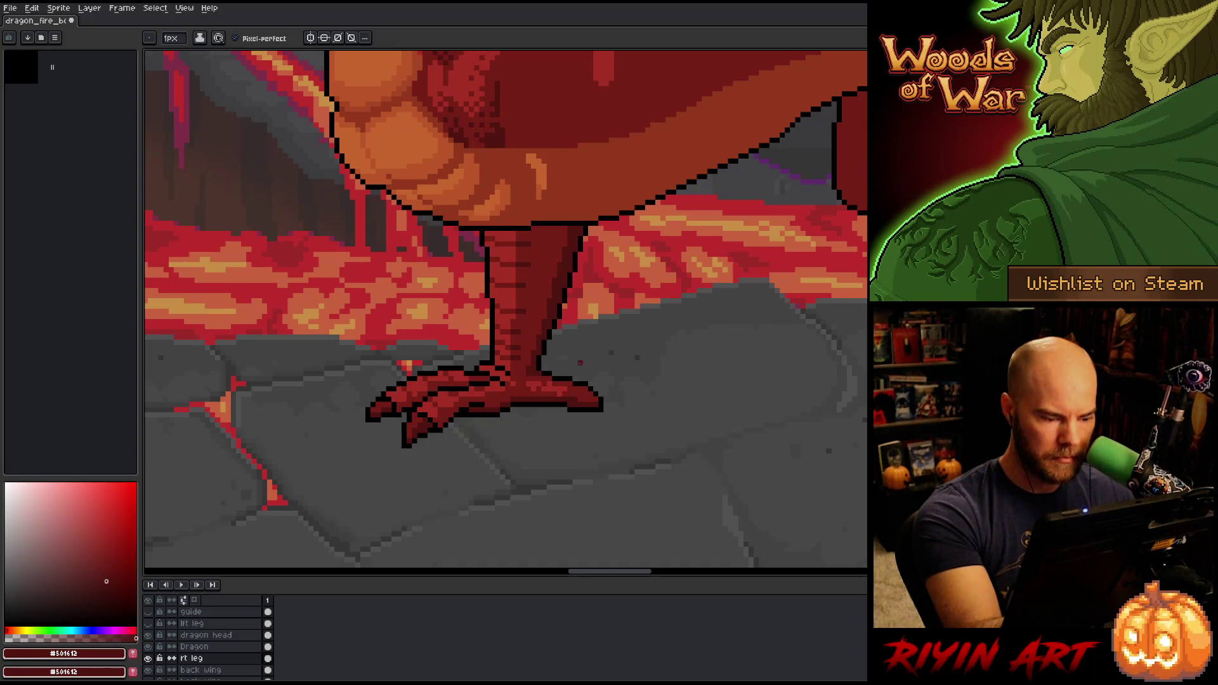
pyautogui.keyDown('alt'); pyautogui.click(579, 381); pyautogui.keyUp('alt')
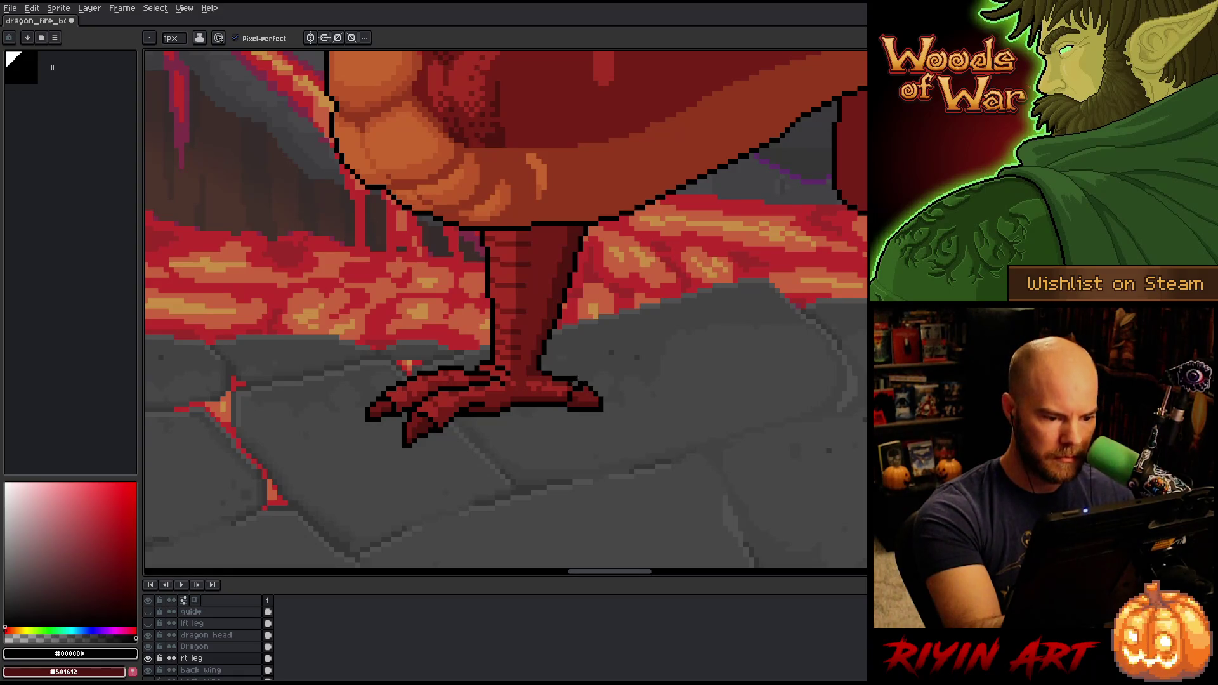
# Sample the toe's dark red, save, and show the lft leg layer again
pyautogui.keyDown('alt'); pyautogui.click(575, 384); pyautogui.keyUp('alt')
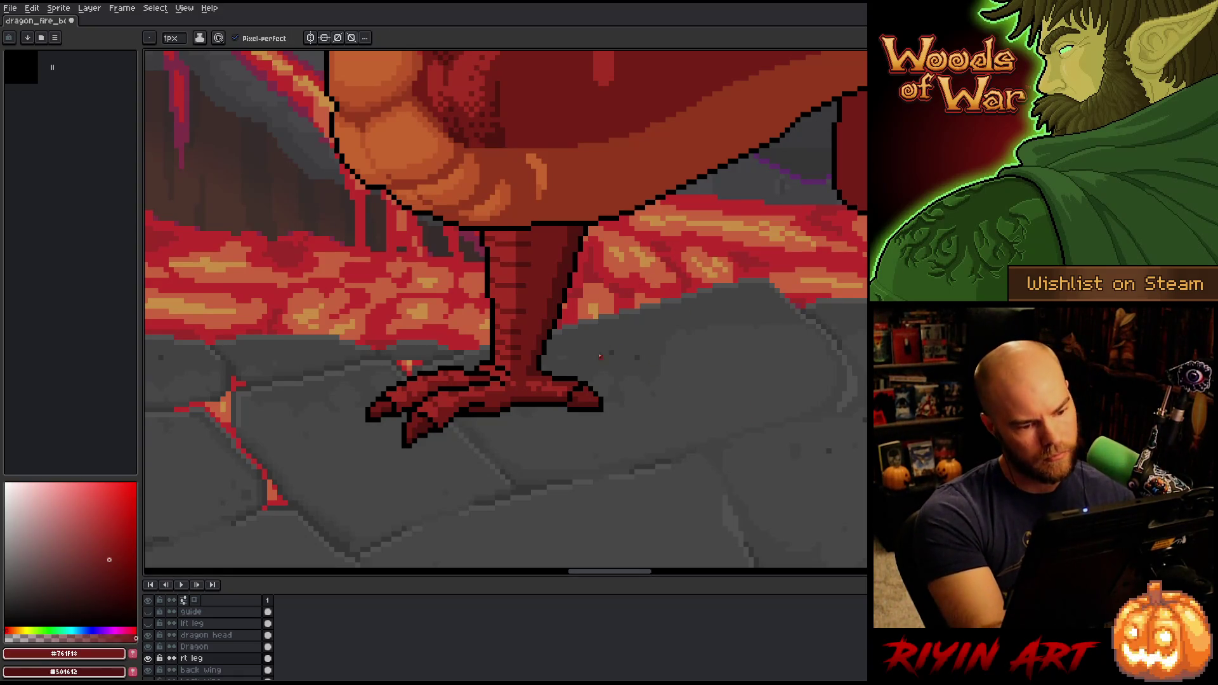
pyautogui.hotkey('ctrl', 's')
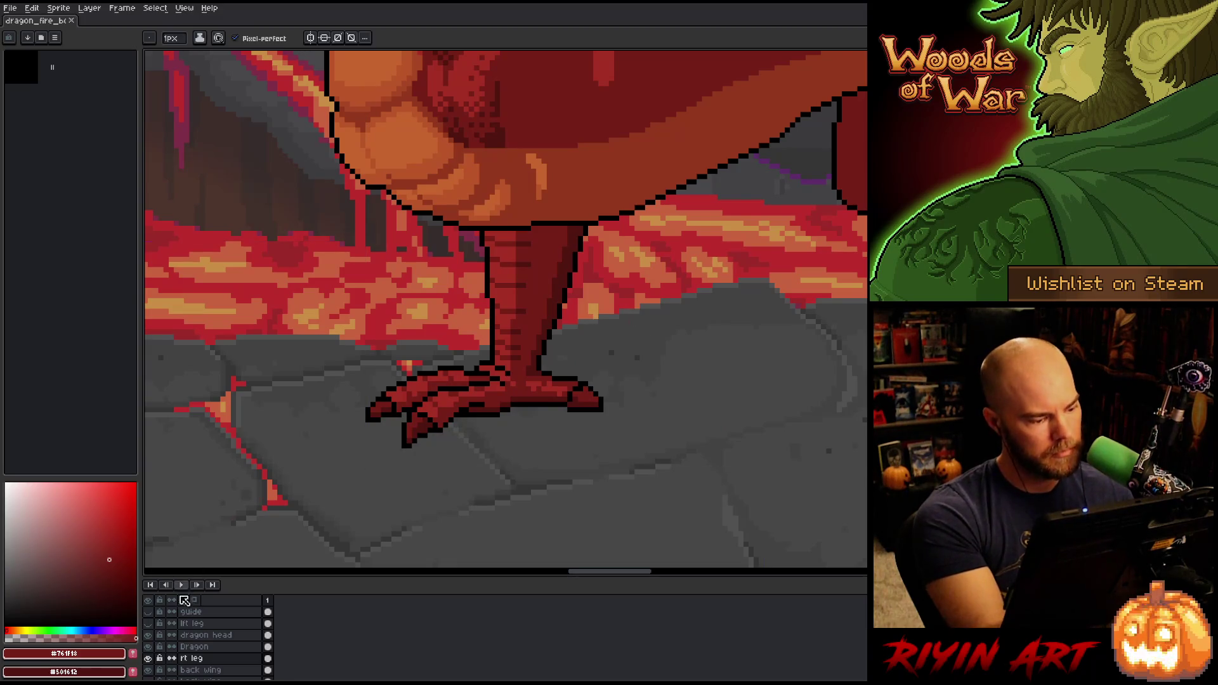
pyautogui.click(154, 624)
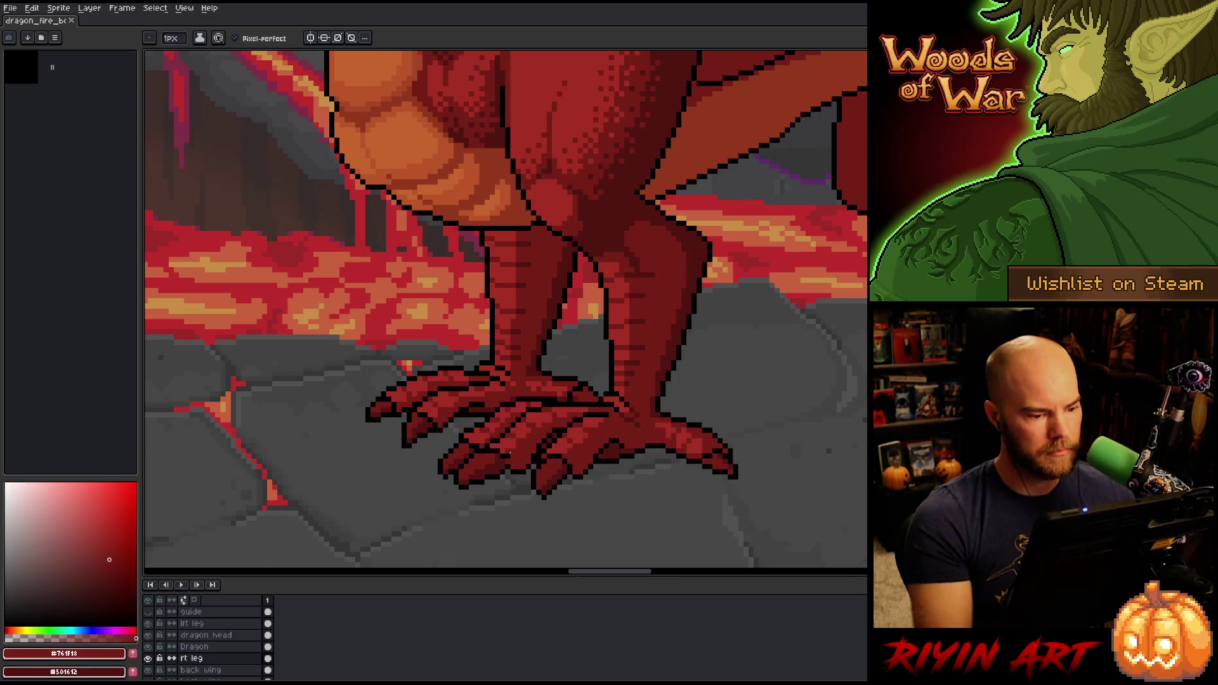
pyautogui.scroll(-2, 565, 437)
pyautogui.scroll(2, 574, 447)
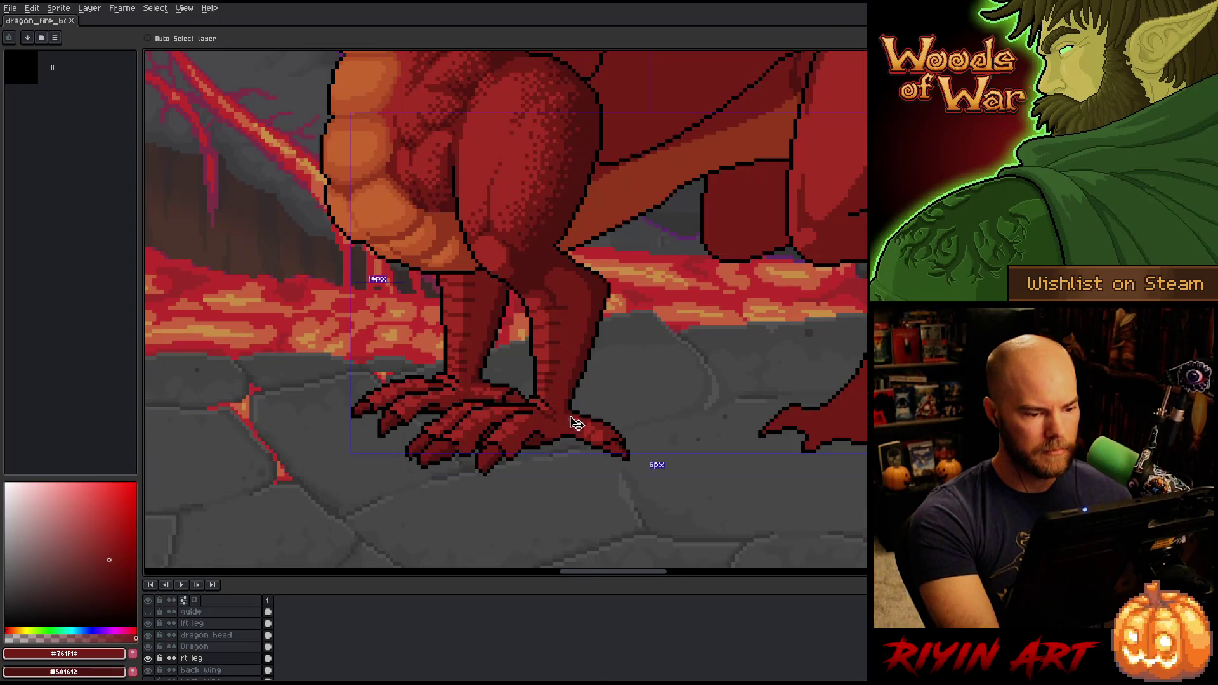
# Bucket-fill a small gap near the claw with dark red #501612
pyautogui.keyDown('alt'); pyautogui.click(517, 399); pyautogui.keyUp('alt')
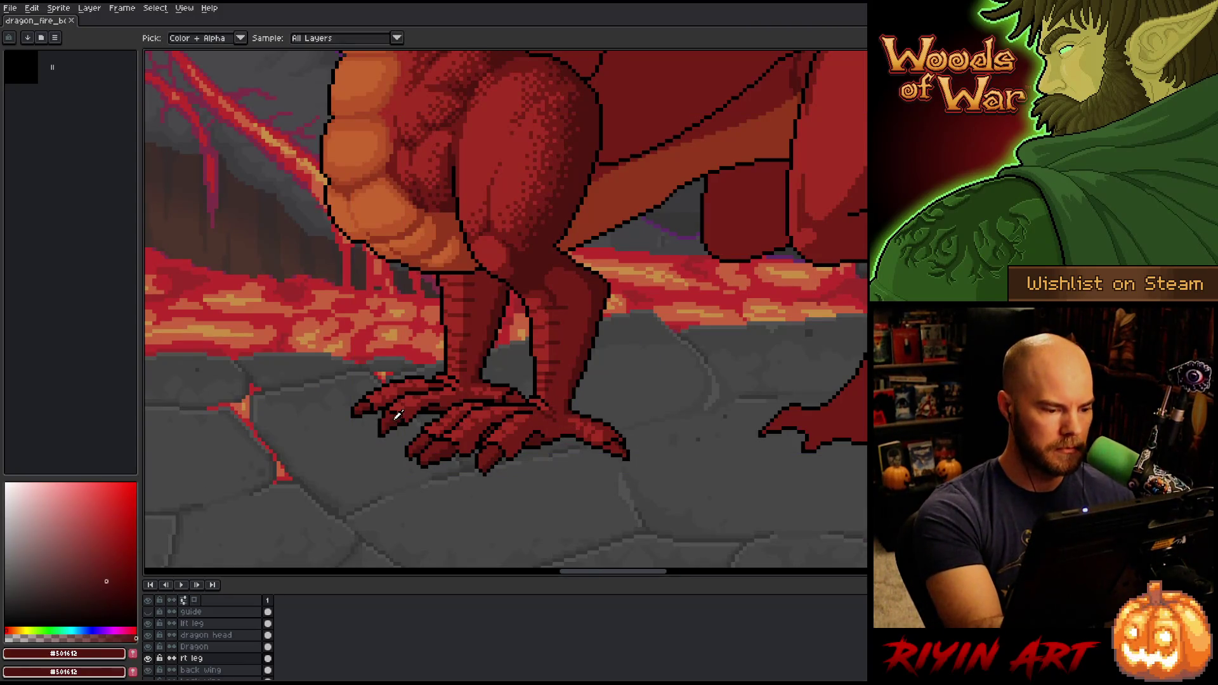
pyautogui.press('g')
pyautogui.click(517, 400)
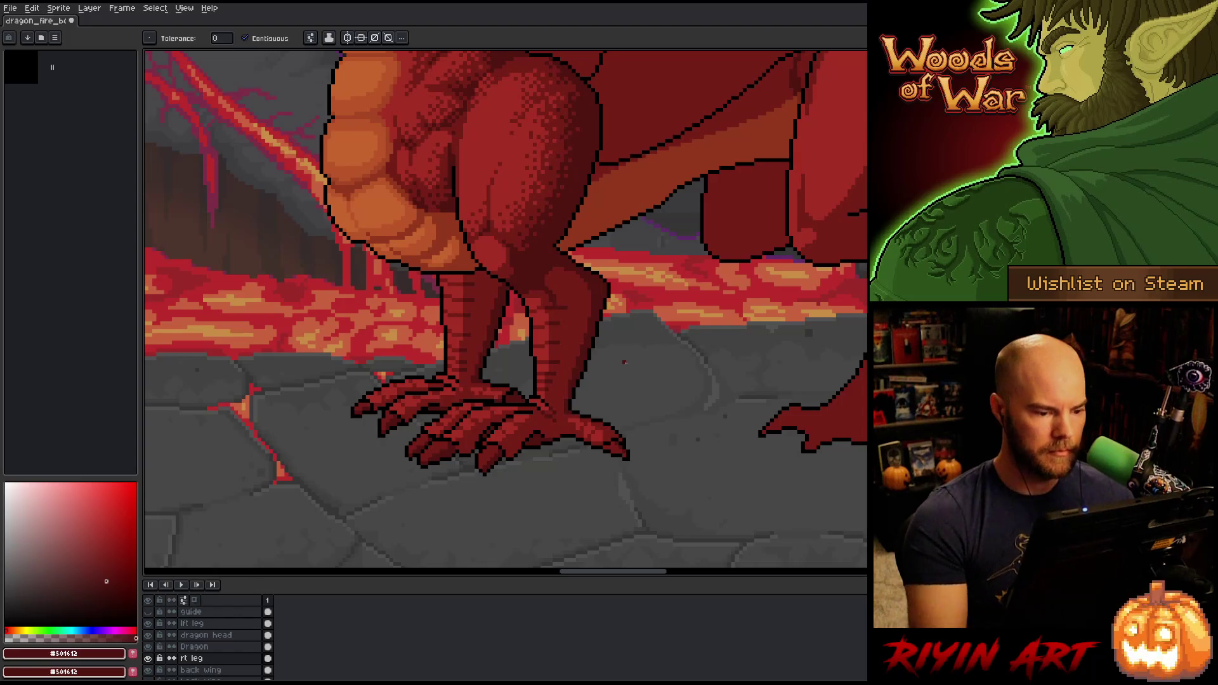
pyautogui.scroll(-3, 624, 362)
pyautogui.scroll(1, 679, 427)
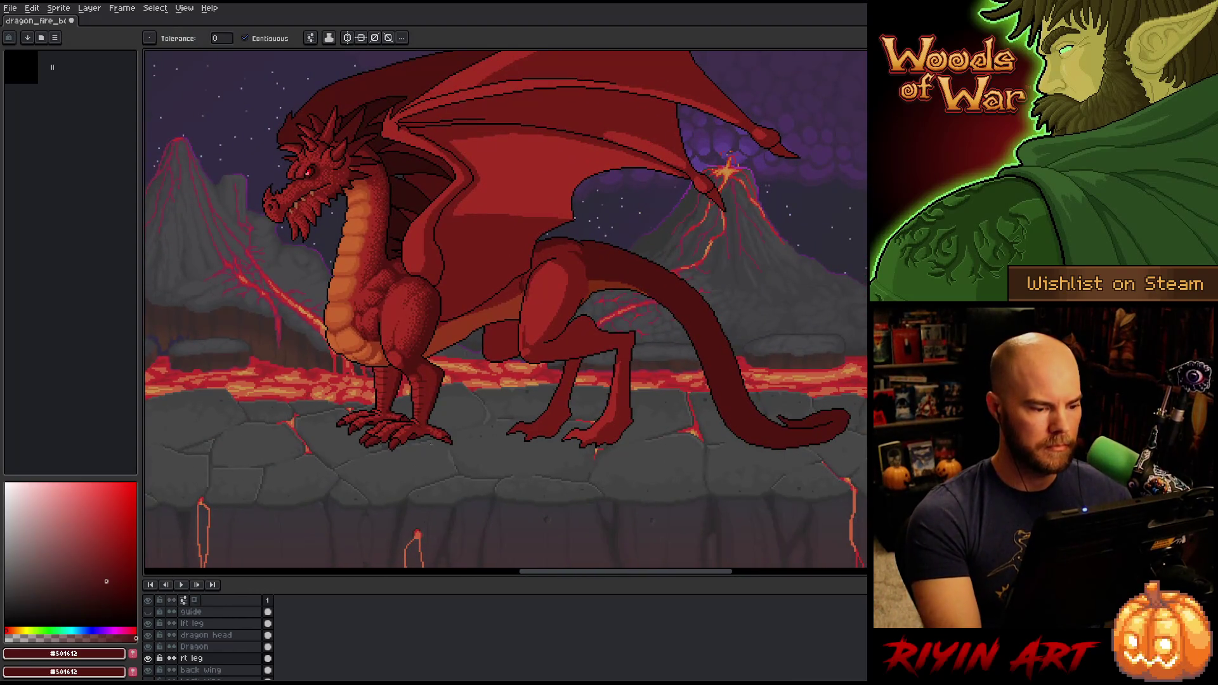
# Save the scene, then bucket-fill a patch on the front leg with dark red
pyautogui.hotkey('ctrl', 's')
pyautogui.moveTo(448, 429)
pyautogui.mouseDown()
pyautogui.moveTo(511, 430)
pyautogui.moveTo(522, 445)
pyautogui.mouseUp()
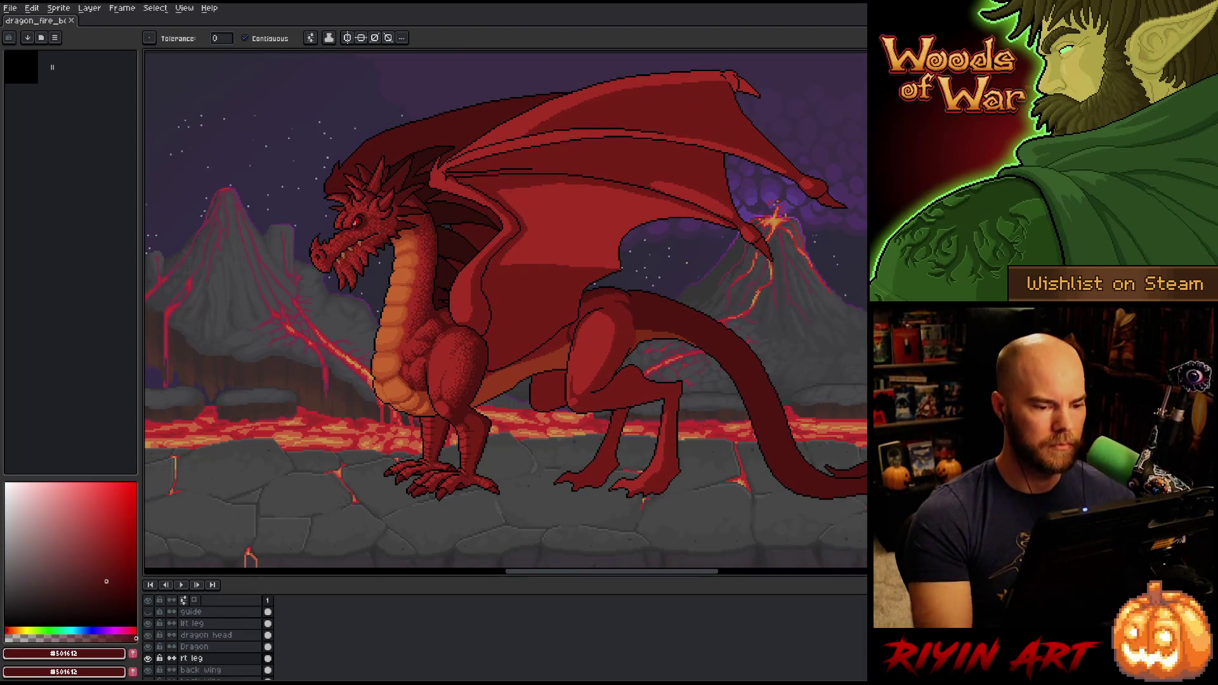
pyautogui.press('b')
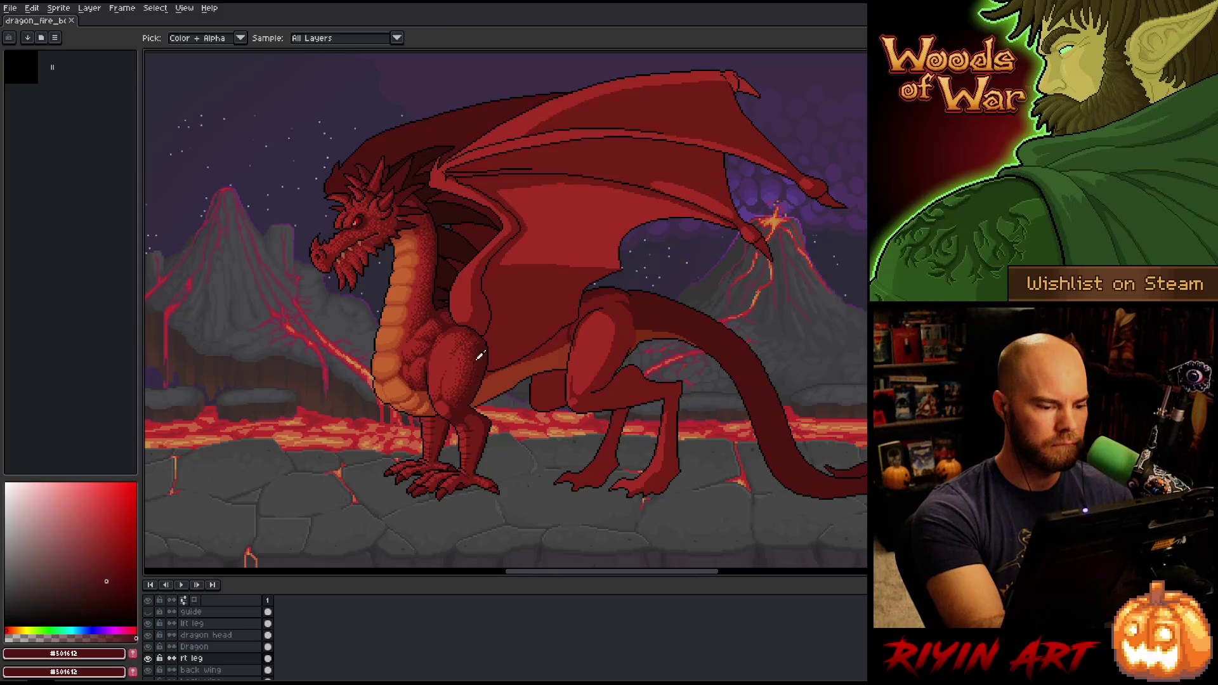
pyautogui.press('g')
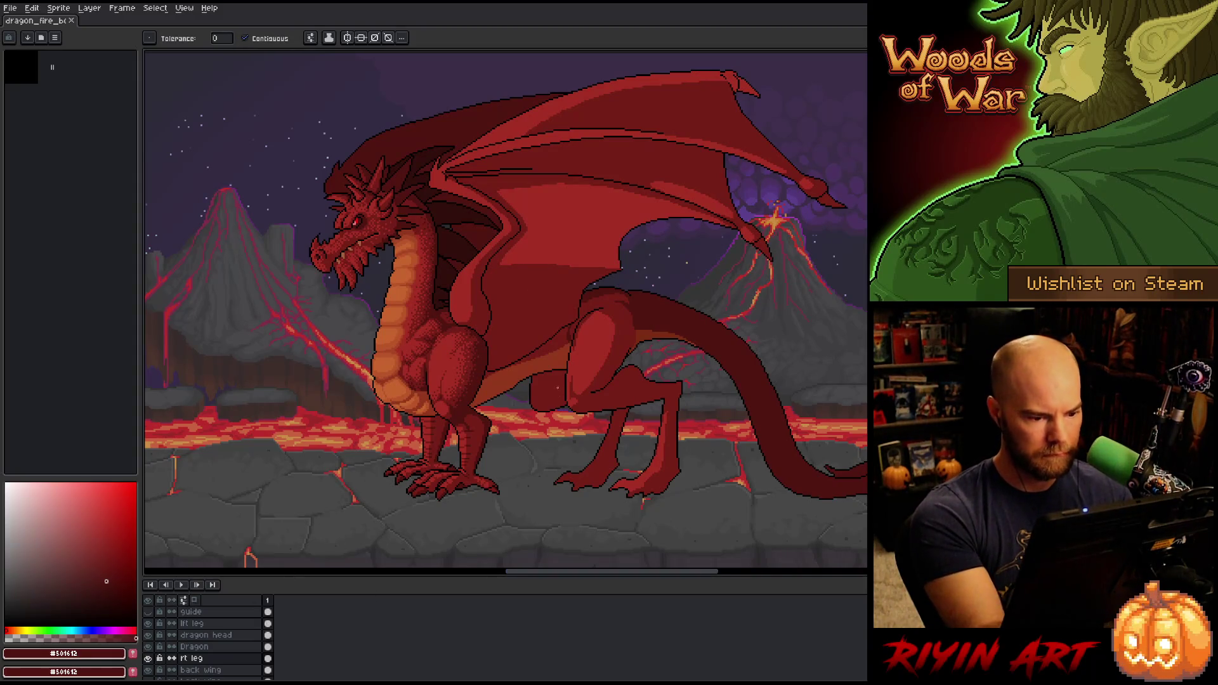
pyautogui.click(548, 391)
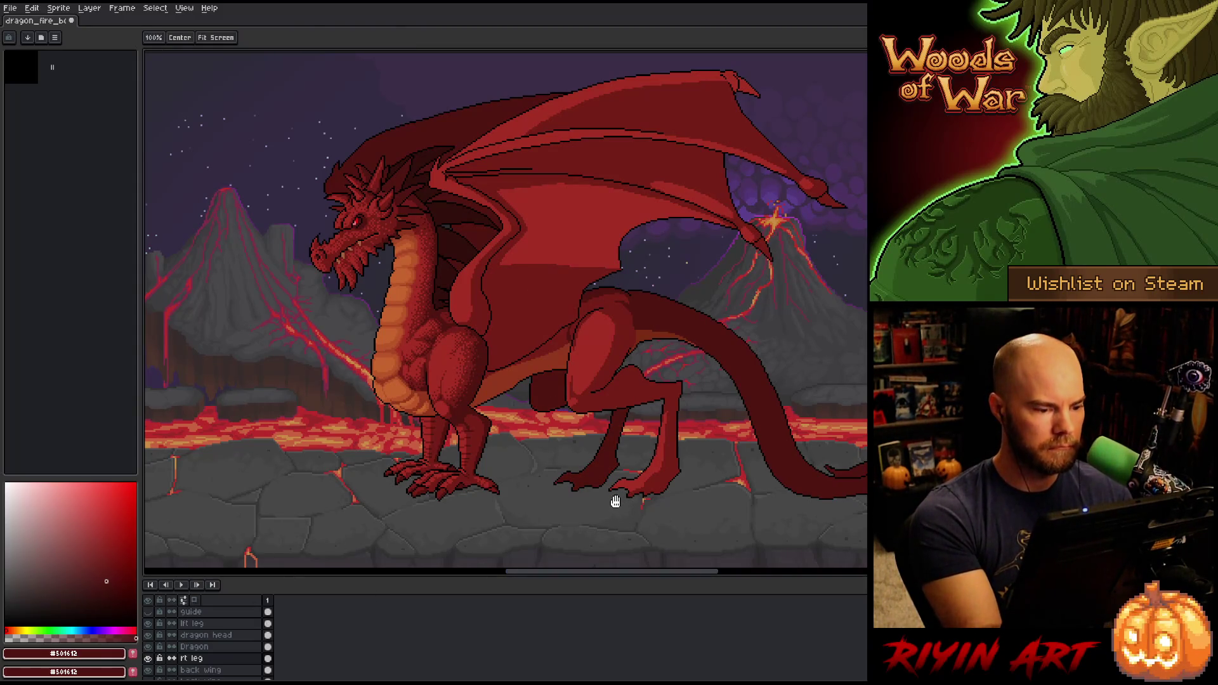
pyautogui.moveTo(617, 500); pyautogui.dragTo(593, 460)
pyautogui.press('b')
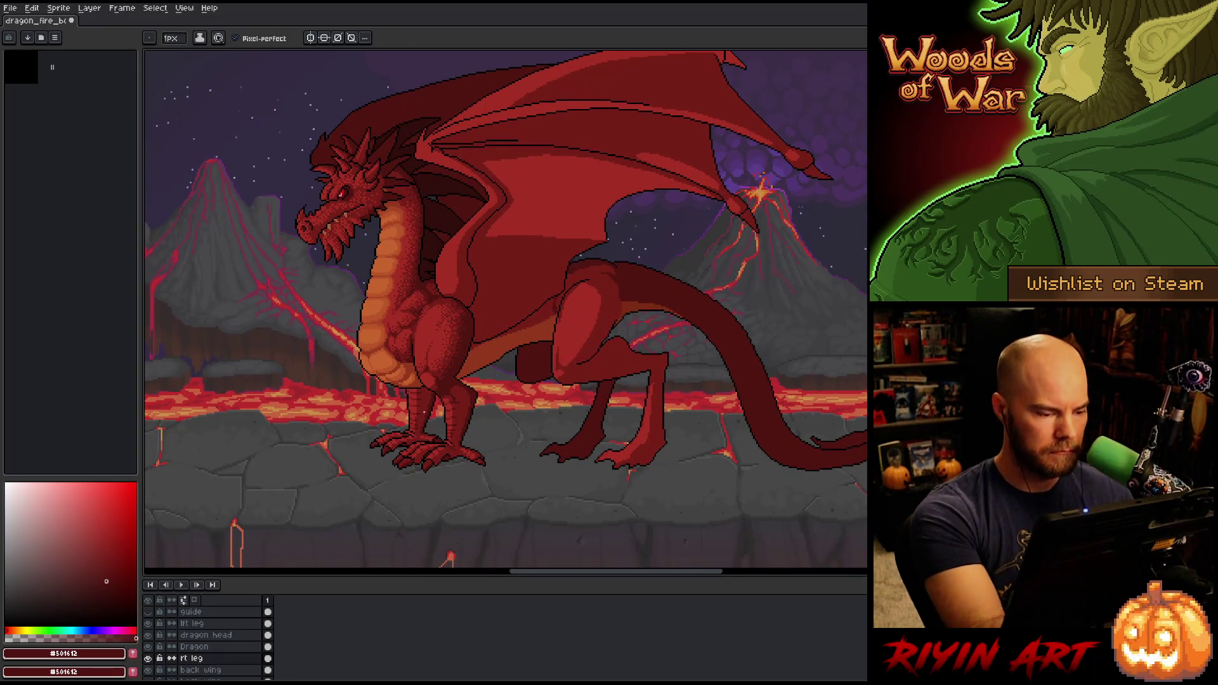
pyautogui.scroll(3, 427, 413)
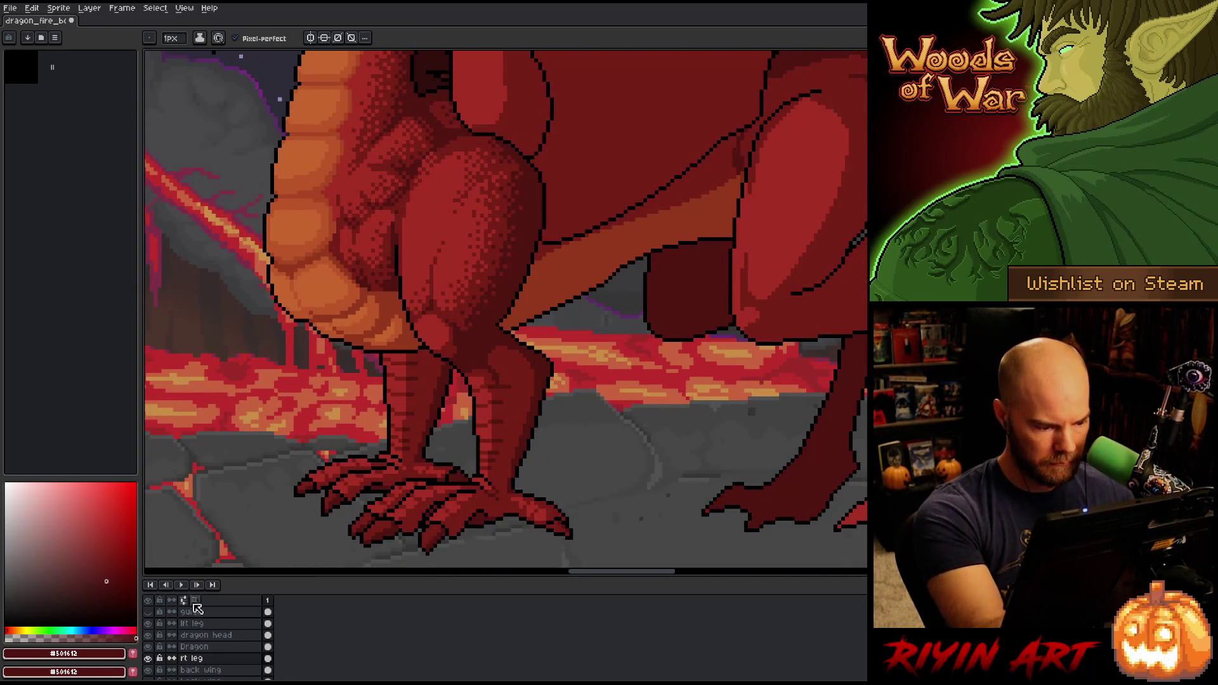
# Solo and select the rt leg, draw a dividing line, and fill its rear half darker red
pyautogui.keyDown('alt'); pyautogui.click(148, 658); pyautogui.keyUp('alt')
pyautogui.keyDown('ctrl'); pyautogui.click(410, 253); pyautogui.keyUp('ctrl')
pyautogui.moveTo(385, 219)
pyautogui.mouseDown()
pyautogui.moveTo(377, 352)
pyautogui.moveTo(414, 361)
pyautogui.moveTo(418, 396)
pyautogui.mouseUp()
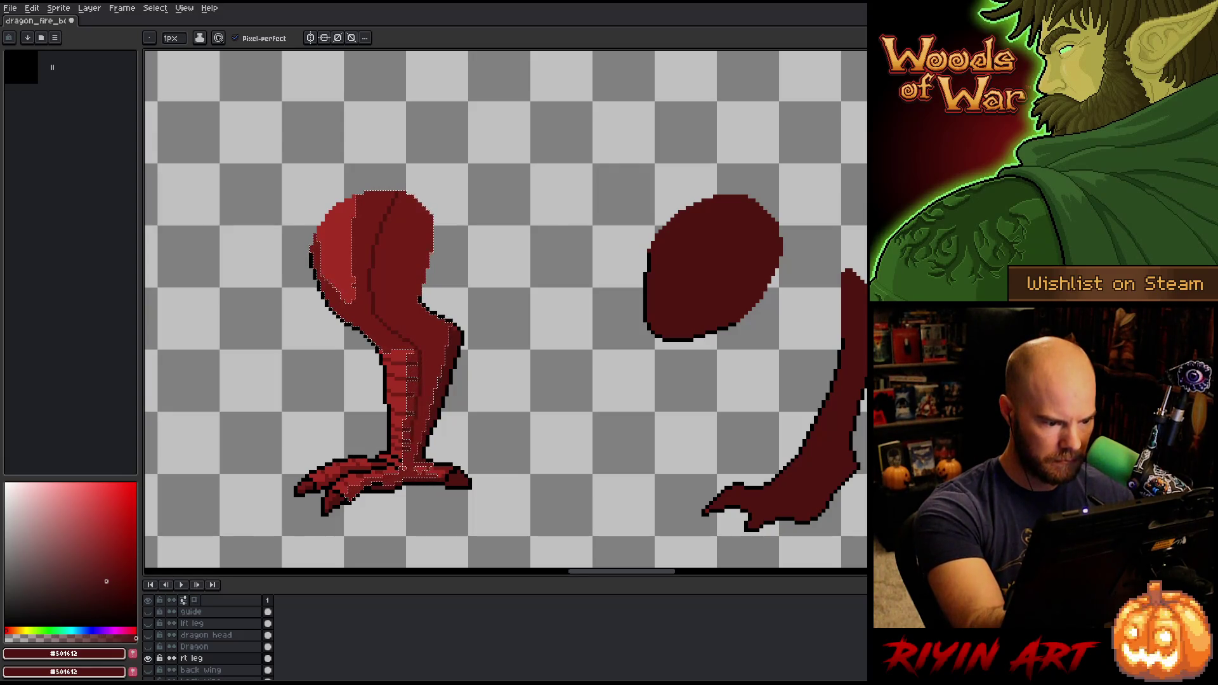
pyautogui.press('g')
pyautogui.click(406, 266)
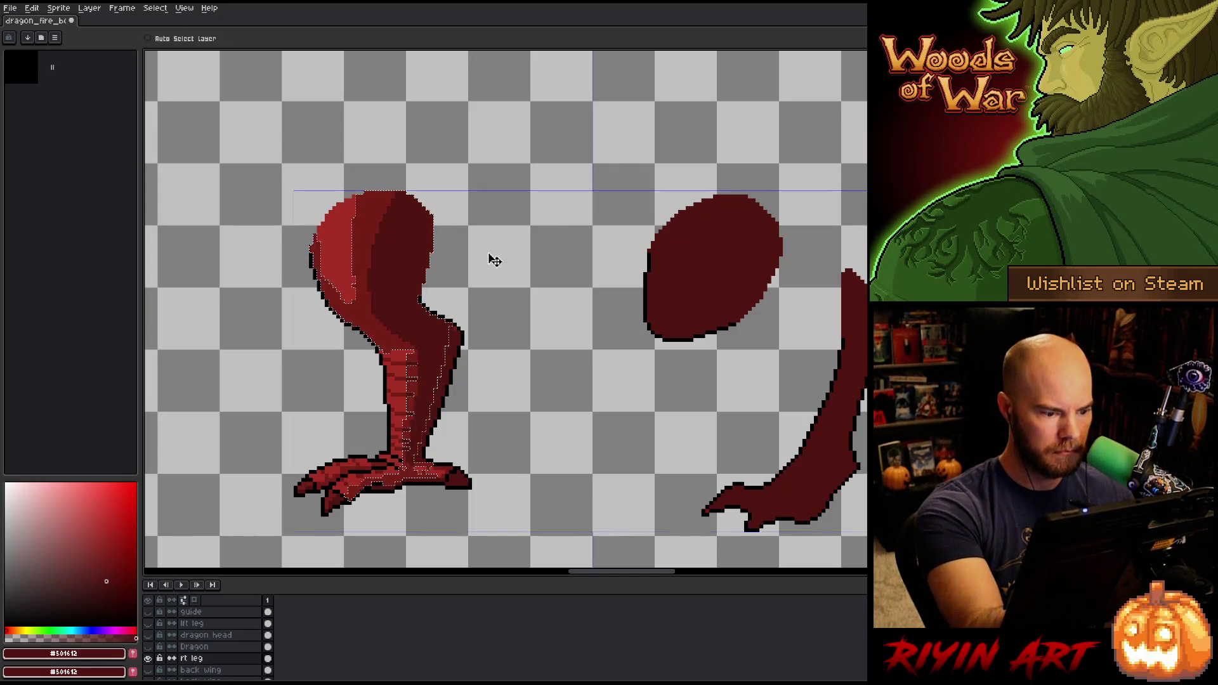
pyautogui.hotkey('ctrl', 'd')
pyautogui.press('b')
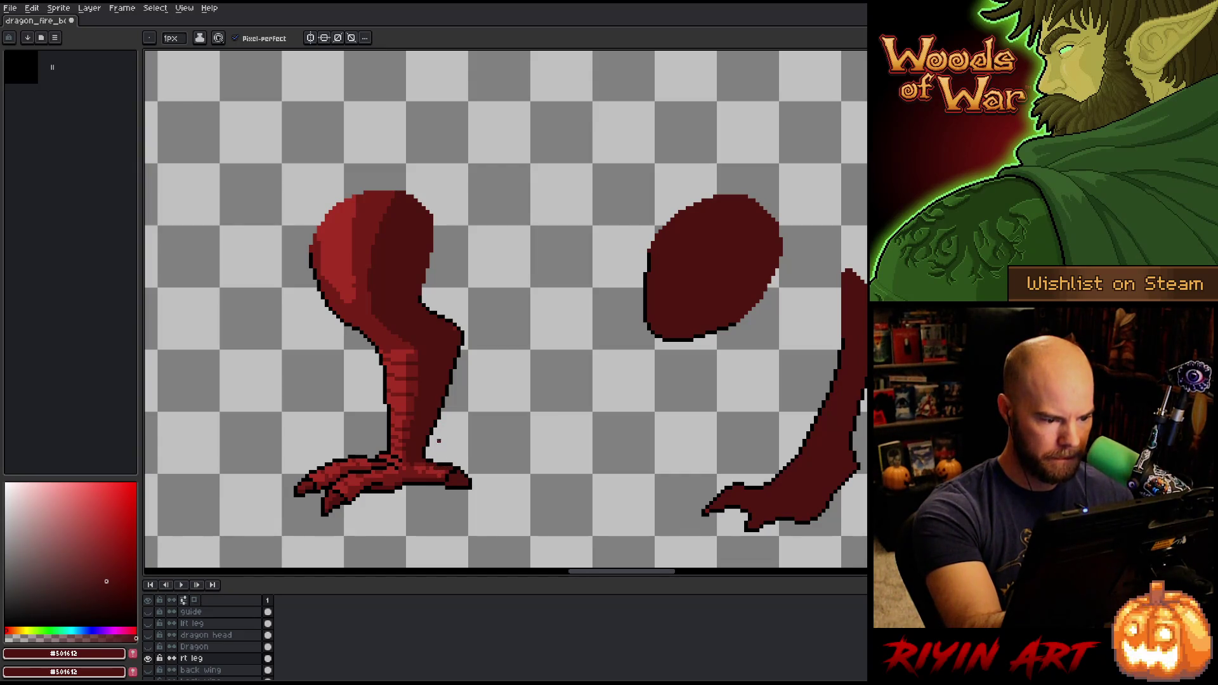
# Sample black, then dark red again, and show all scene layers
pyautogui.keyDown('alt'); pyautogui.click(435, 452); pyautogui.keyUp('alt')
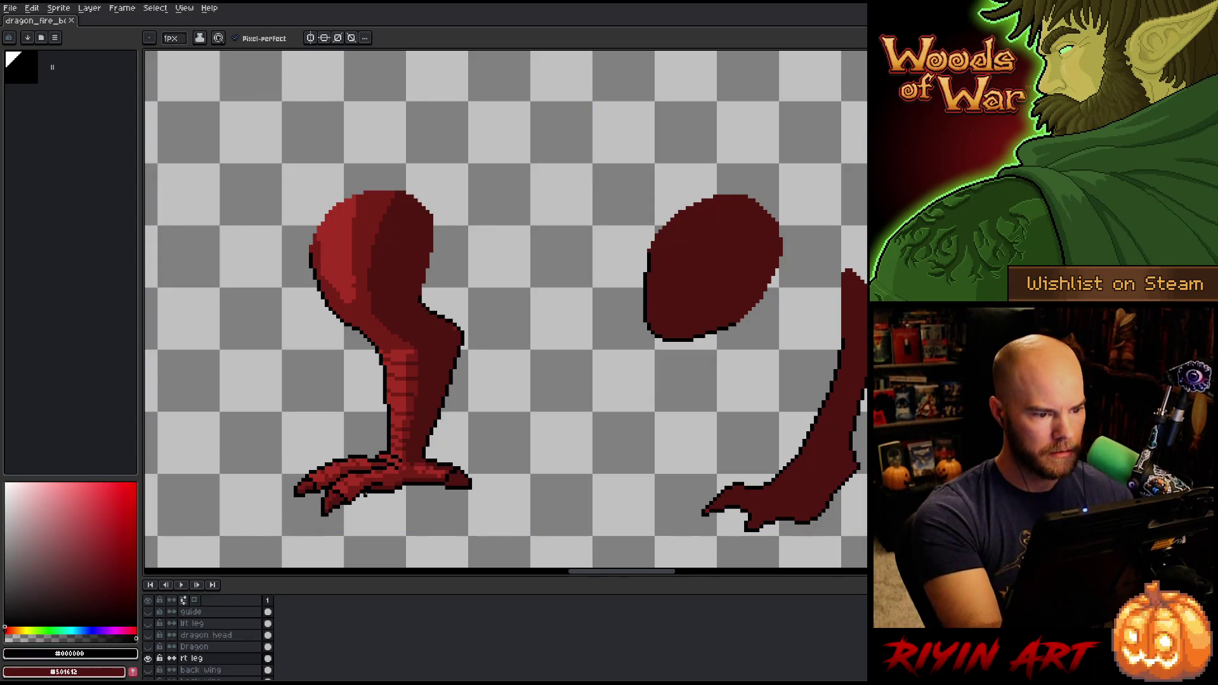
pyautogui.keyDown('alt'); pyautogui.click(454, 331); pyautogui.keyUp('alt')
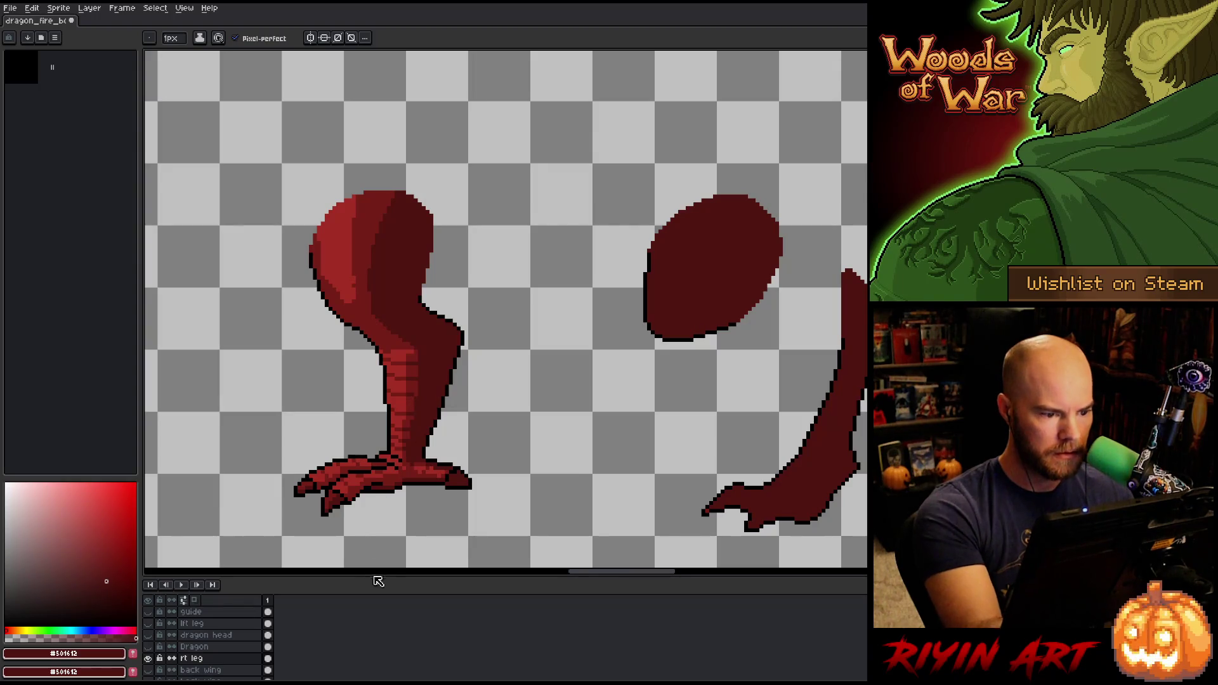
pyautogui.keyDown('alt'); pyautogui.click(153, 659); pyautogui.keyUp('alt')
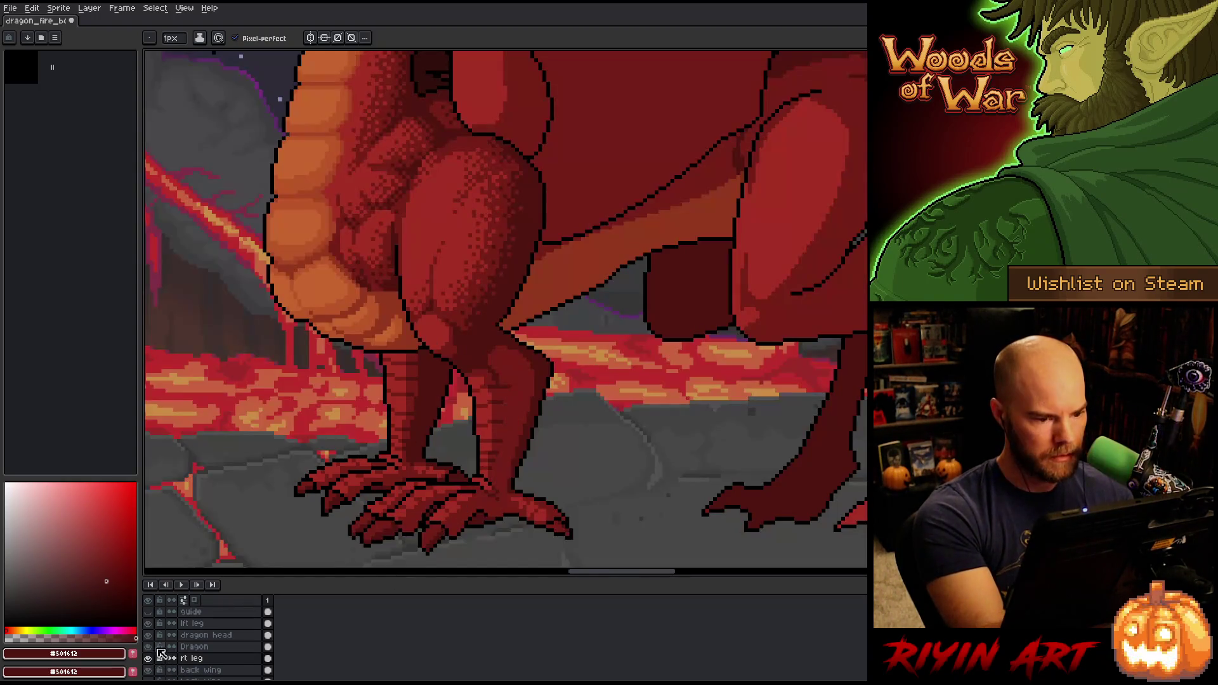
pyautogui.press('v')
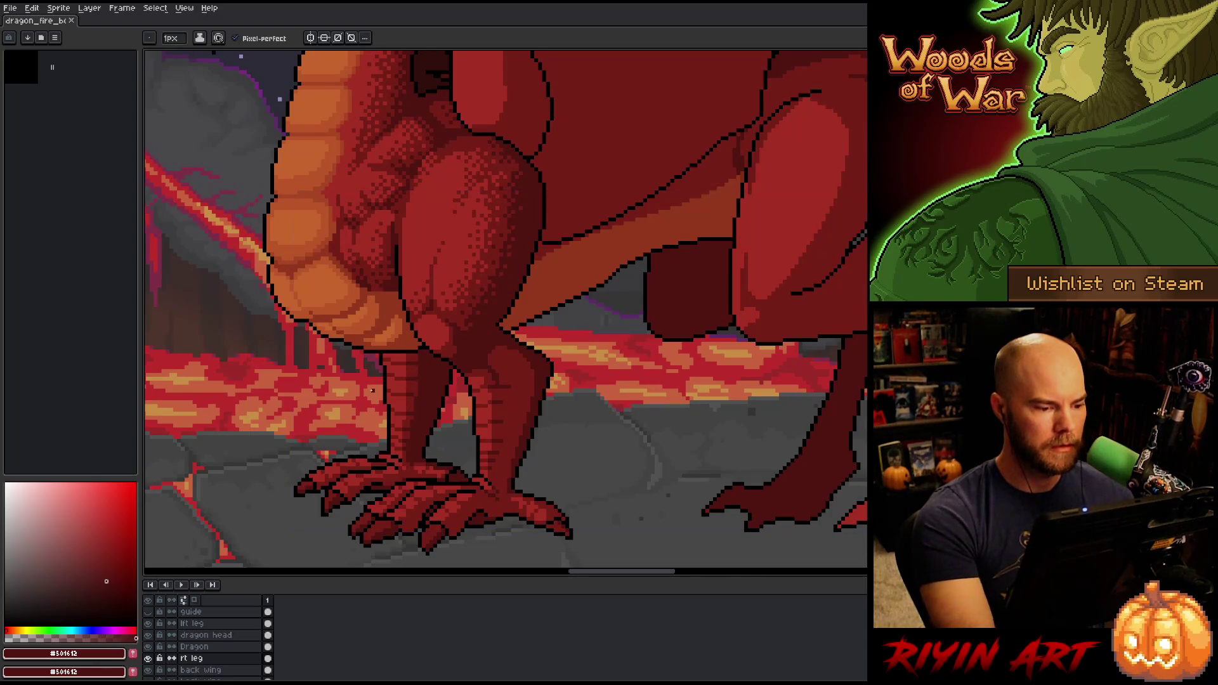
pyautogui.scroll(-5, 437, 444)
pyautogui.moveTo(457, 453); pyautogui.dragTo(457, 500)
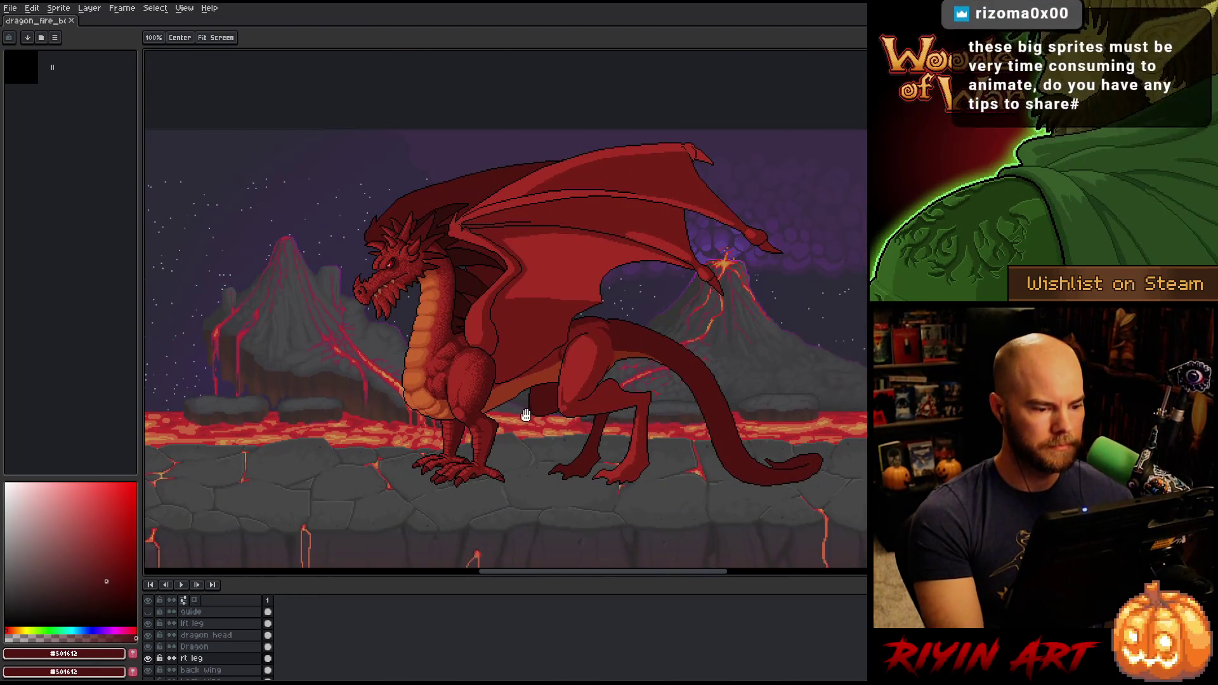
pyautogui.scroll(2, 558, 417)
pyautogui.scroll(-3, 558, 417)
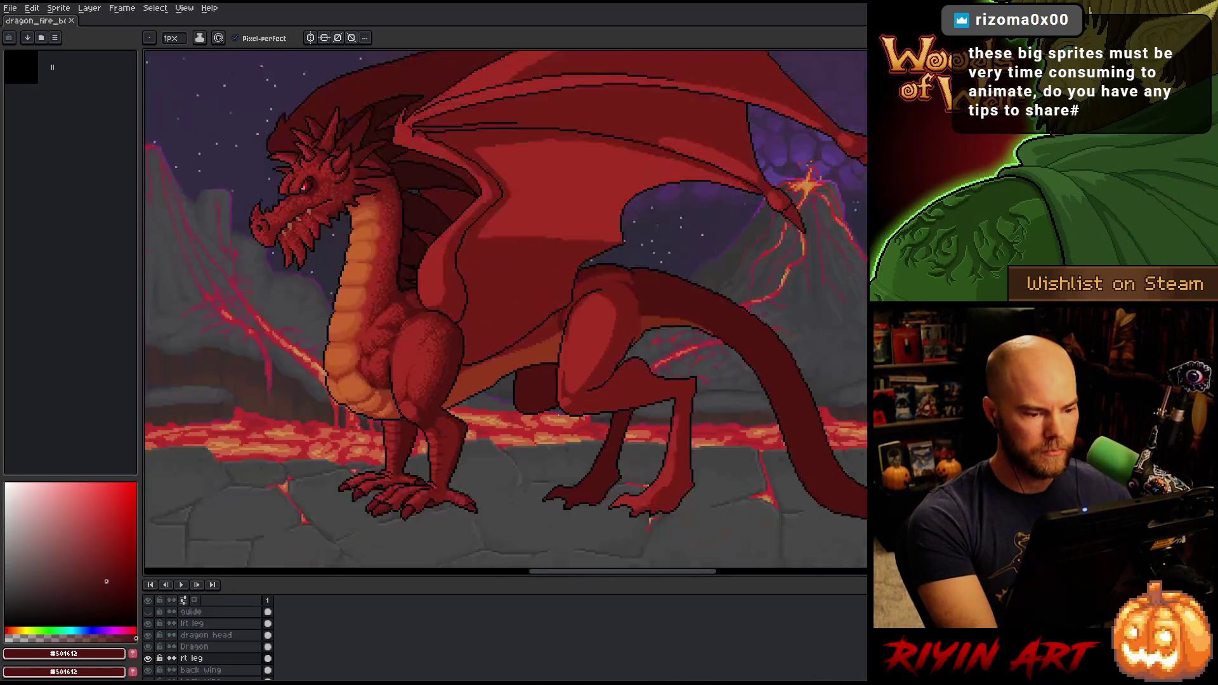
pyautogui.scroll(2, 458, 381)
pyautogui.moveTo(458, 381); pyautogui.dragTo(512, 383)
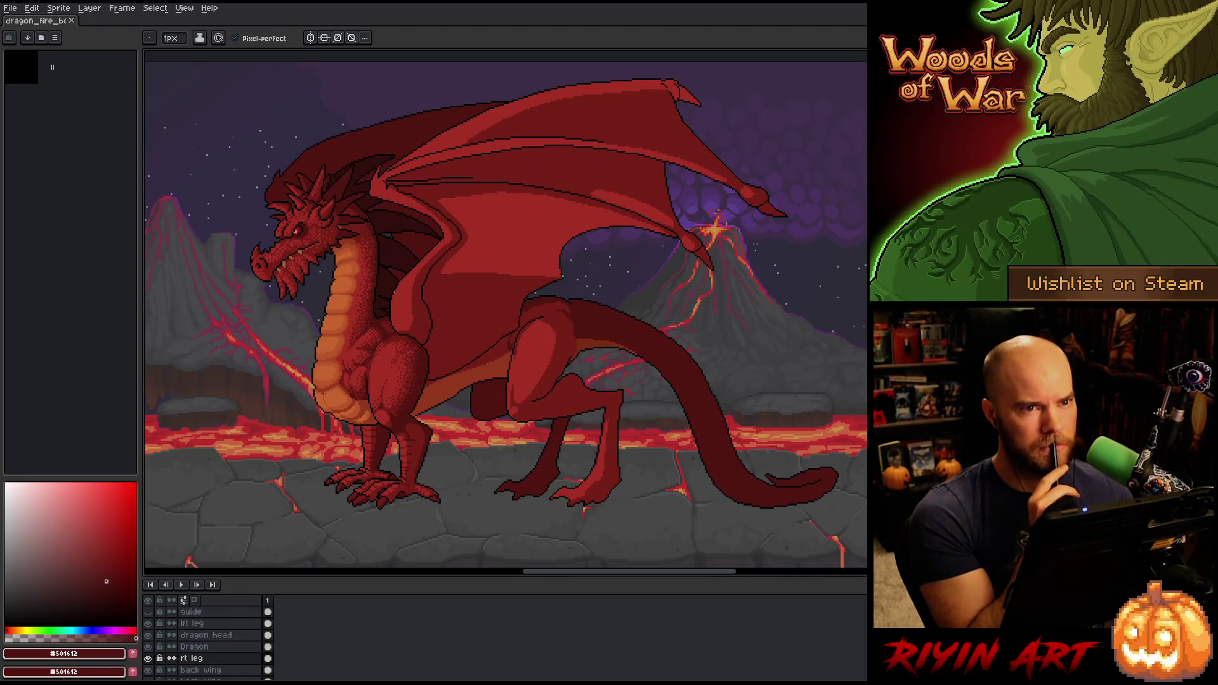
pyautogui.rightClick(586, 308)
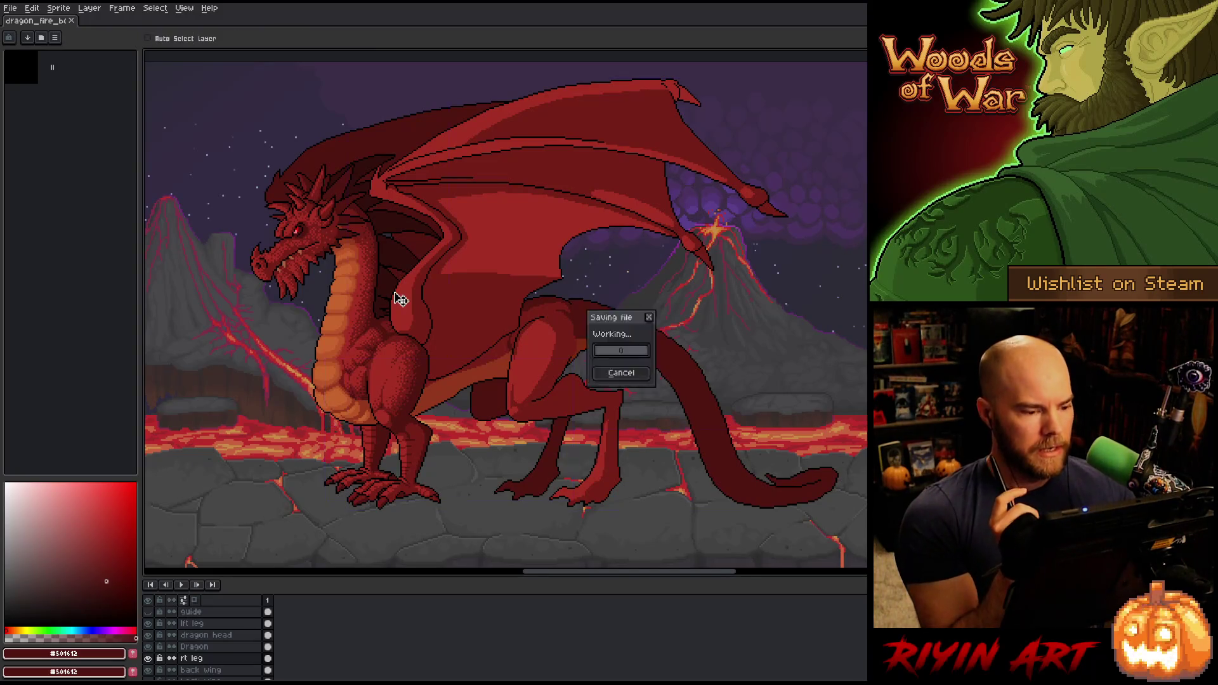
# Save the drawing, zoom in and out to review the reshaded legs, and save again
pyautogui.press('Escape')
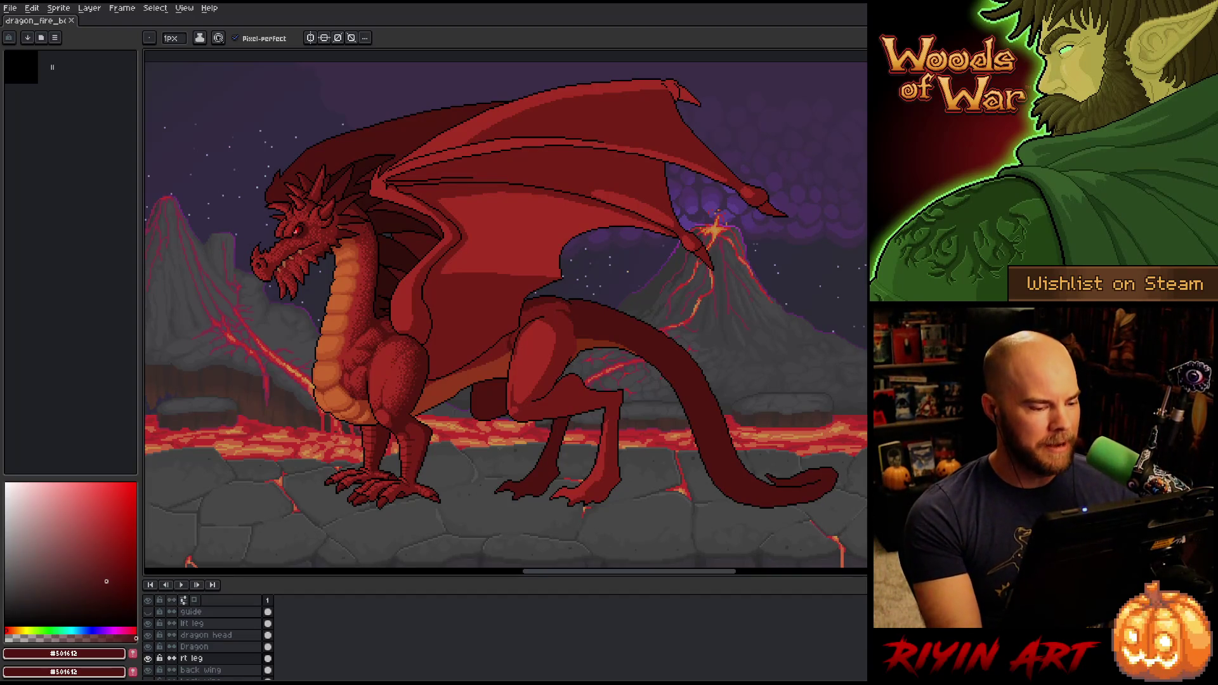
pyautogui.scroll(-2, 191, 640)
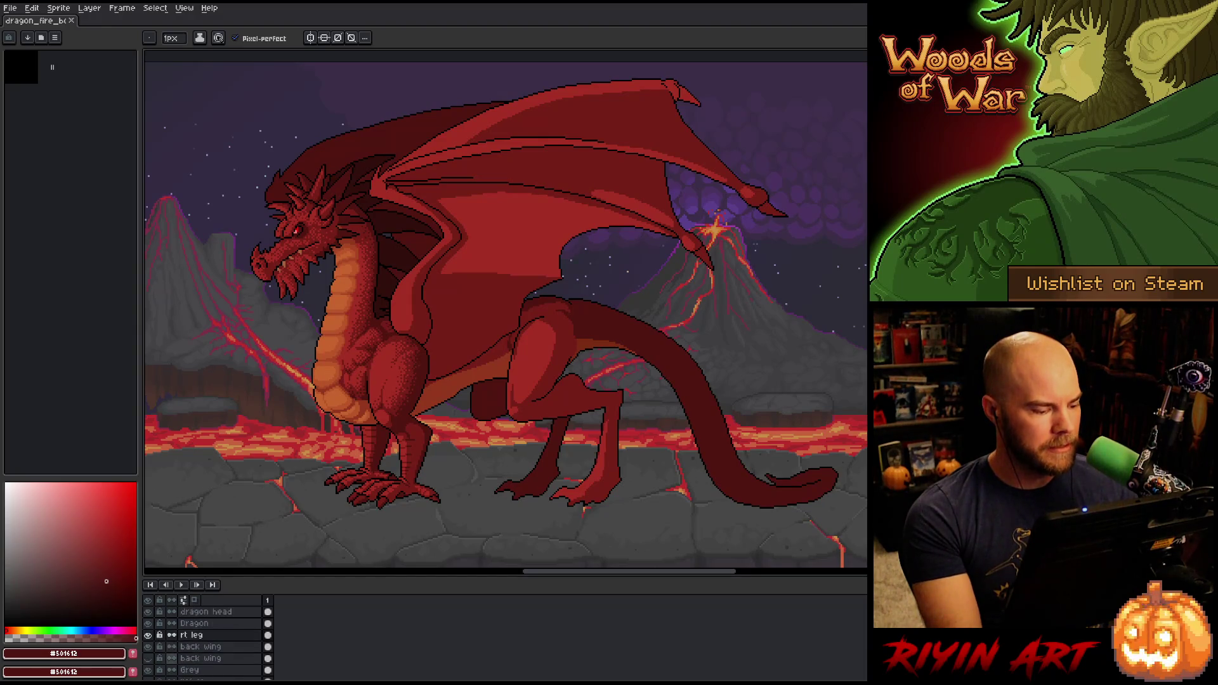
pyautogui.scroll(1, 312, 416)
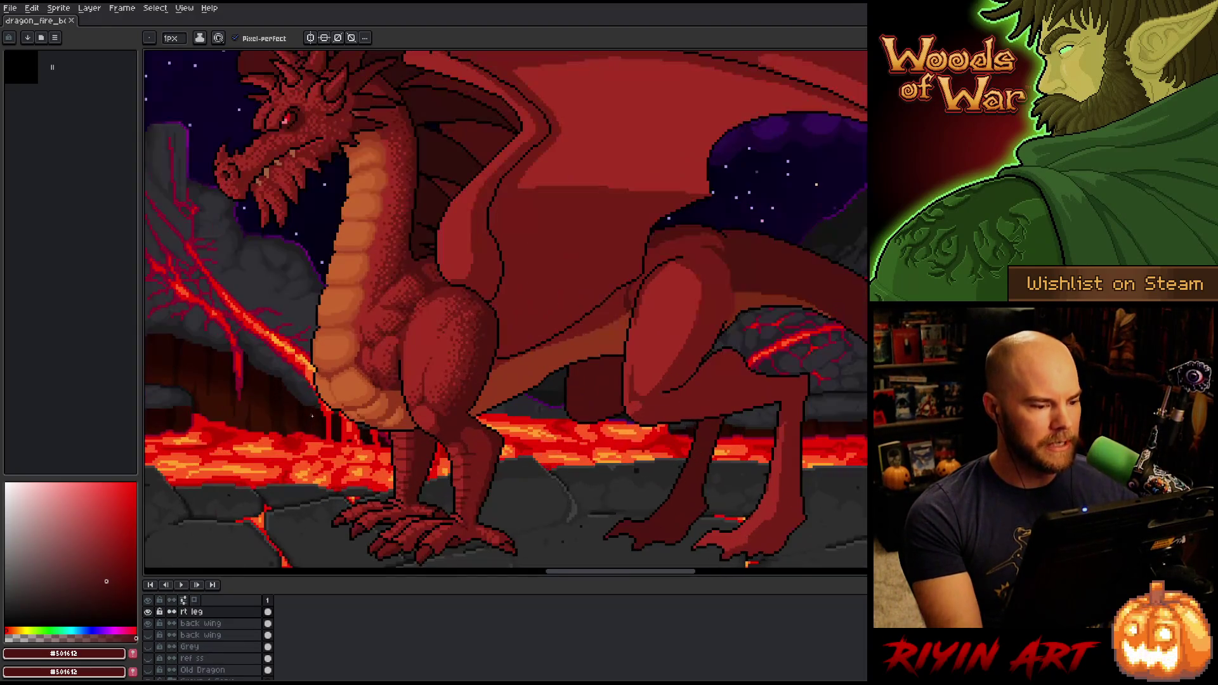
pyautogui.scroll(-2, 480, 394)
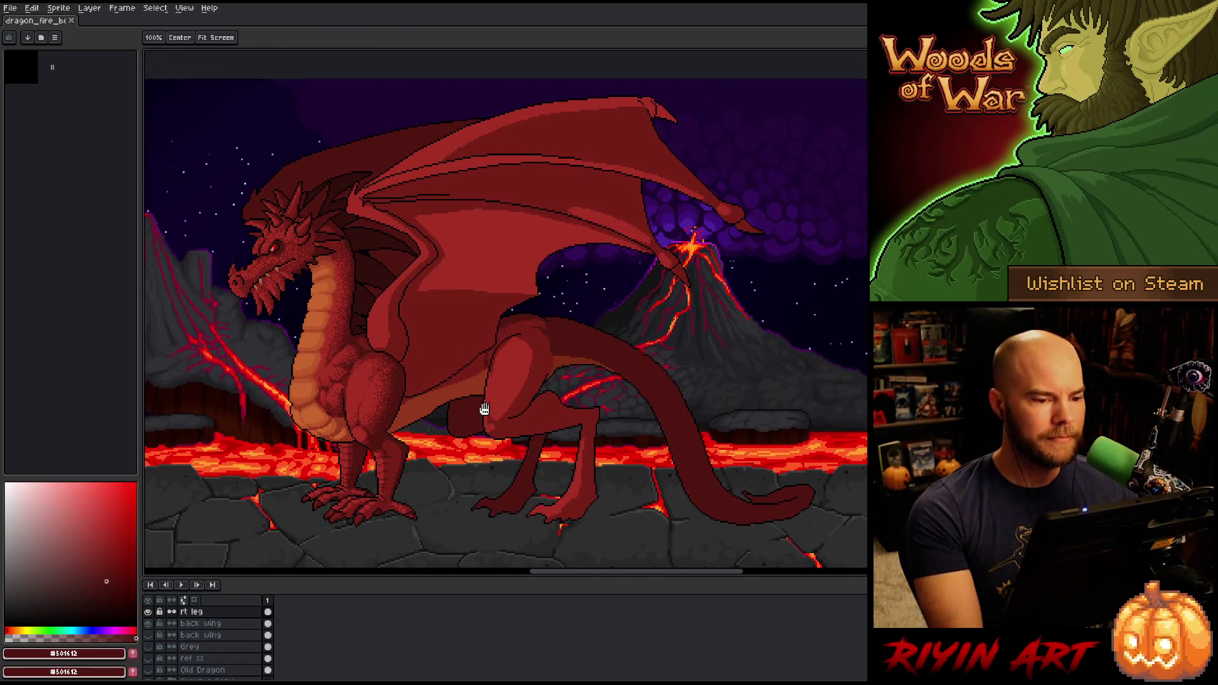
pyautogui.rightClick(497, 413)
pyautogui.press('Escape')
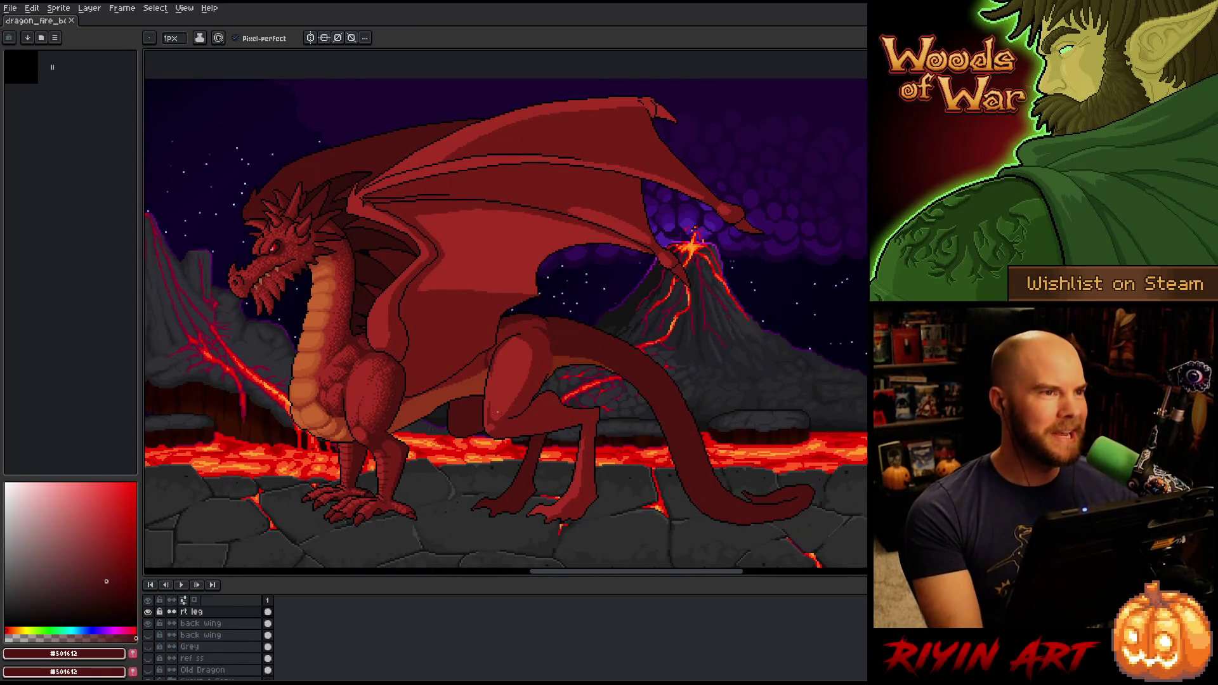